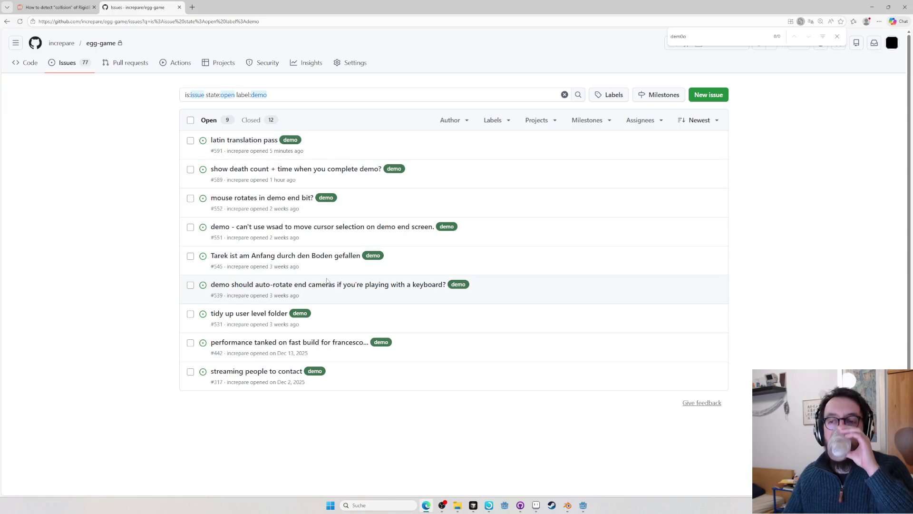
- Select the auto-rotate end cameras issue and list the labels available for it
click(190, 285)
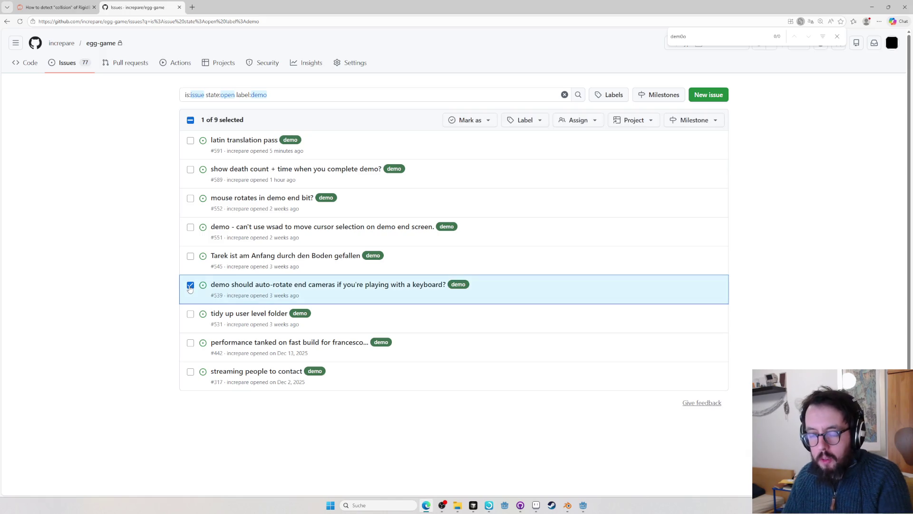
key(F5)
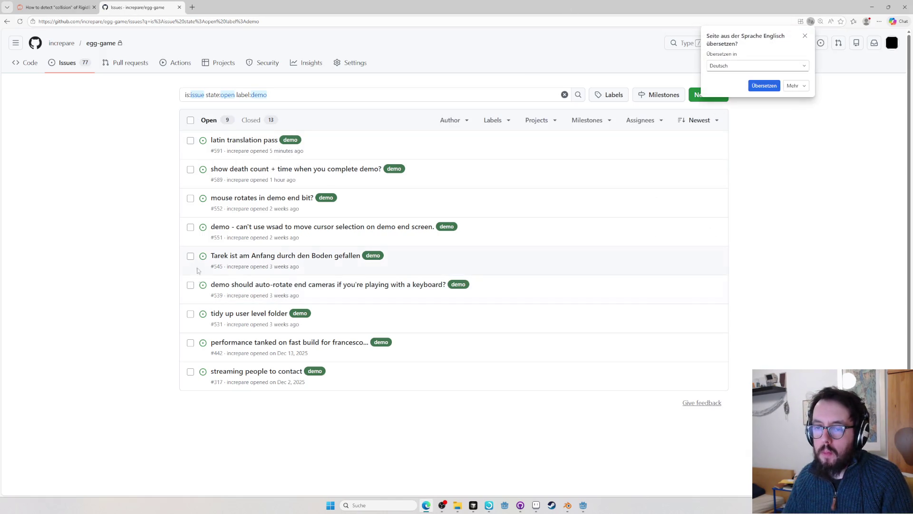
click(190, 285)
click(542, 120)
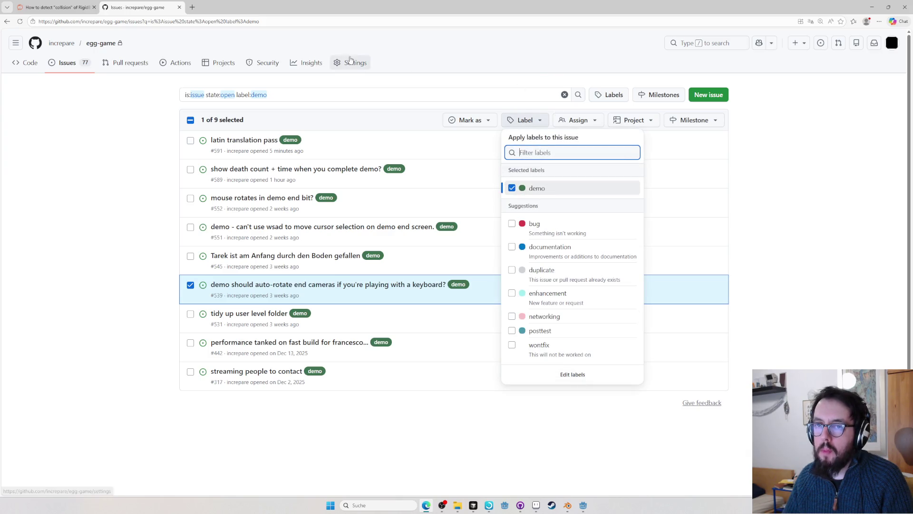
click(271, 22)
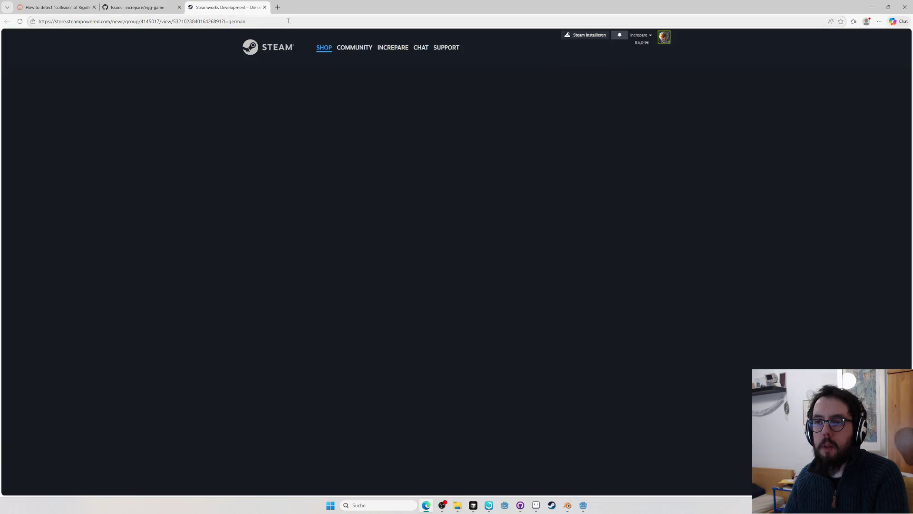
scroll(437, 213, down, 10)
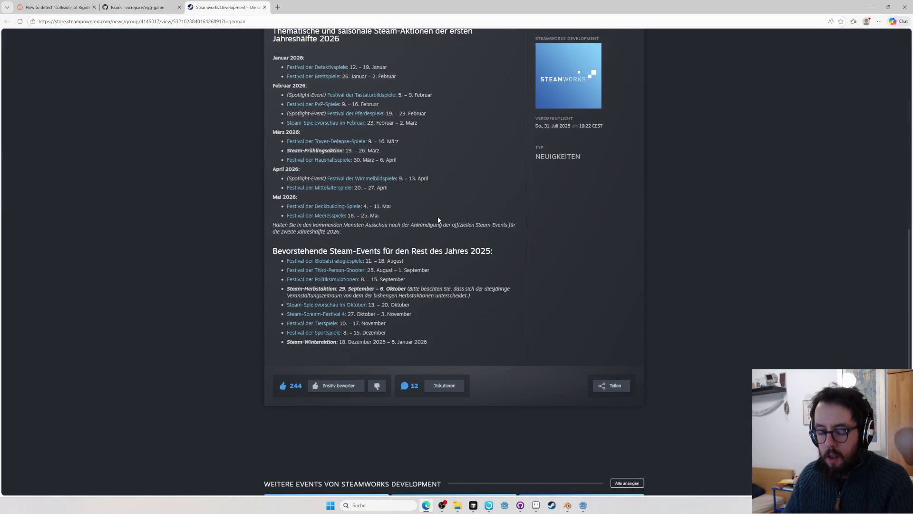
- Search Google for 'steam next fest' and start a second search in a new tab
key(ctrl+l)
text(steam next)
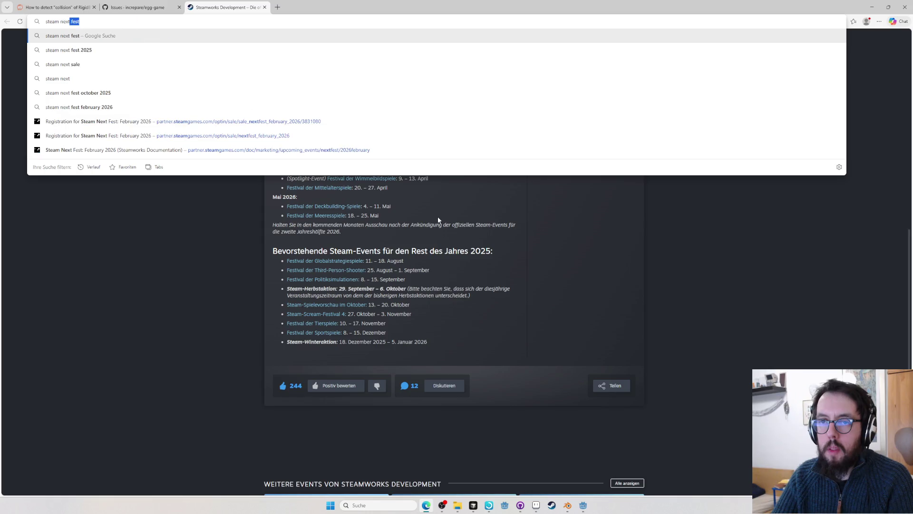
text(fest 20265)
key(Return)
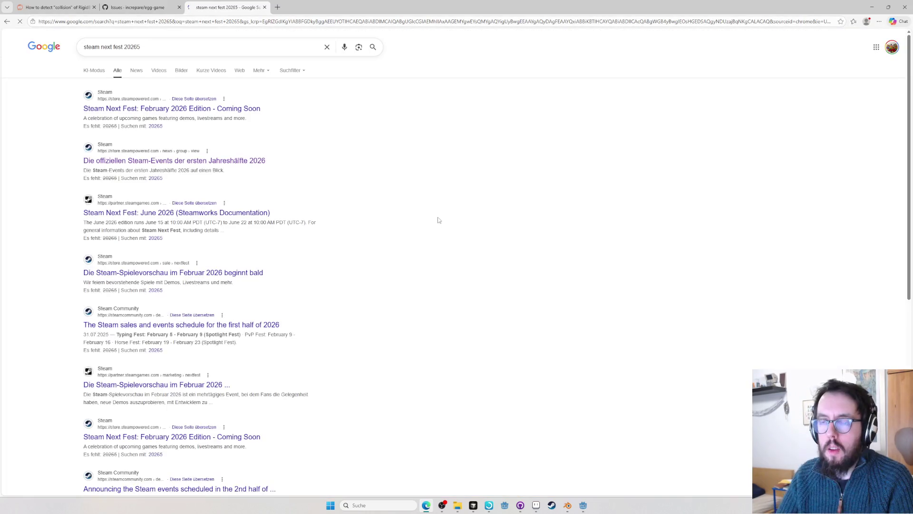
key(ctrl+t)
text(ca;le)
key(Return)
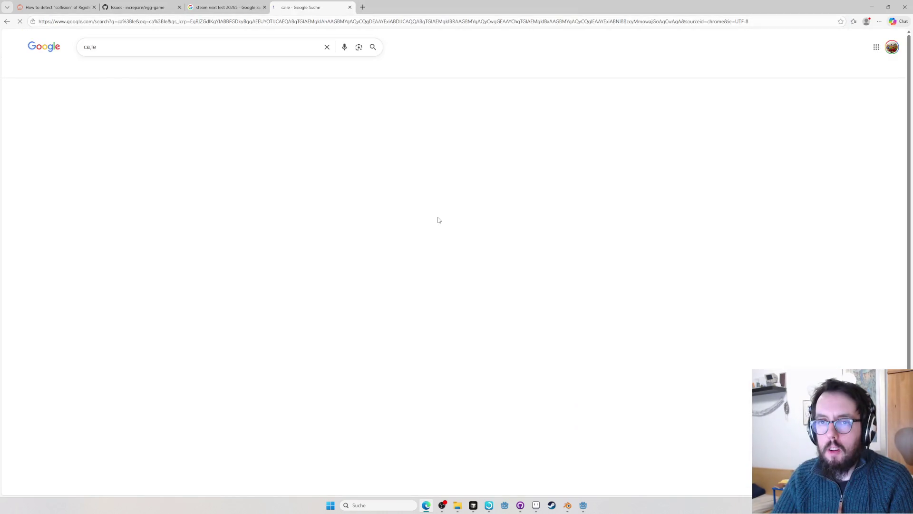
- Check Google Calendar briefly, close it, and return to the egg-game issue list
key(ctrl+l)
text(calendar.google.com/calendar/u/0/r)
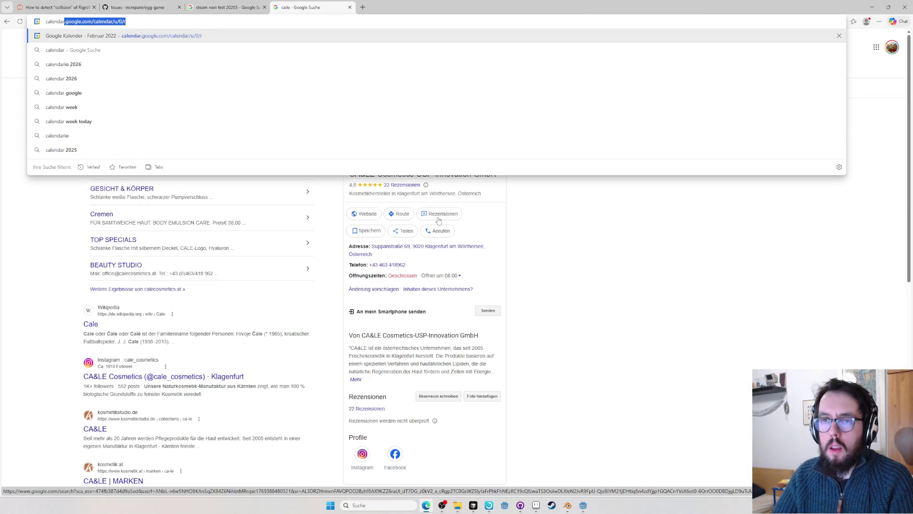
key(Return)
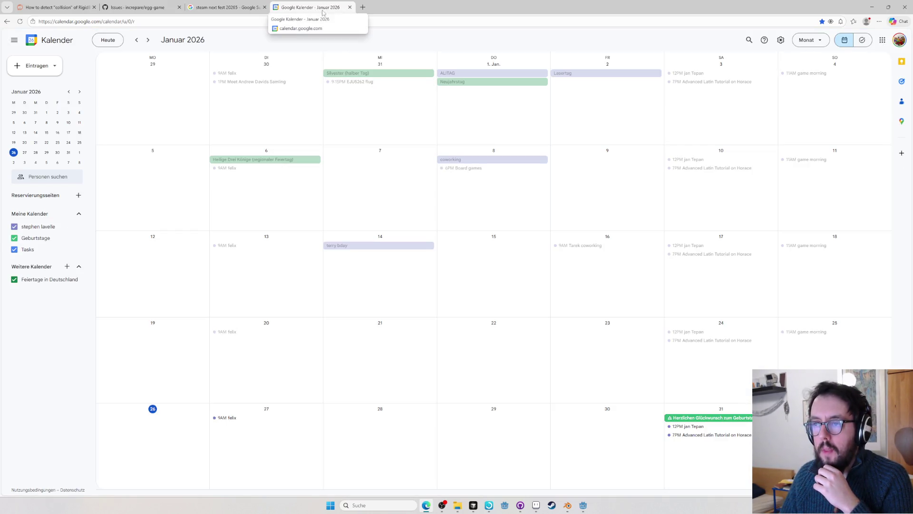
click(349, 7)
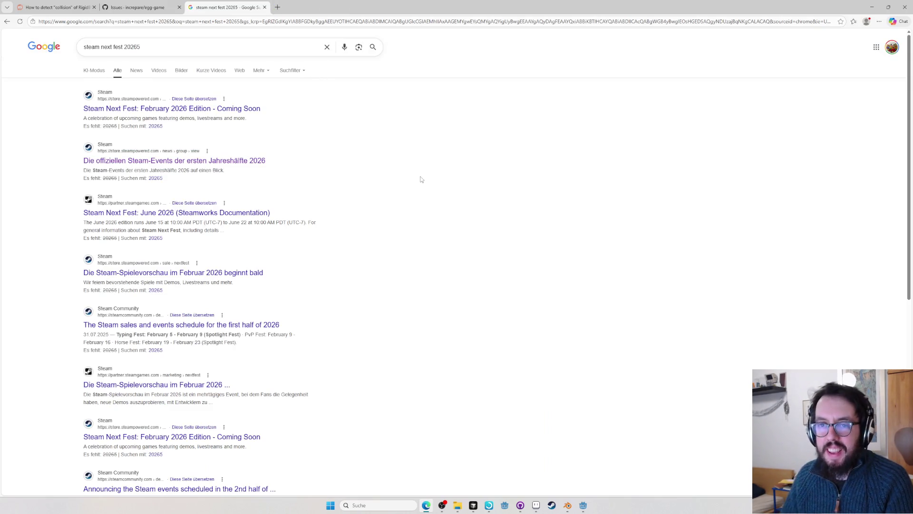
key(alt+Tab)
key(alt+Tab)
key(ctrl+shift+Tab)
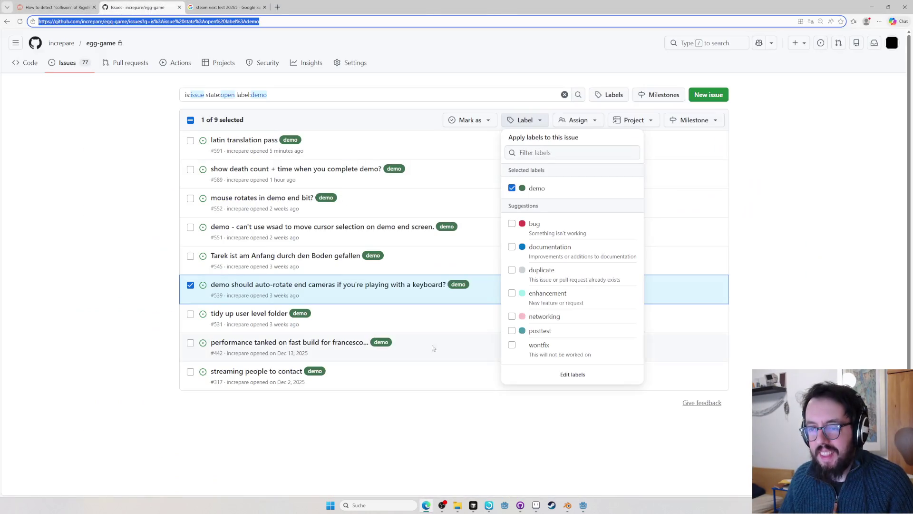
- Mark the auto-rotating end cameras issue #539 as completed
key(Down)
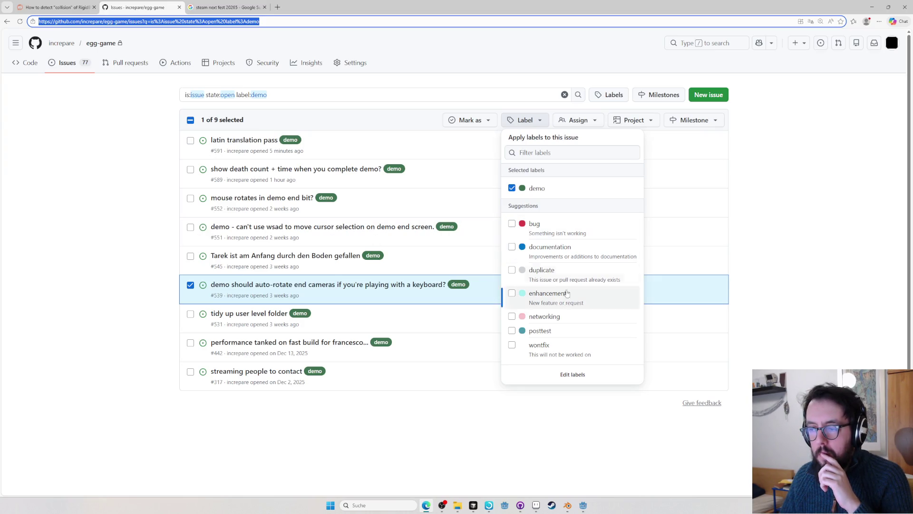
click(470, 120)
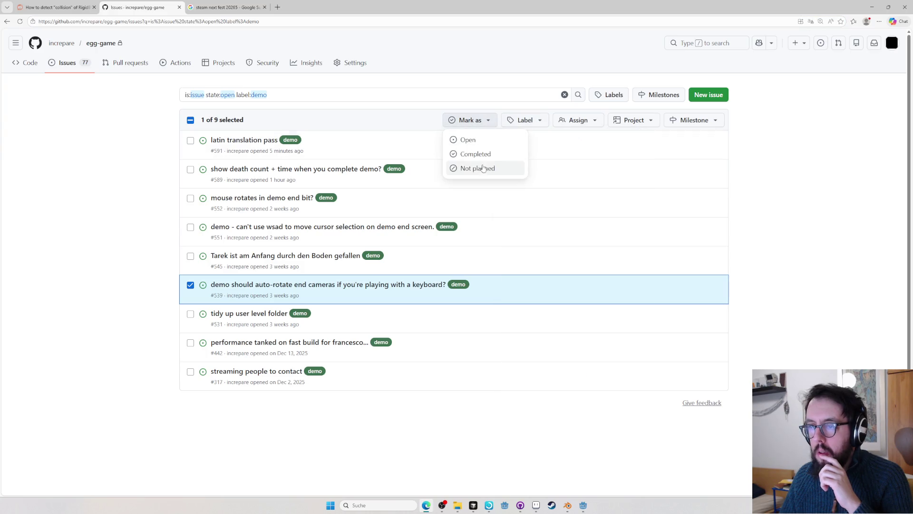
click(478, 152)
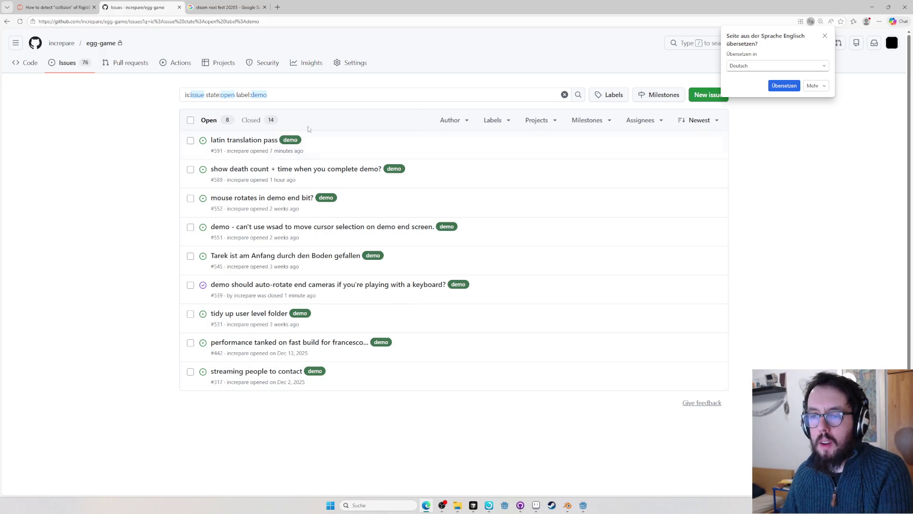
- Close the mouse-rotates-in-demo-end issue #552 and switch over to Godot
click(190, 199)
click(457, 120)
click(483, 152)
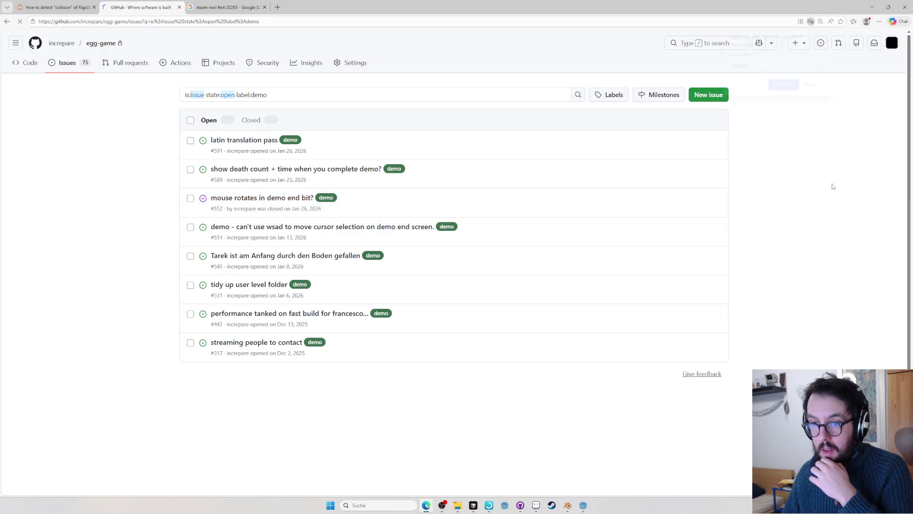
key(alt+Tab)
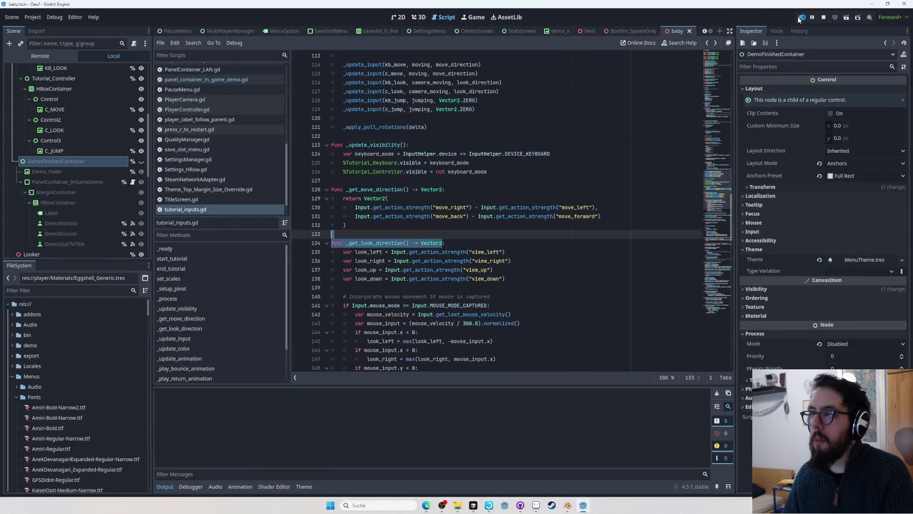
- Run the project from Godot, start a save slot, and stop the running game
click(797, 19)
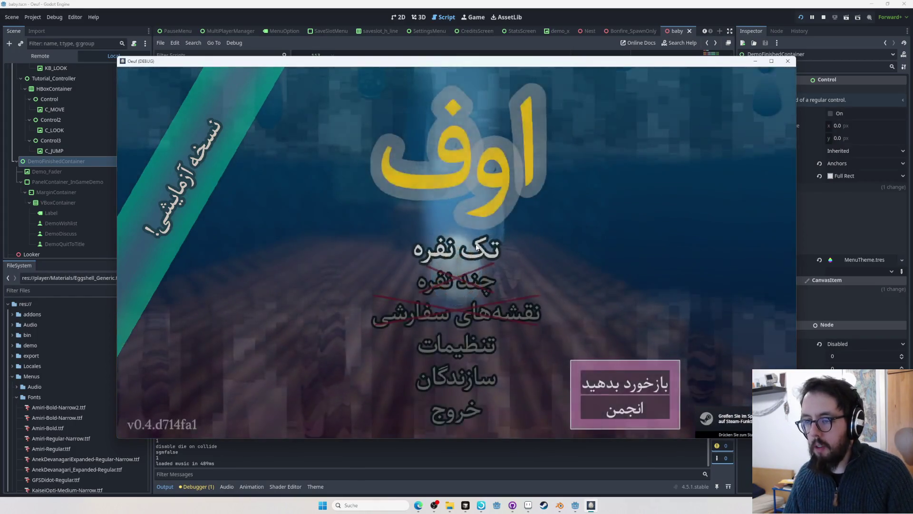
key(Return)
click(465, 188)
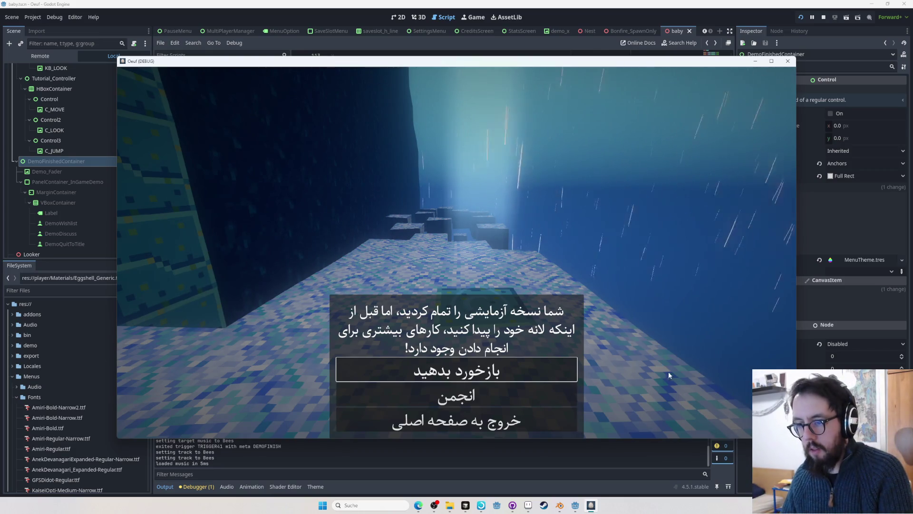
key(F8)
- Reach the demo-finished menu and open the community forum entry from it
key(alt+Tab)
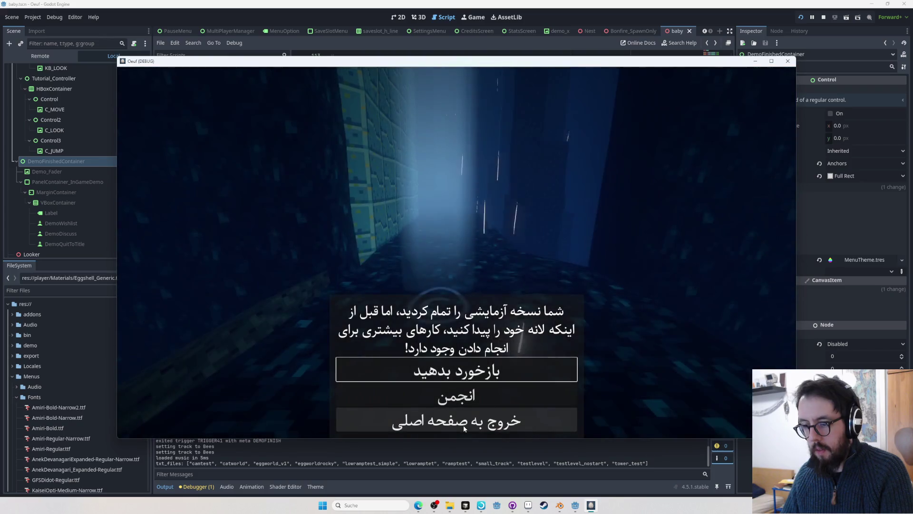
click(462, 400)
key(alt+Tab)
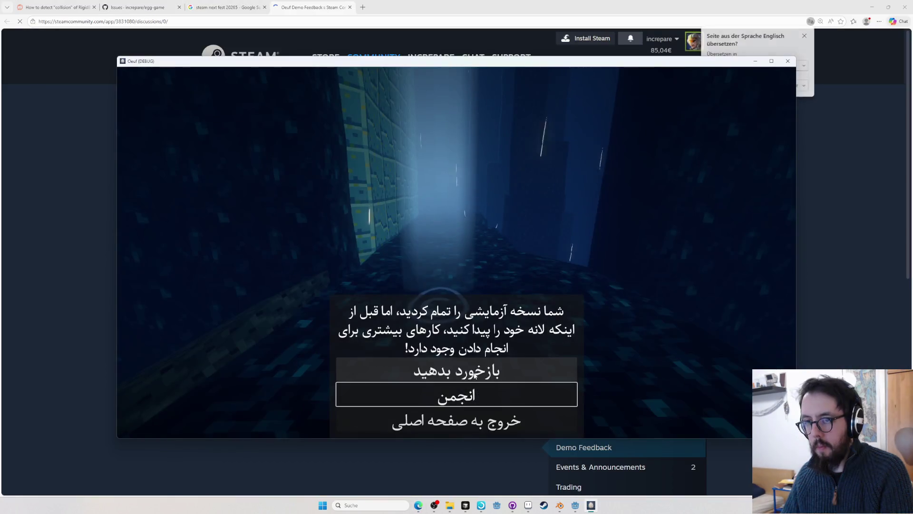
- Open the Steam store page from the end menu, then exit to the main menu
click(473, 372)
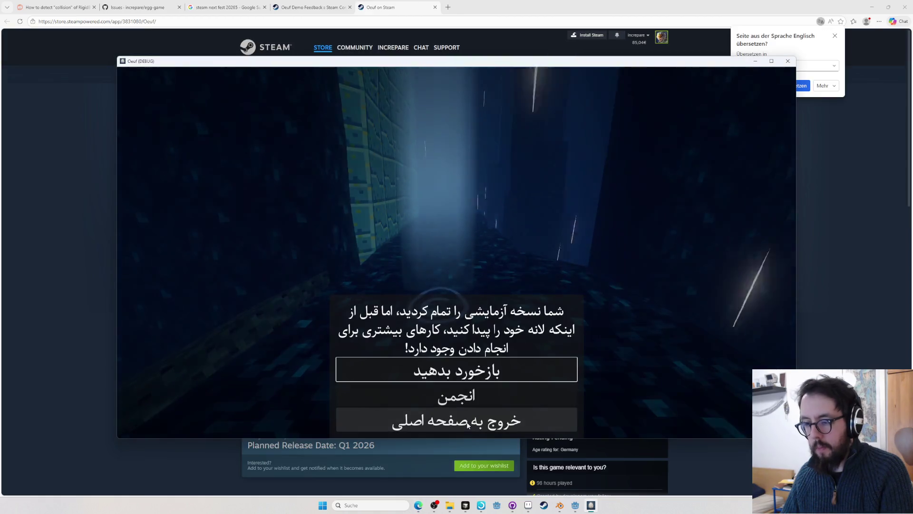
click(457, 420)
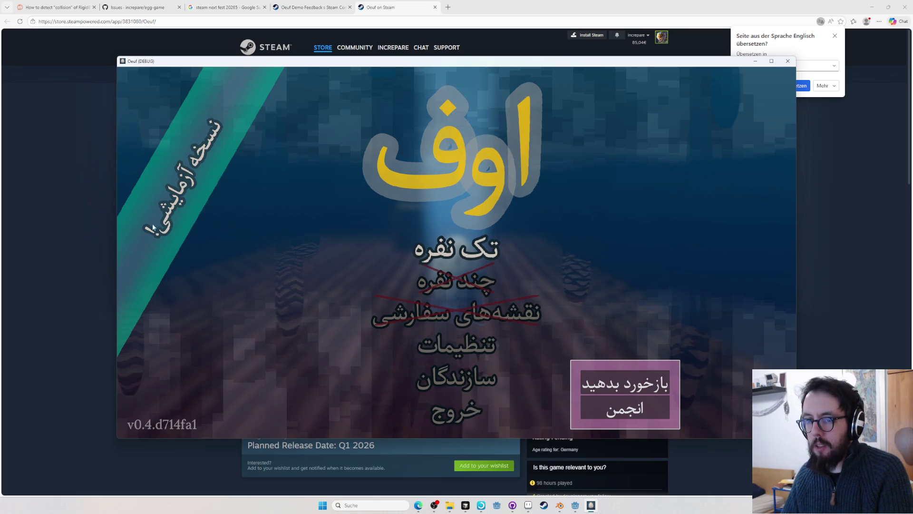
- Switch the game language to Arabic (العربية) in Settings, then close the game window
click(470, 355)
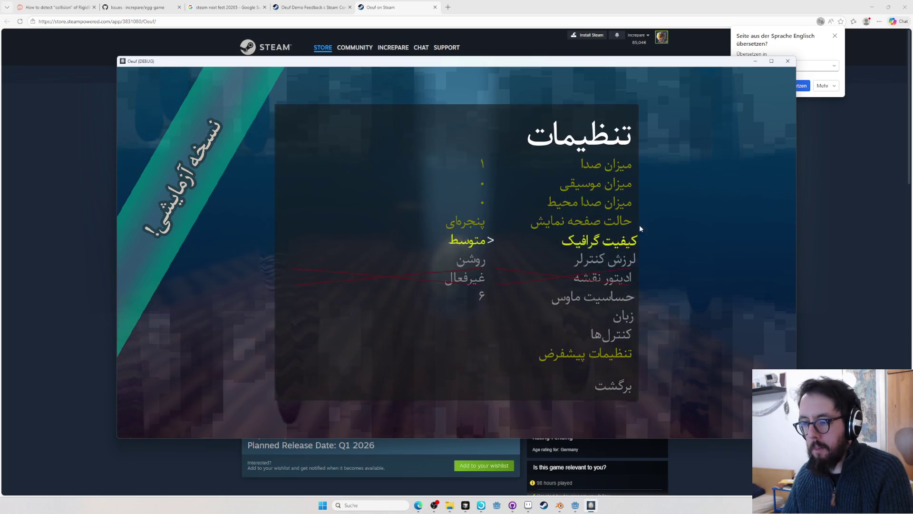
click(621, 314)
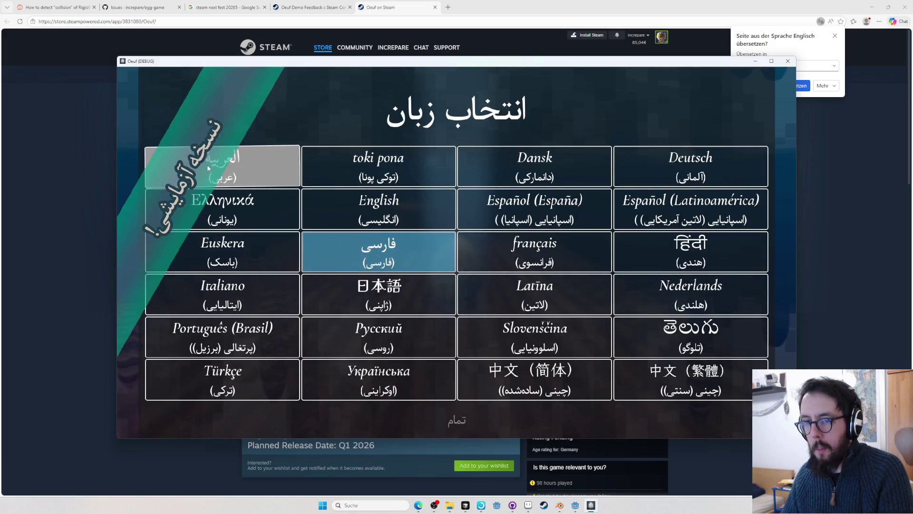
click(222, 166)
click(456, 421)
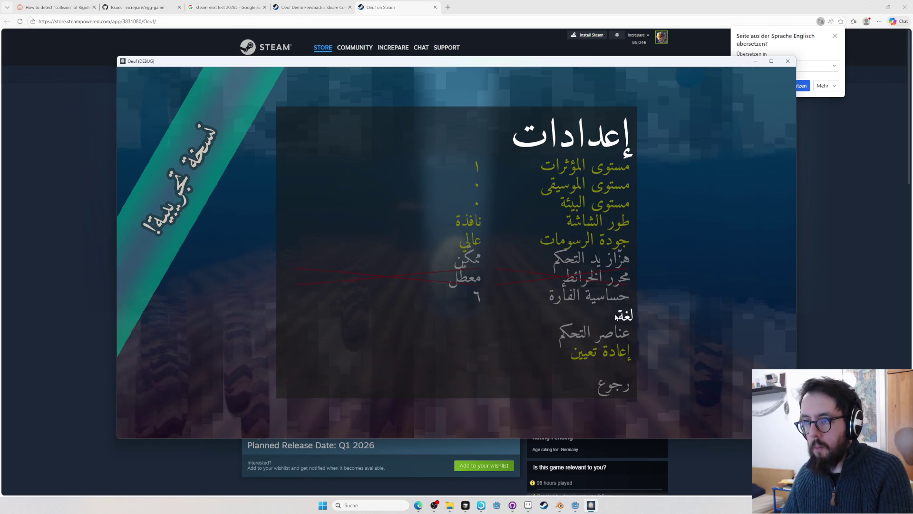
key(Up)
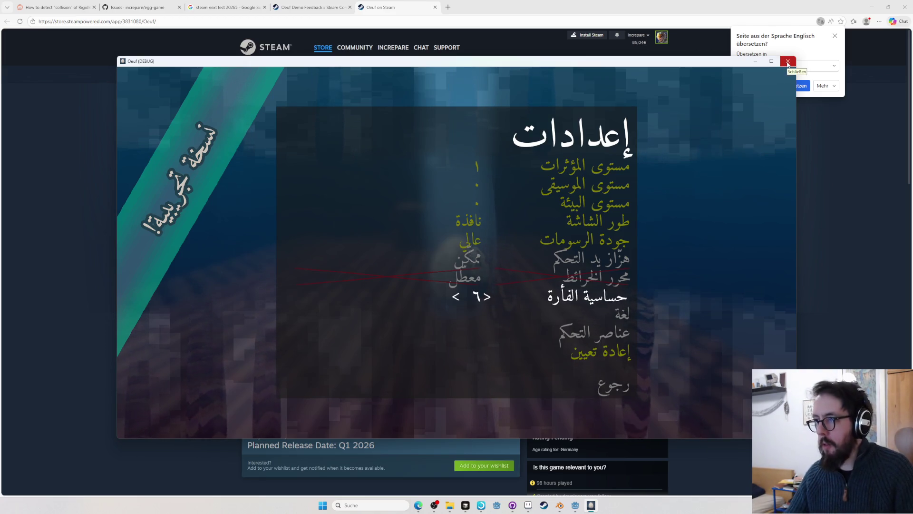
click(788, 62)
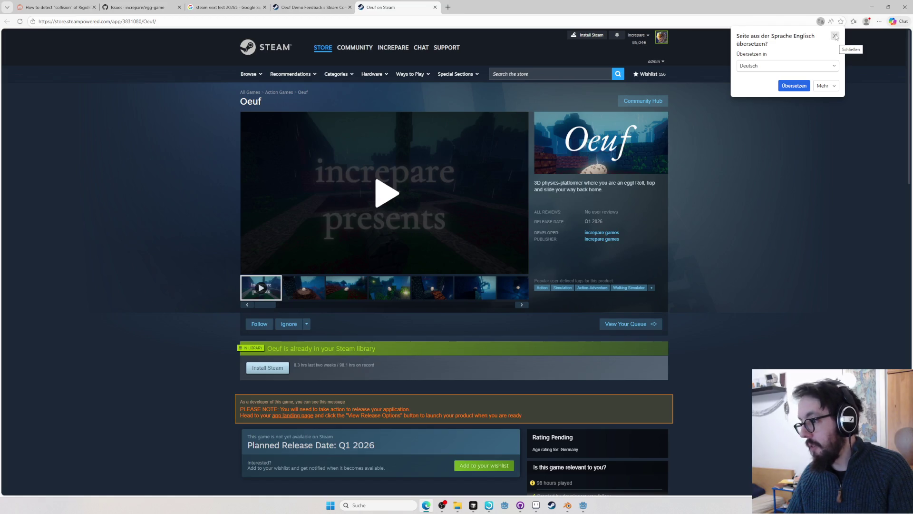
- Dismiss the translation offer and reload the Oeuf Steam store page
click(835, 36)
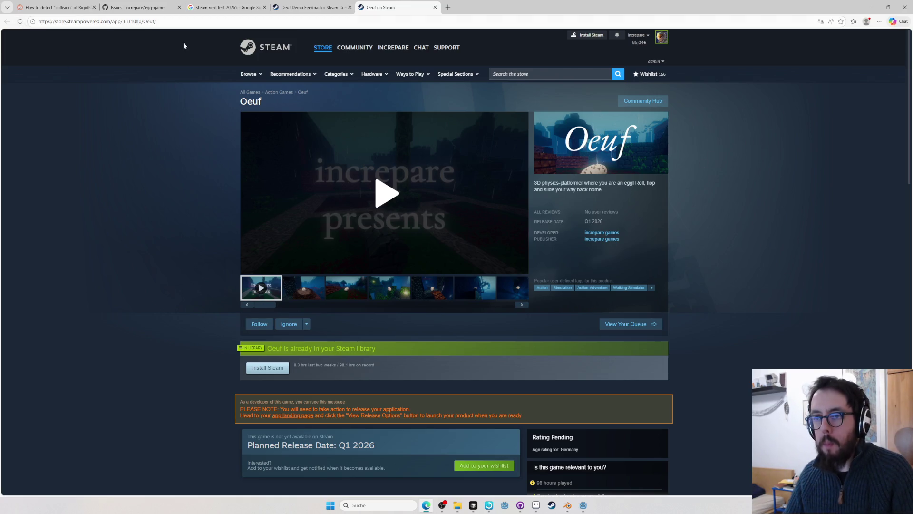
click(303, 94)
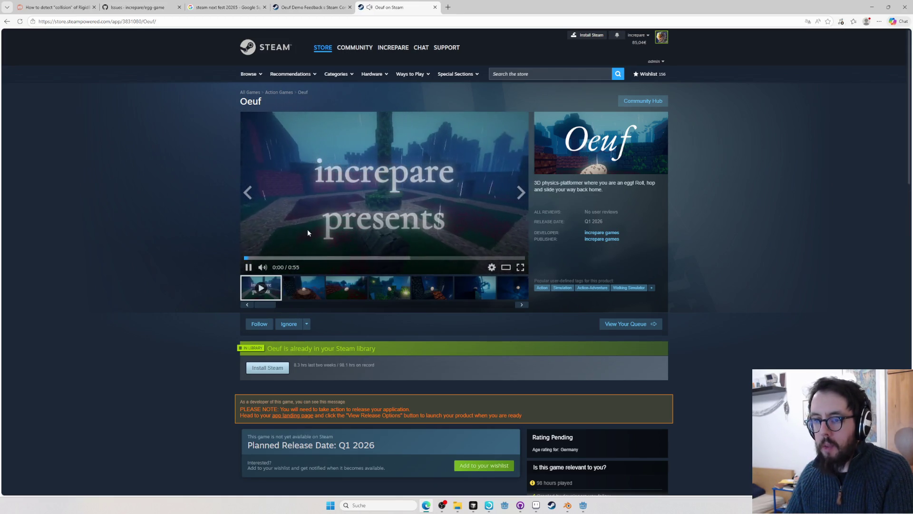
key(alt+Tab)
key(alt+Tab)
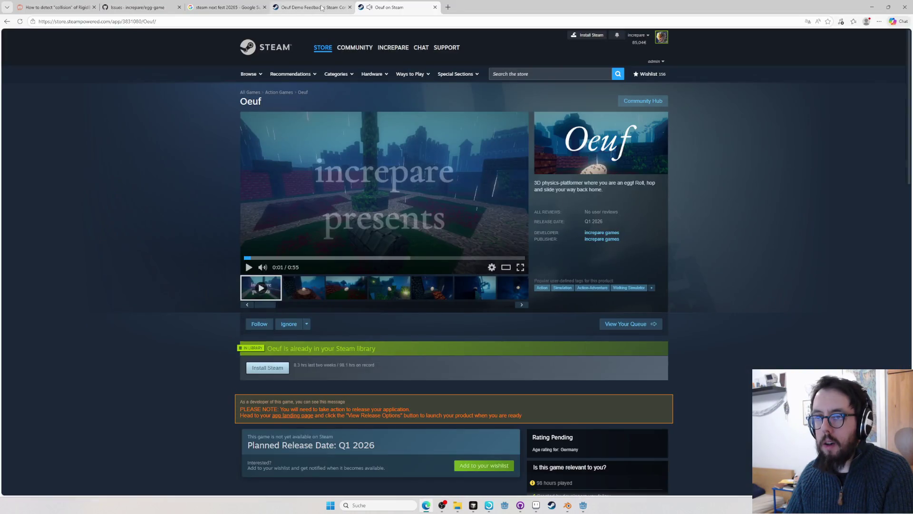
- Check the Oeuf Demo Feedback discussions tab, then close the Reddit Godot collision thread
click(308, 9)
click(57, 8)
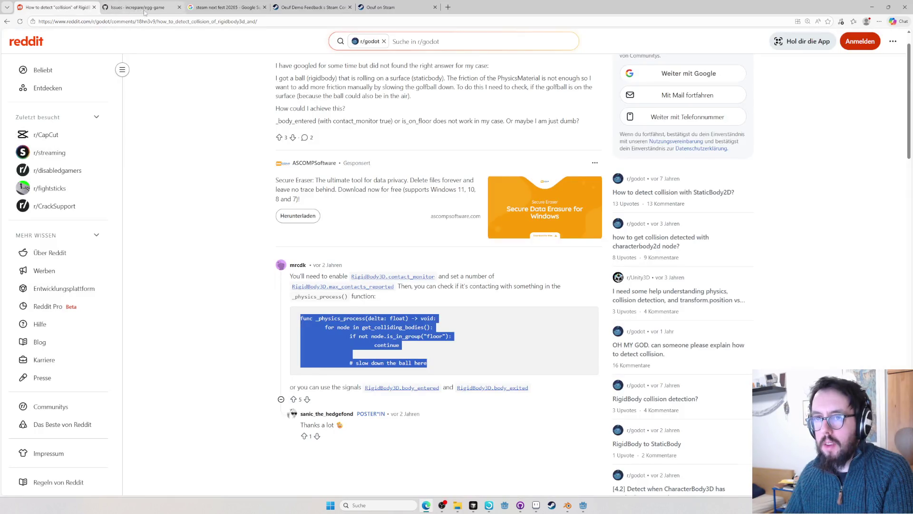
key(ctrl+w)
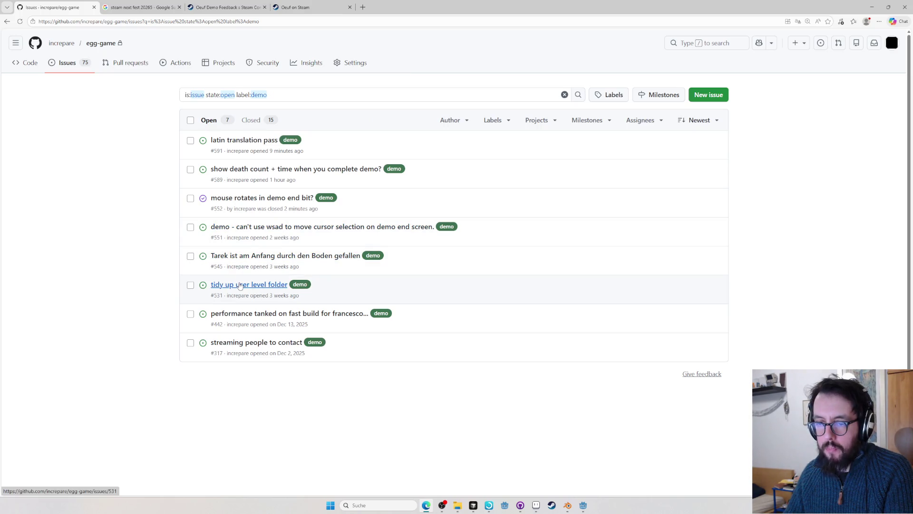
- Toggle issue #442's selection off again and refresh the demo issue list
click(190, 313)
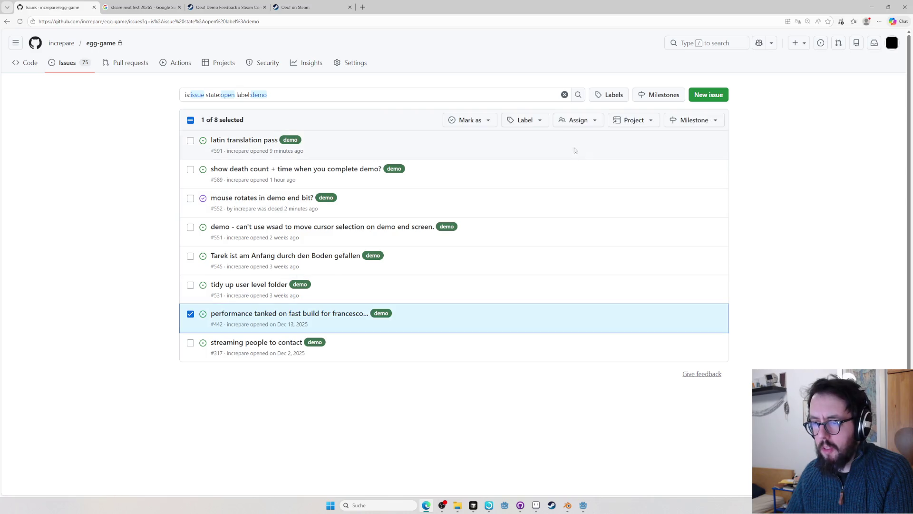
click(190, 314)
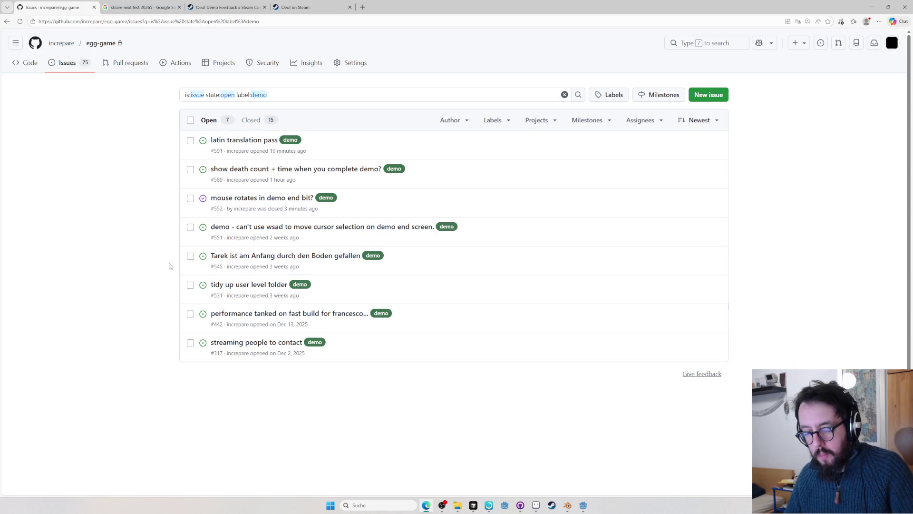
key(F5)
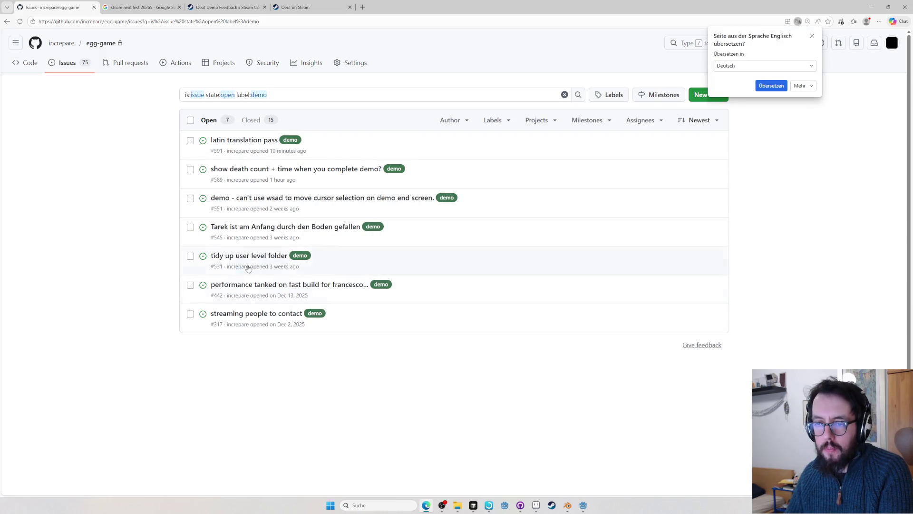
- Mark the WASD end-screen issue #551 as closed and switch to the Steam Next Fest search tab
click(190, 198)
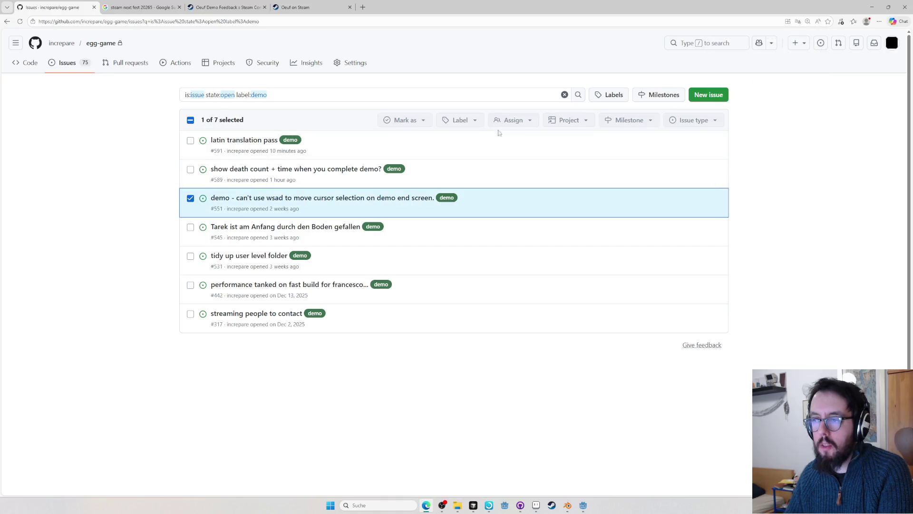
click(471, 120)
click(395, 185)
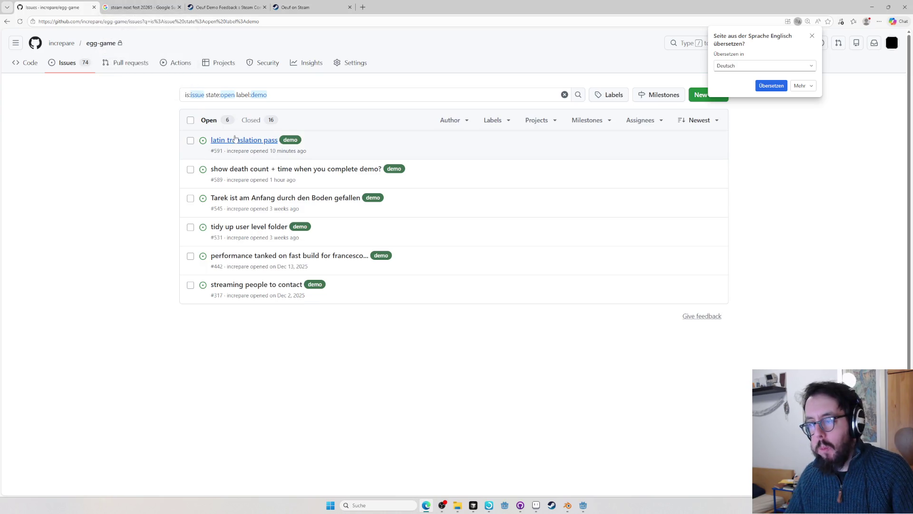
mouse_move(243, 140)
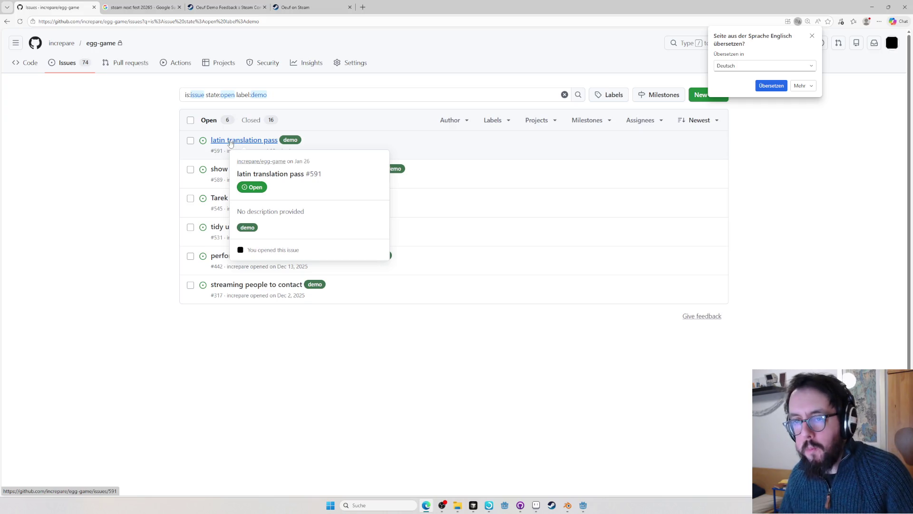
click(159, 8)
click(160, 20)
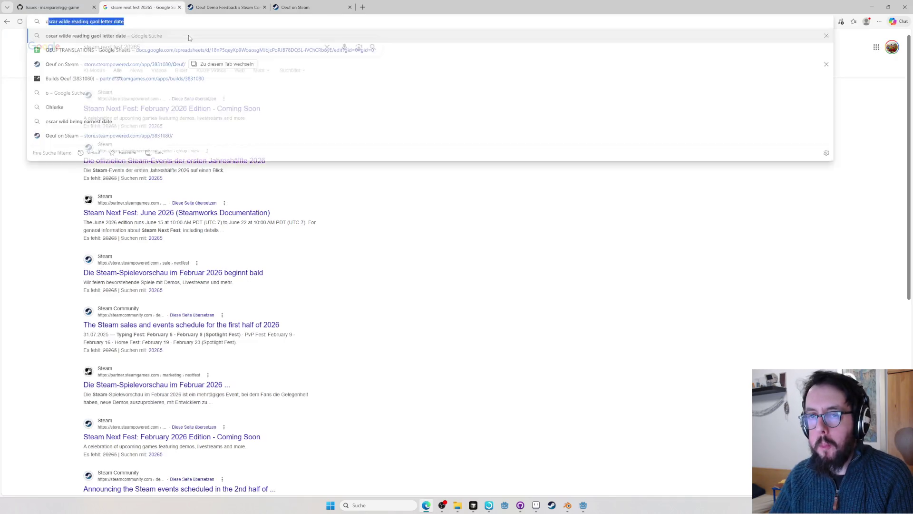
text(https://docs)
- Open the OEUF TRANSLATIONS spreadsheet and move across the language columns to Latin
key(Return)
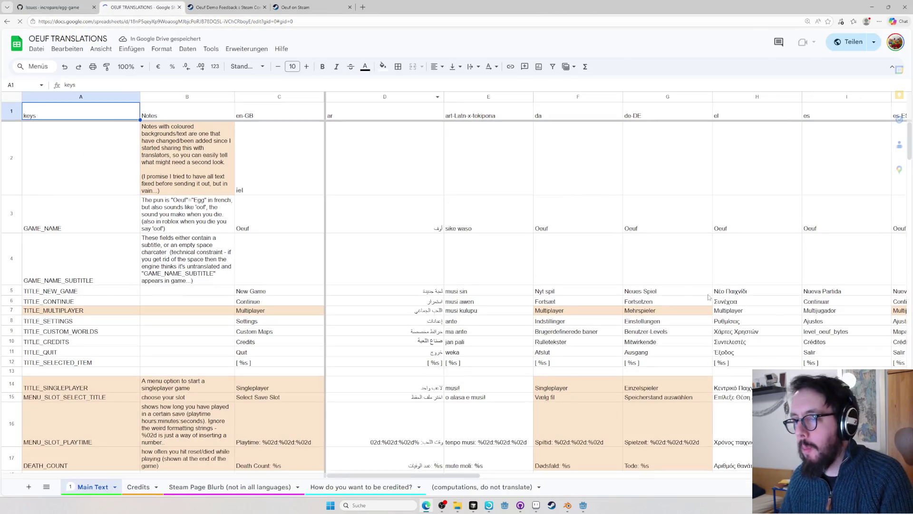
click(603, 181)
key(Right)
key(Right)
key(Right)
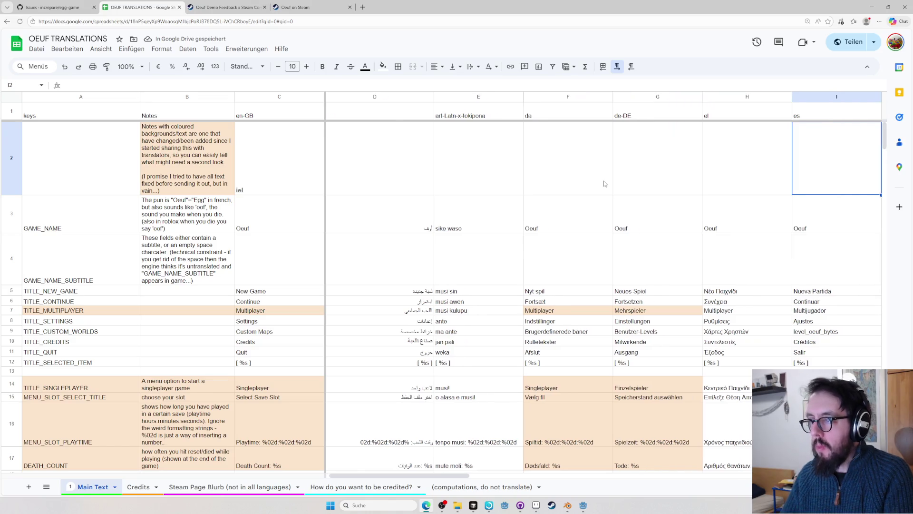
key(Right)
key(Right)
key(Right)
key(Right)
key(Right)
key(Right)
key(Right)
key(Right)
key(Right)
key(Right)
key(Right)
key(Right)
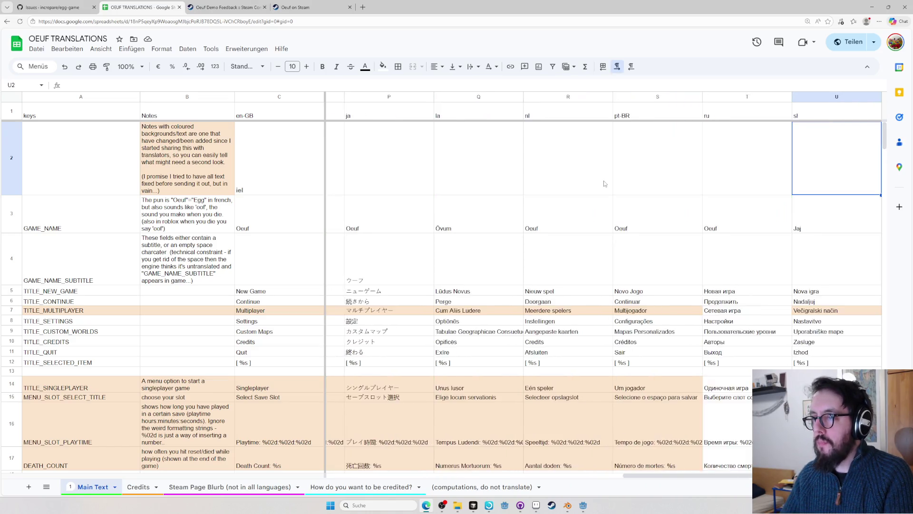
key(Right)
key(Right)
key(Left)
key(Left)
key(Left)
key(Left)
key(Left)
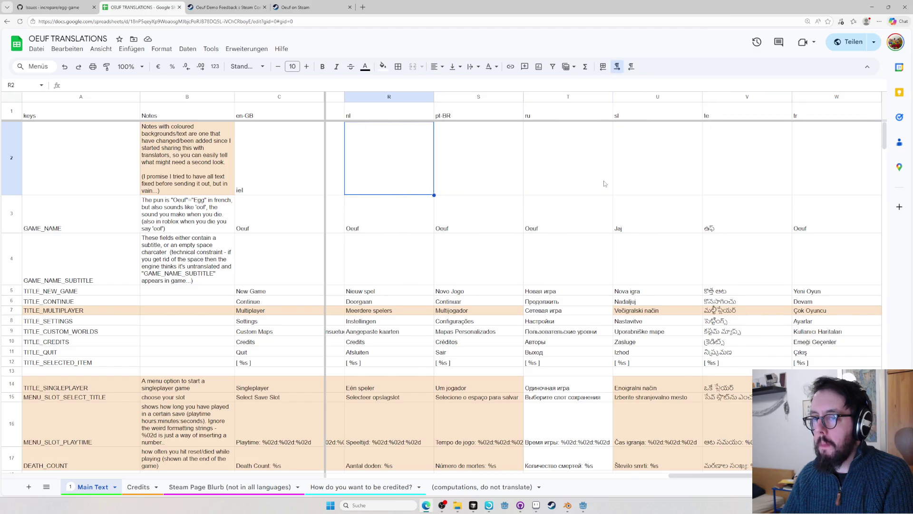
key(Left)
key(Left)
key(Right)
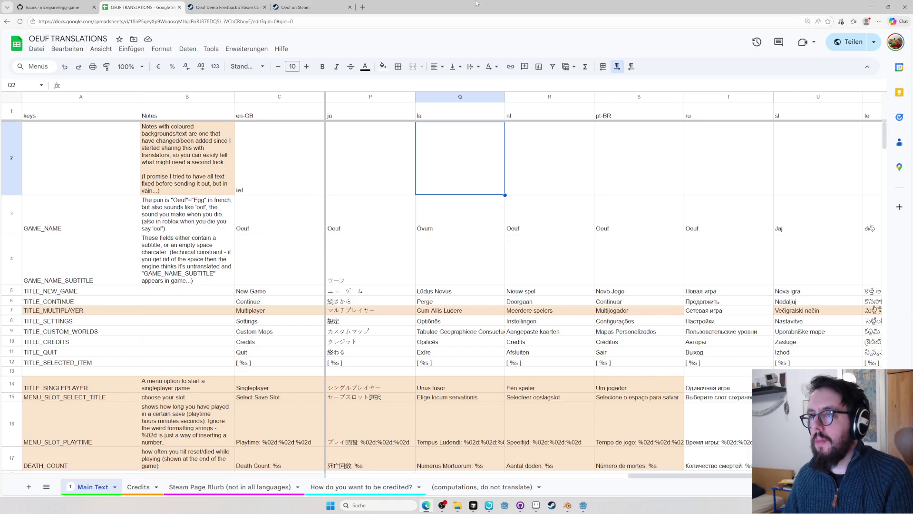
- Snap the spreadsheet to the left half and a new browser window to the right half
key(super+Left)
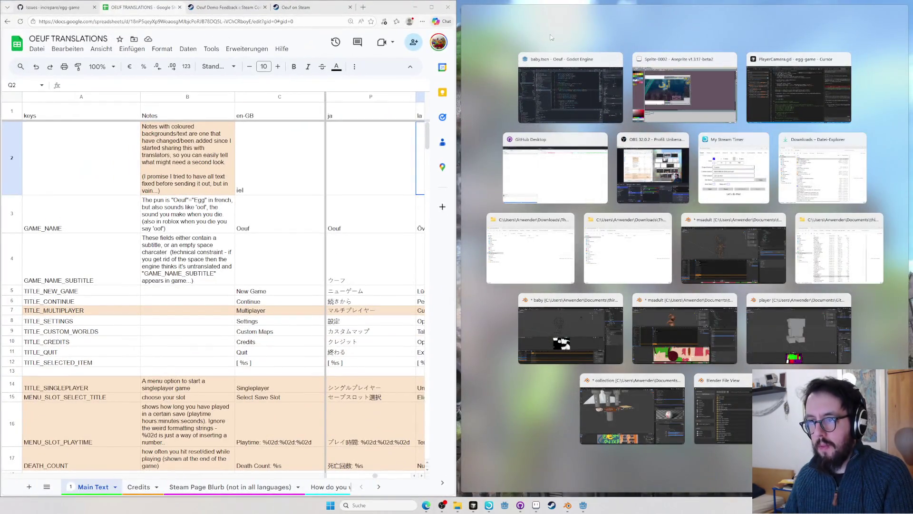
key(super+1)
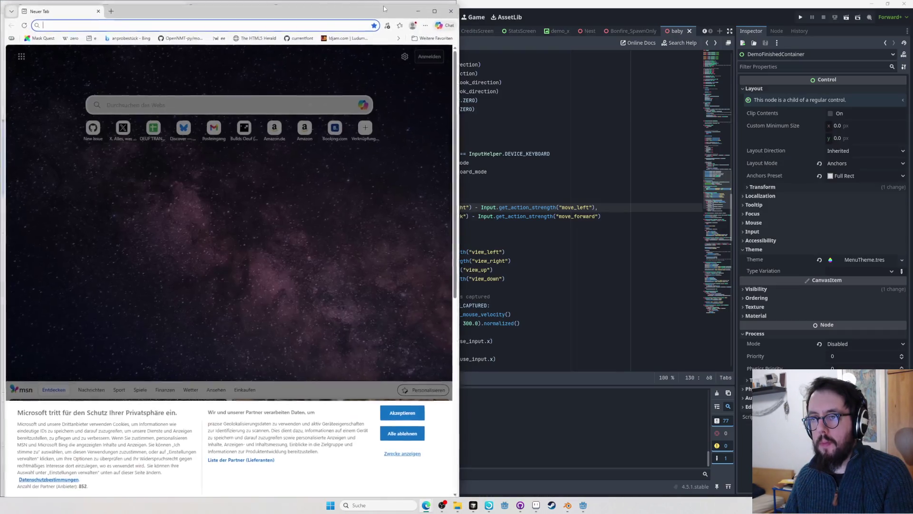
key(super+Right)
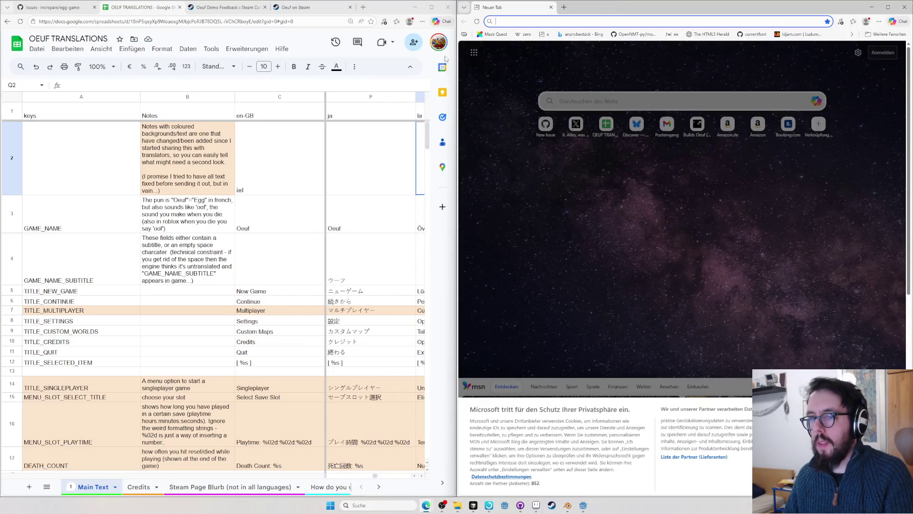
key(ctrl+z)
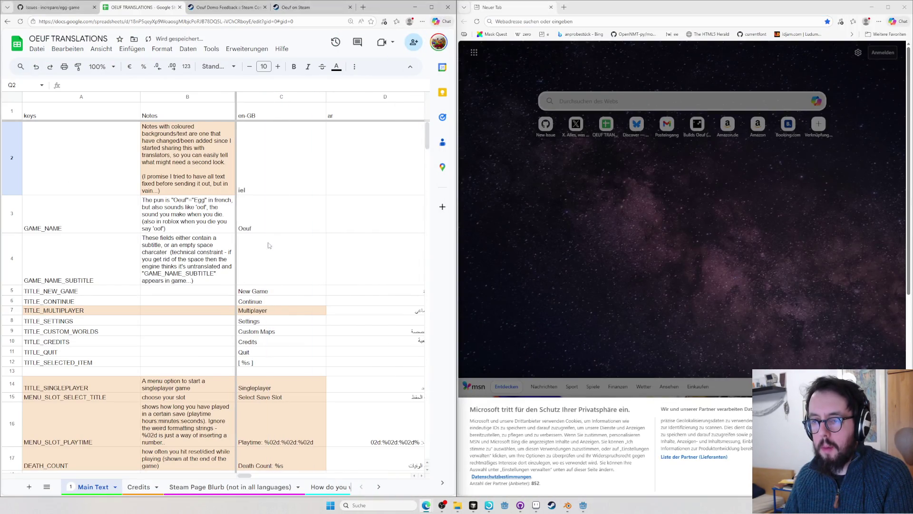
- Compare GAME_NAME translations up to Latin 'Ovum' and select the Latin menu entries Q5:Q11
click(336, 201)
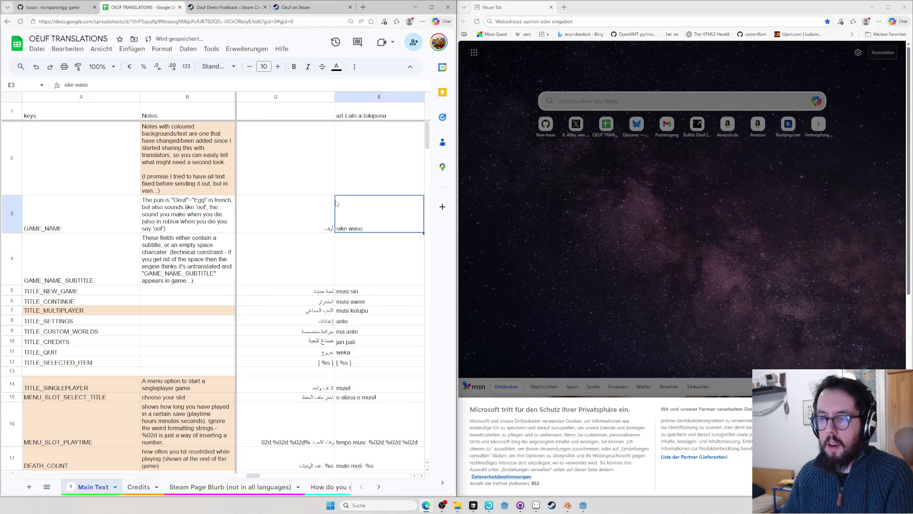
key(Left)
key(Left)
key(Left)
key(Right)
key(Right)
key(Right)
key(Right)
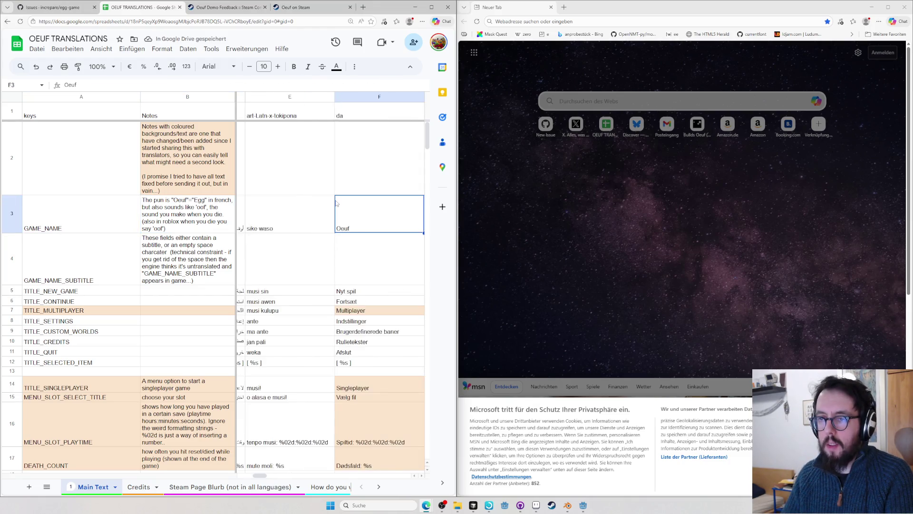
key(Right)
key(Right)
key(Right)
key(Right)
key(Right)
key(Right)
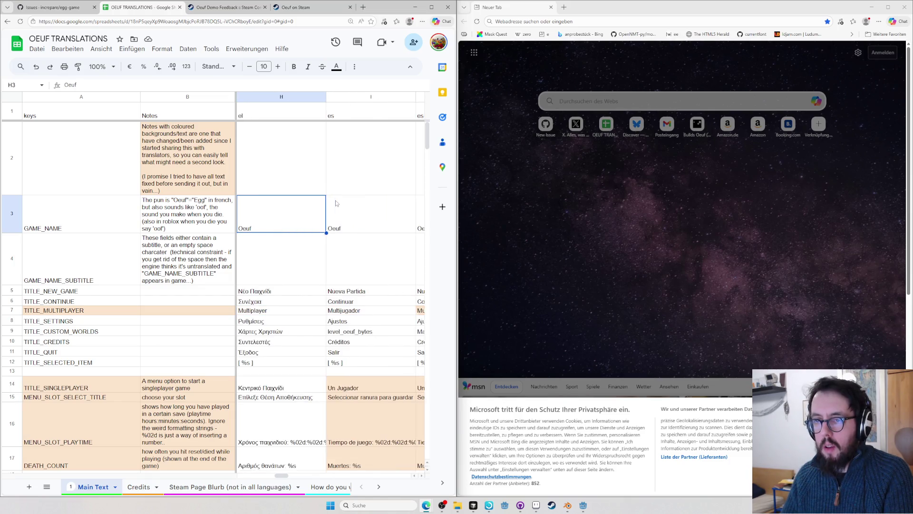
key(Right)
key(Right)
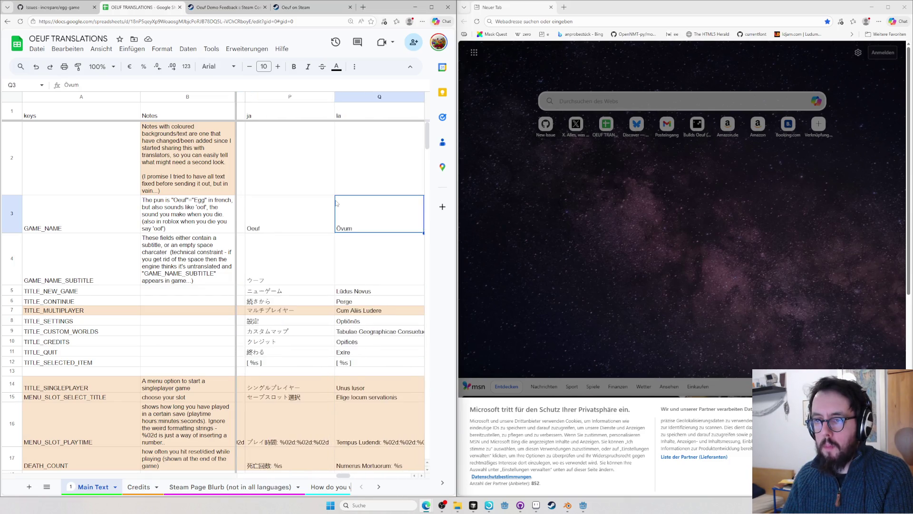
key(Right)
key(Right)
key(Right)
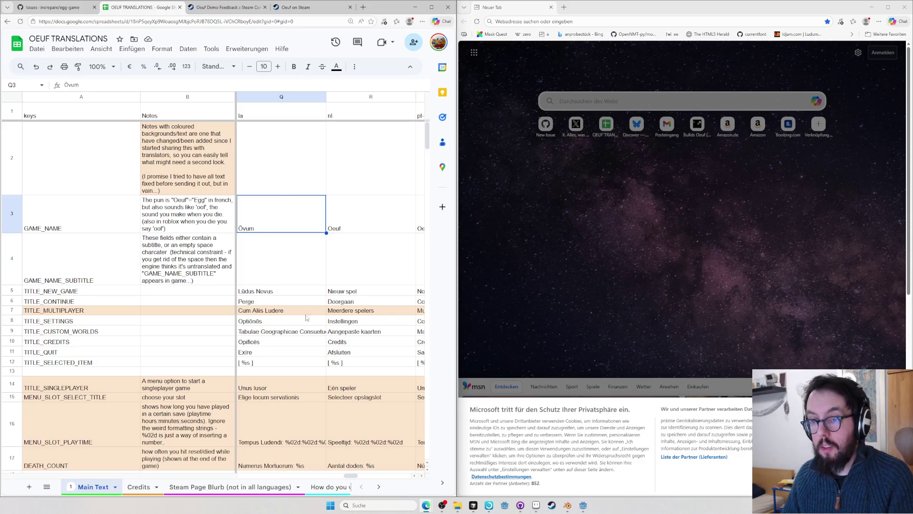
drag(288, 297, 285, 352)
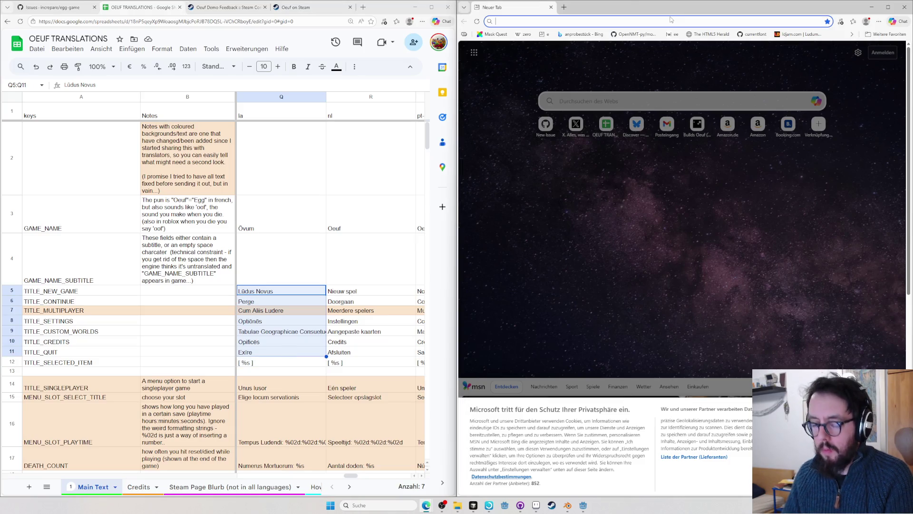
- Look up 'novus' on Wiktionary and check the Latin entries Perge and Cum Aliis Ludere
key(ctrl+t)
key(ctrl+v)
key(Return)
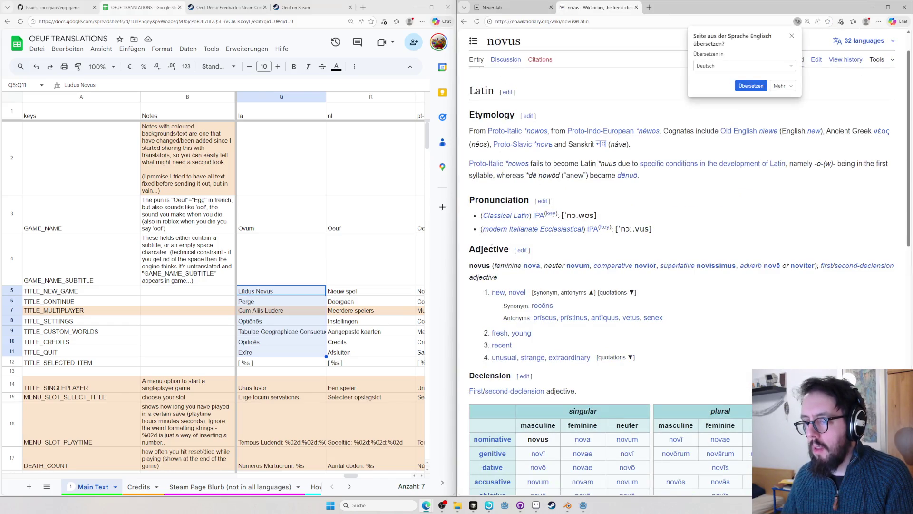
click(305, 302)
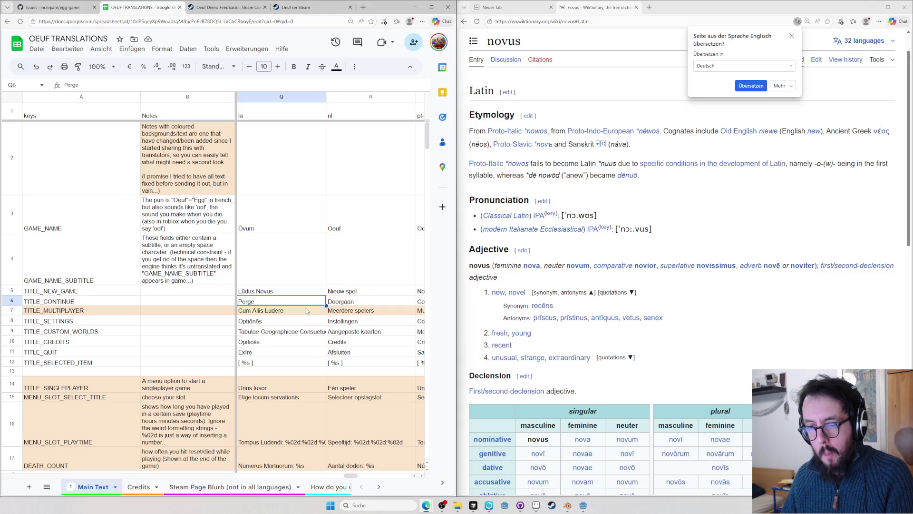
click(264, 314)
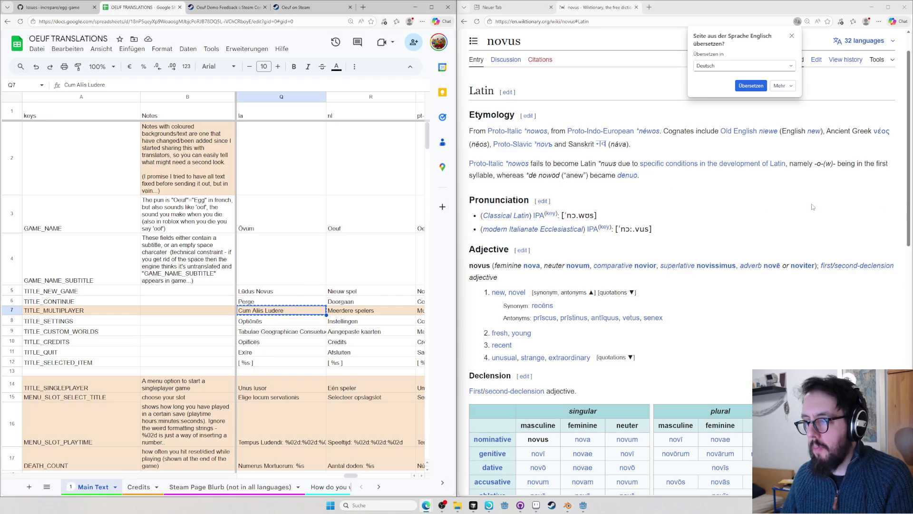
- Search Google for 'macronizer' in a new tab
key(ctrl+t)
text(macronizer)
key(Return)
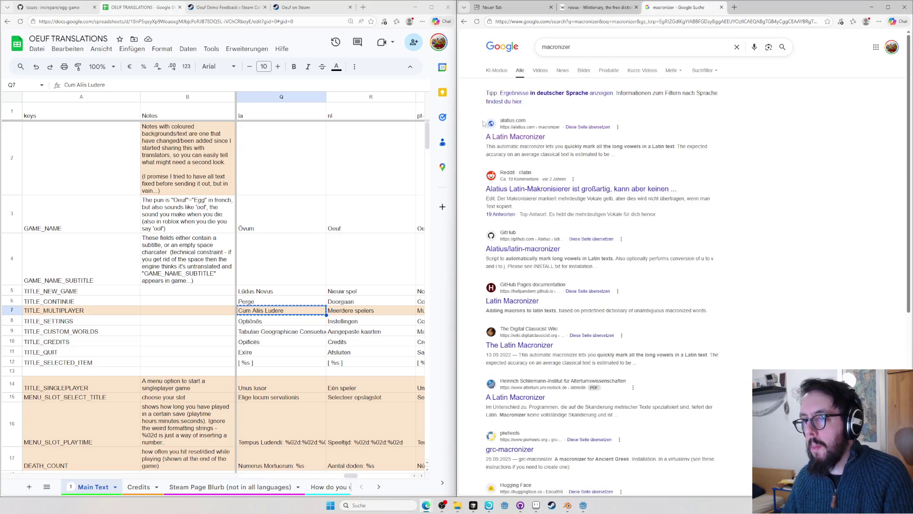
- Macronize the phrase 'Cum Aliis Ludere' on the alatius.com Latin Macronizer
click(494, 137)
click(558, 116)
text(Cum Aliis Ludere)
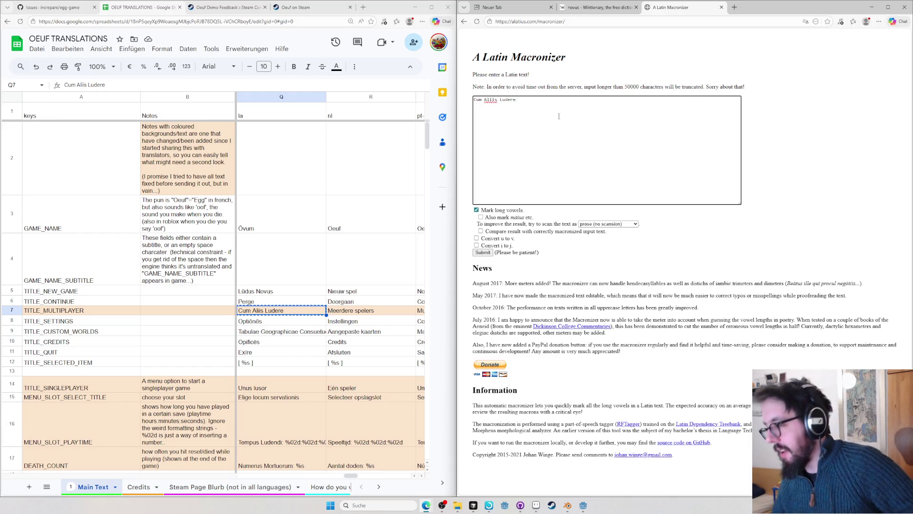
click(477, 252)
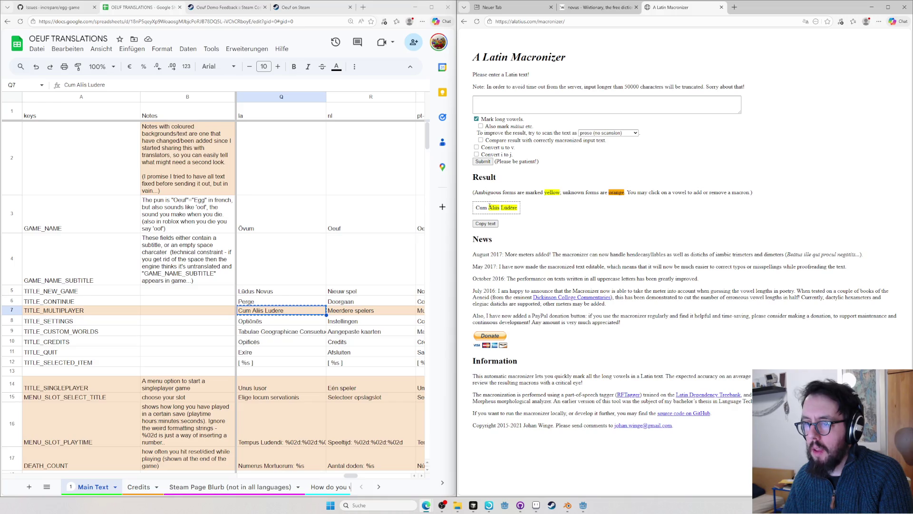
- Bring up the Wiktionary Latin entry for aliis in a new tab
key(ctrl+t)
text(en.wiktionary.org/wiki/alis#Latin)
key(Return)
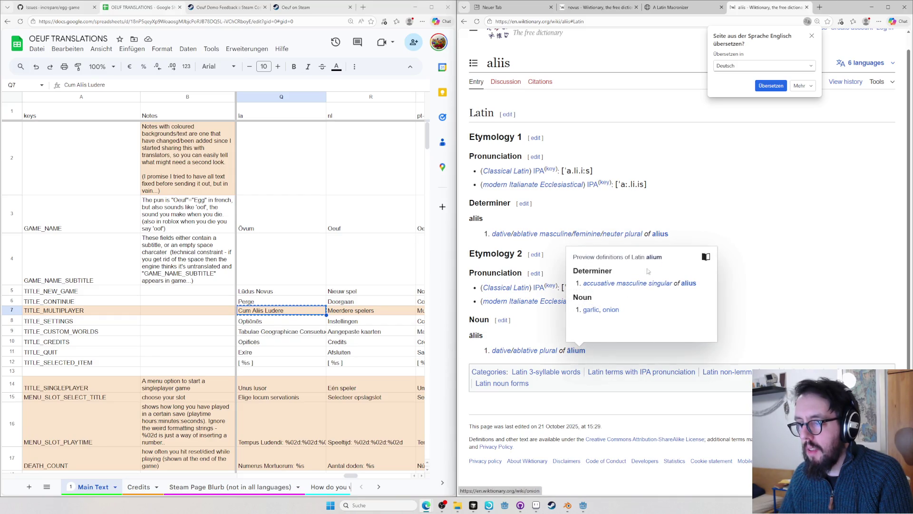
- Copy the macronized 'Cum Aliīs Lūdēre' result into cell Q7 as the Latin multiplayer title
click(678, 11)
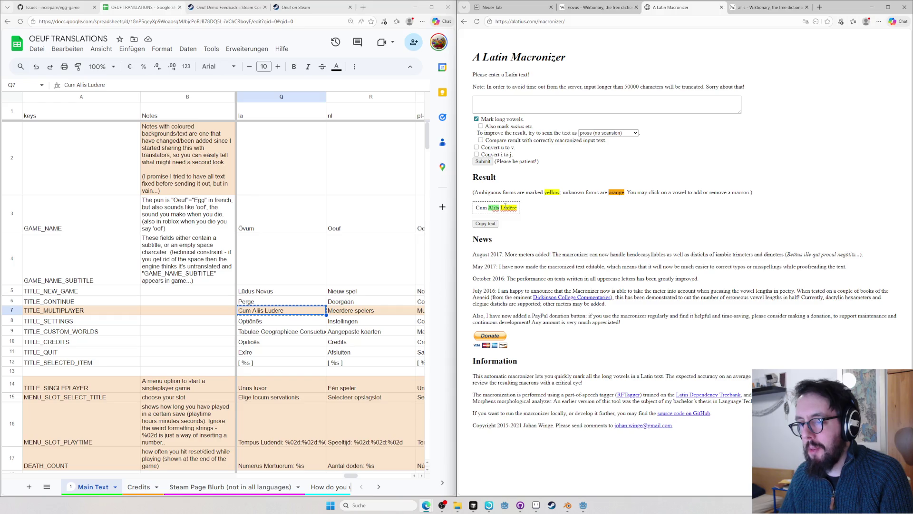
click(514, 207)
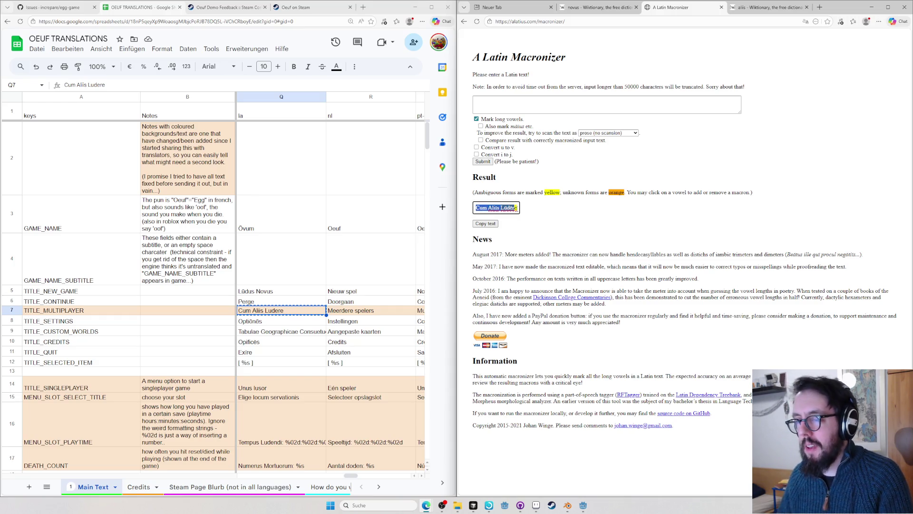
drag(518, 207, 470, 209)
key(ctrl+c)
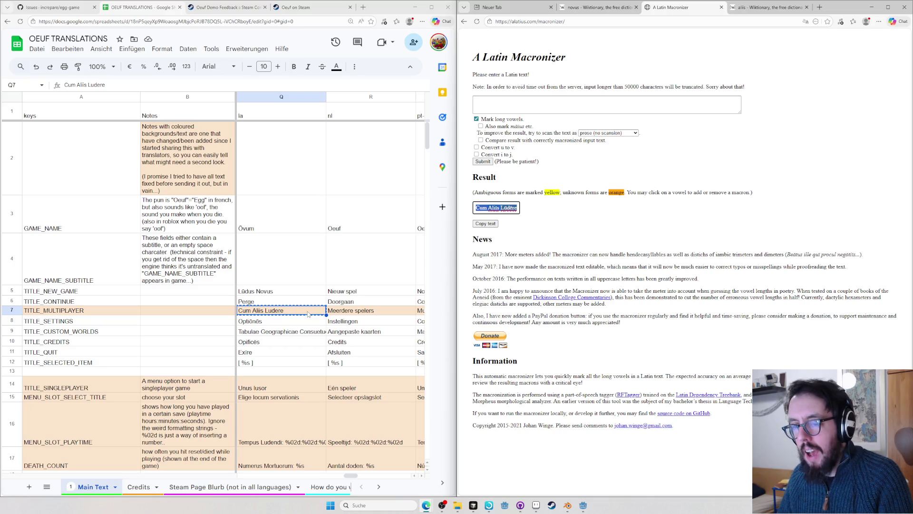
triple_click(308, 311)
key(ctrl+v)
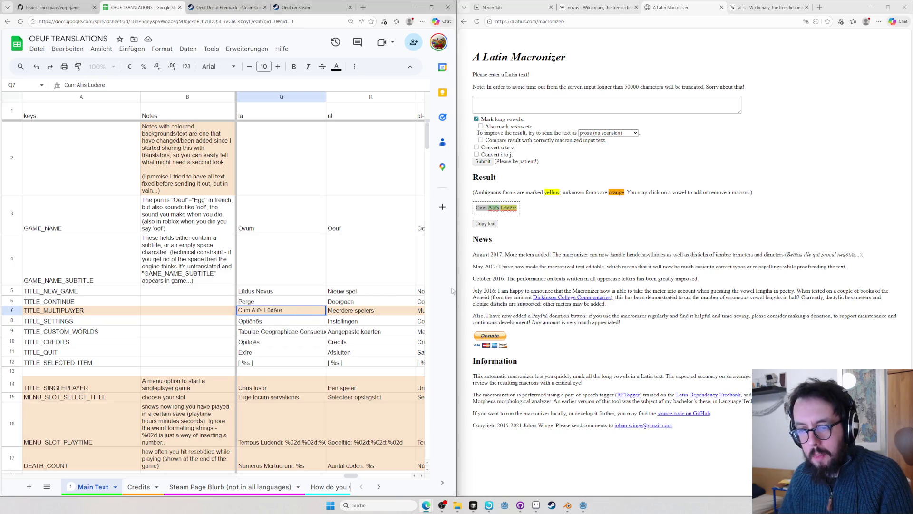
click(600, 255)
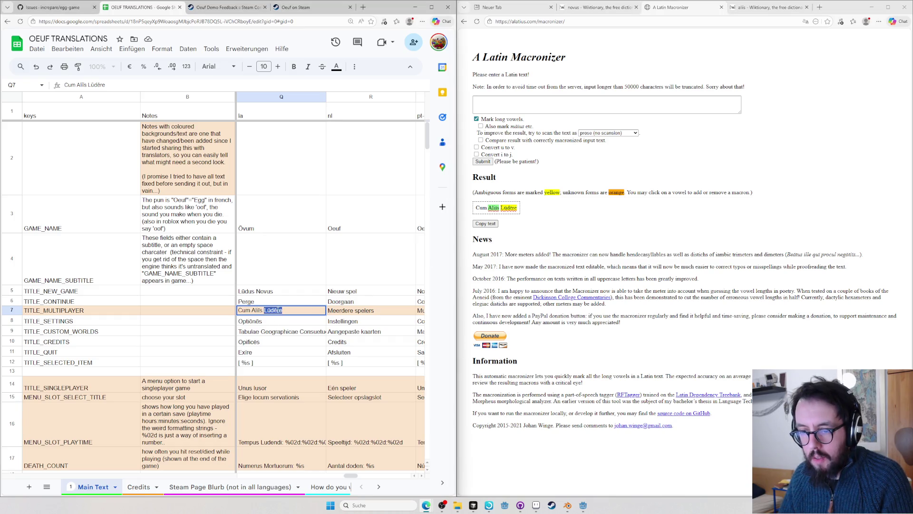
key(Return)
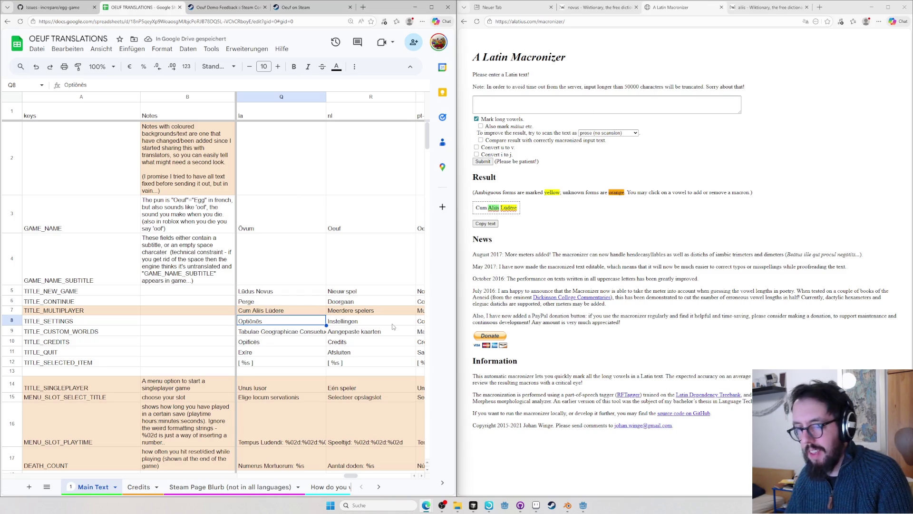
- Macronize the Latin custom-worlds title copied from Q9
click(286, 331)
key(ctrl+c)
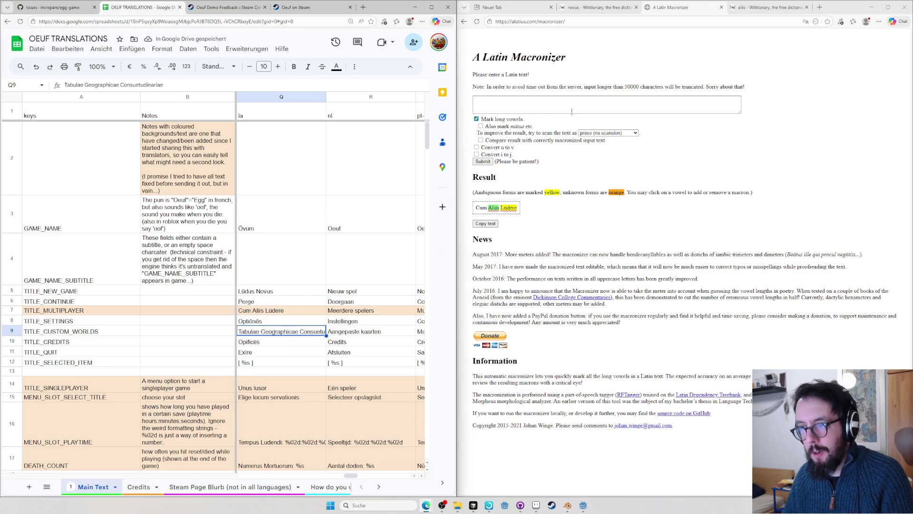
click(535, 104)
key(ctrl+v)
click(476, 254)
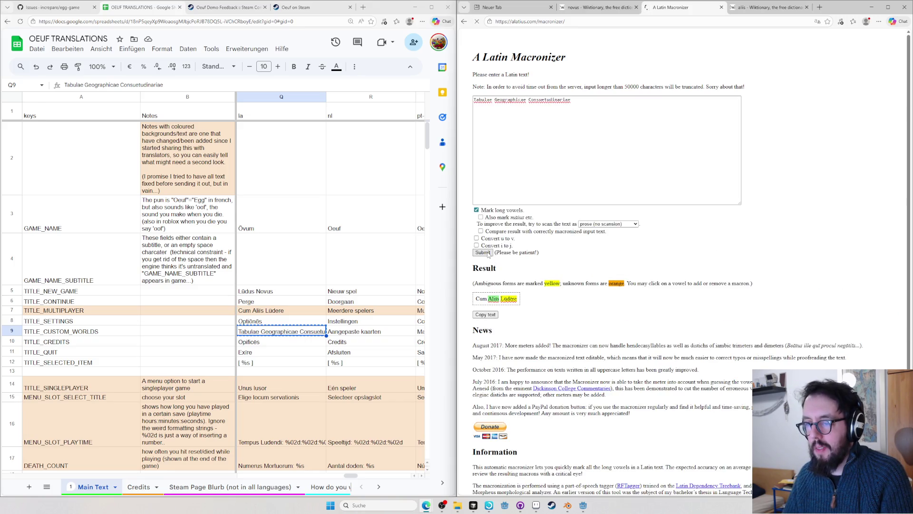
click(554, 149)
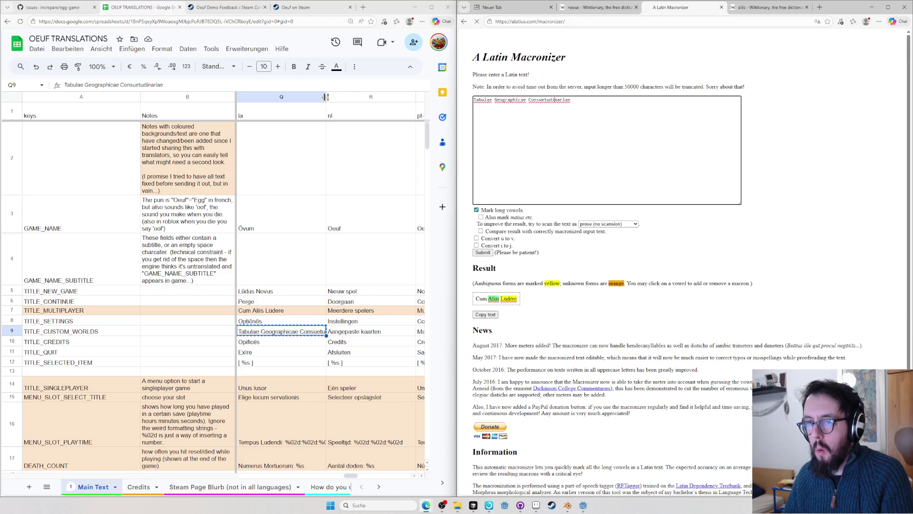
- Widen column Q and replace Q9 with 'Tabulae Geōgraphicae Cōnsuētūdināriae', then maximize the sheet
drag(325, 97, 344, 96)
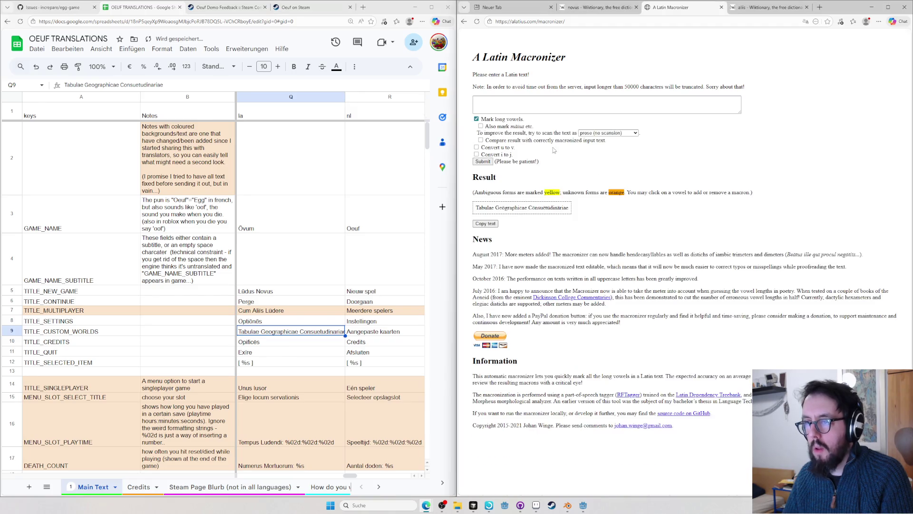
drag(480, 208, 586, 208)
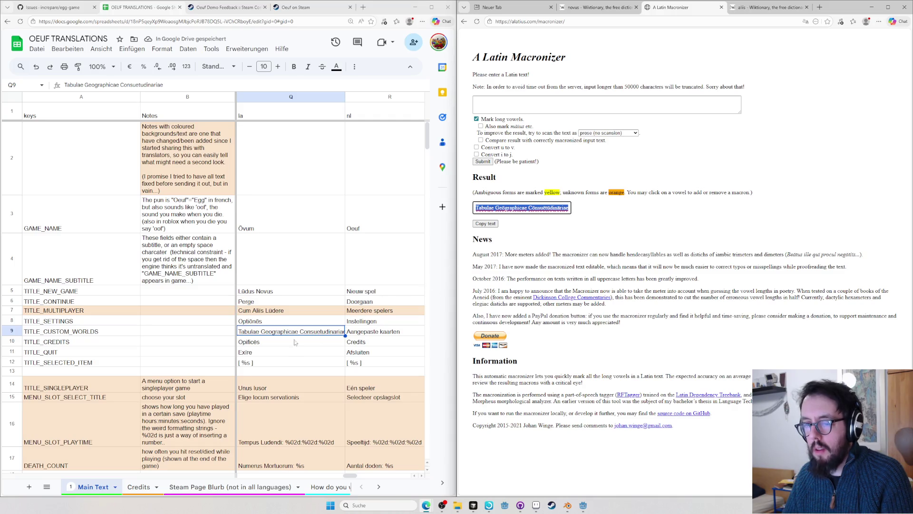
key(alt+Tab)
key(ctrl+v)
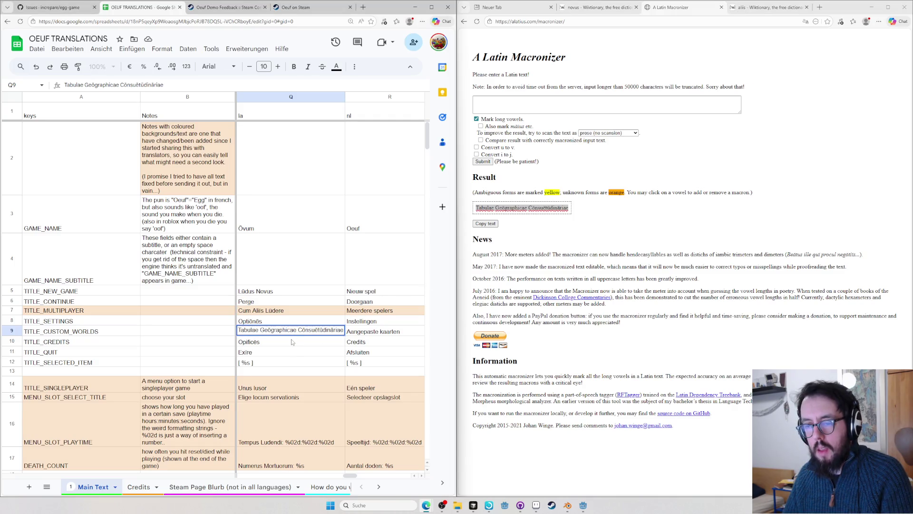
key(Return)
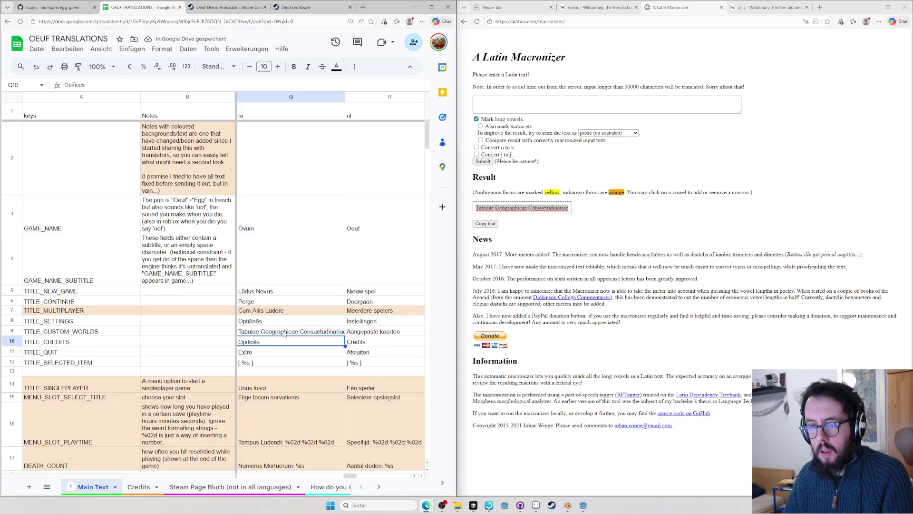
click(430, 6)
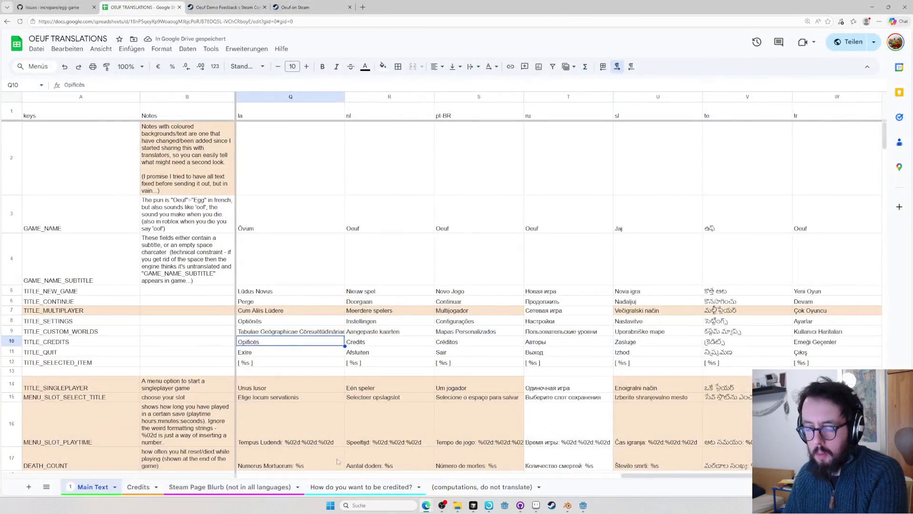
- Compare the Credits translations across the language columns and reopen Q9 for editing
key(Left)
key(Left)
key(Left)
key(Right)
key(Right)
key(Right)
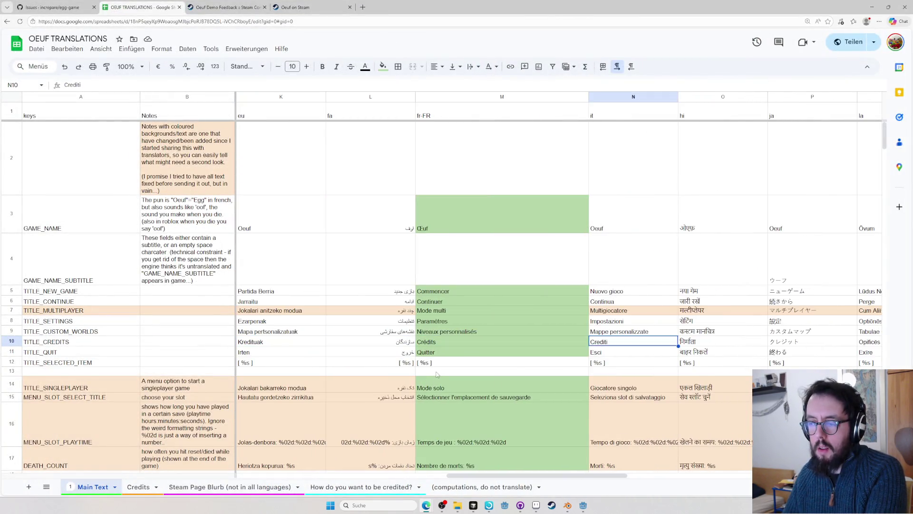
key(Right)
key(Right)
key(Left)
key(Left)
key(Left)
key(Left)
key(Left)
key(Left)
key(Left)
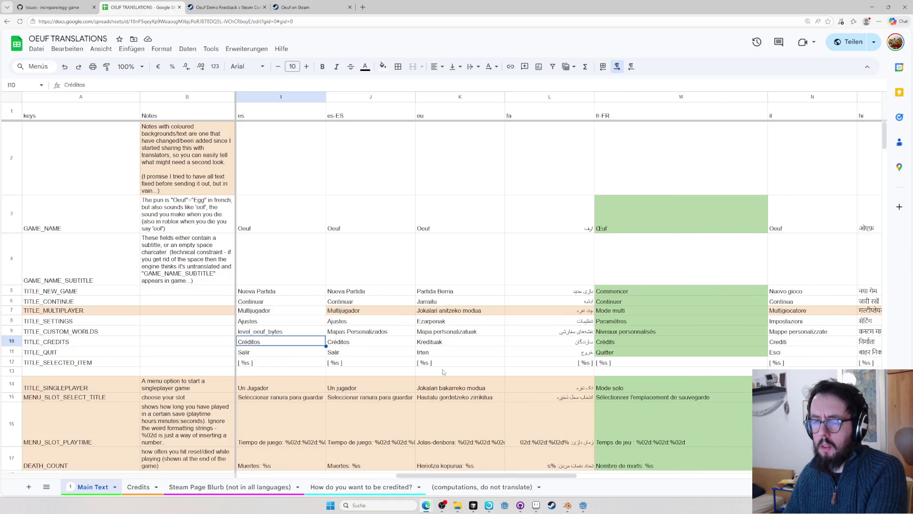
key(Right)
key(Right)
key(Right)
key(Right)
key(Right)
key(Right)
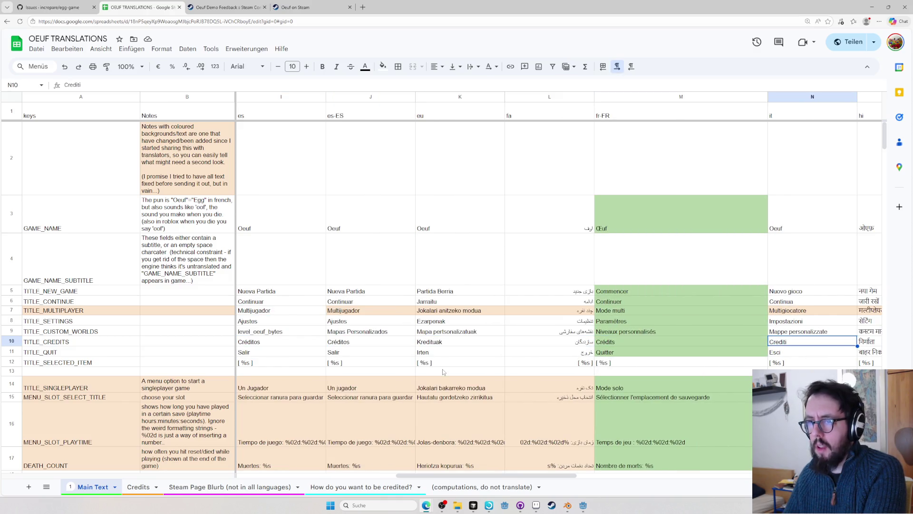
key(Right)
key(Right)
key(Right)
key(Up)
key(Left)
key(Left)
key(Left)
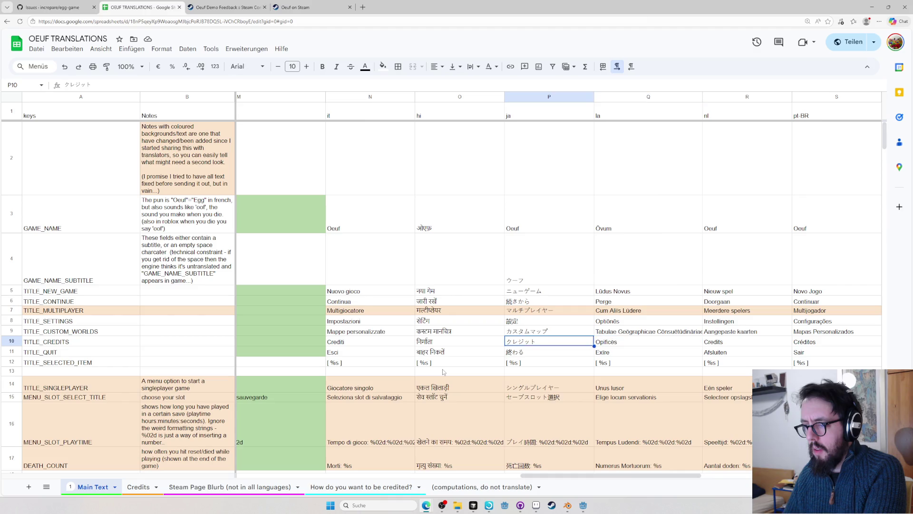
key(Right)
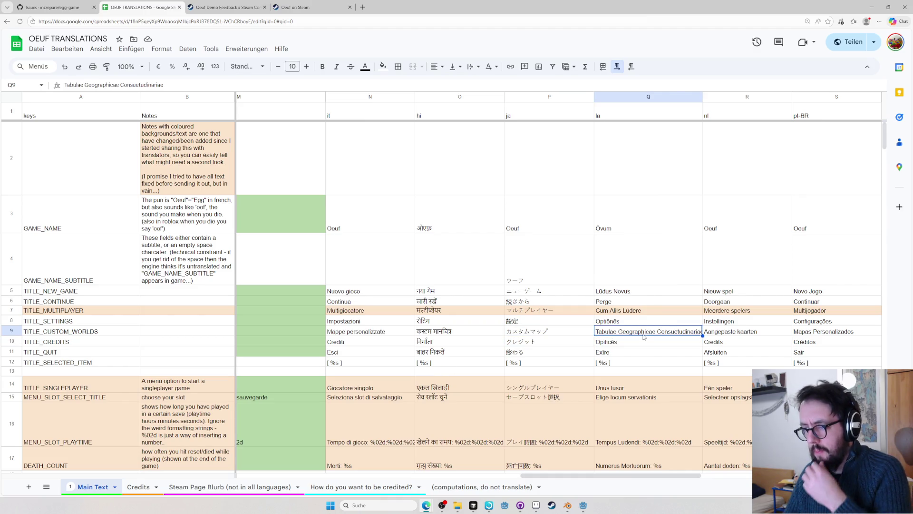
double_click(638, 332)
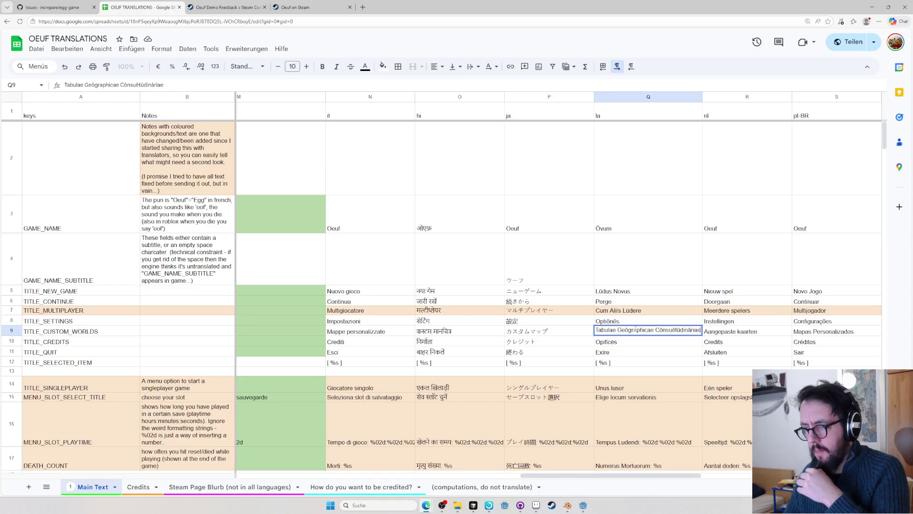
- Start a Wiktionary Latin search for 'consuet' in a new tab
key(ctrl+t)
text(wik)
key(Tab)
text(consuet)
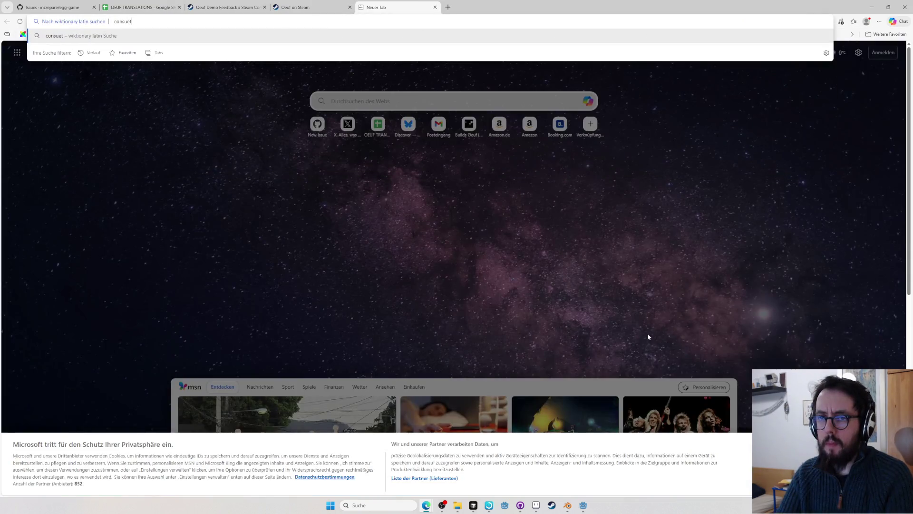
text(udinis)
- Check Wiktionary's cōnsuētūdō entry, close it and snap the sheet to the left half
key(Return)
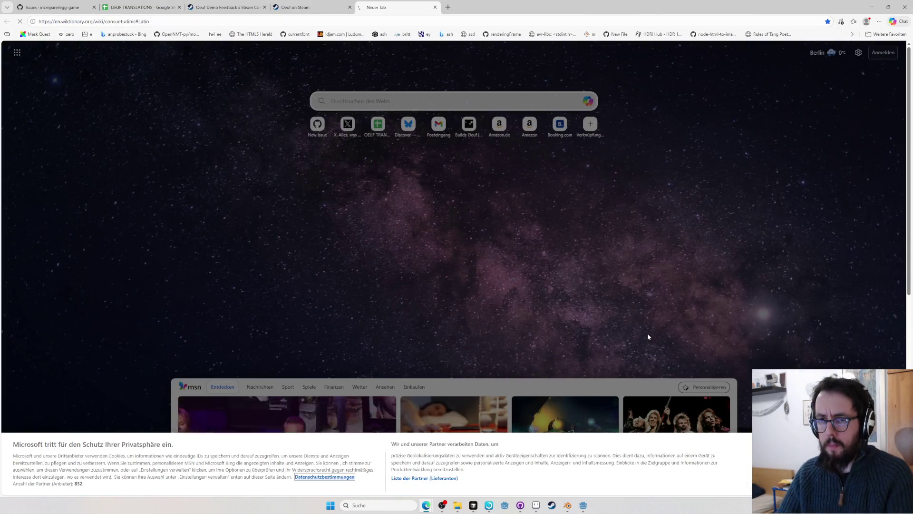
click(359, 183)
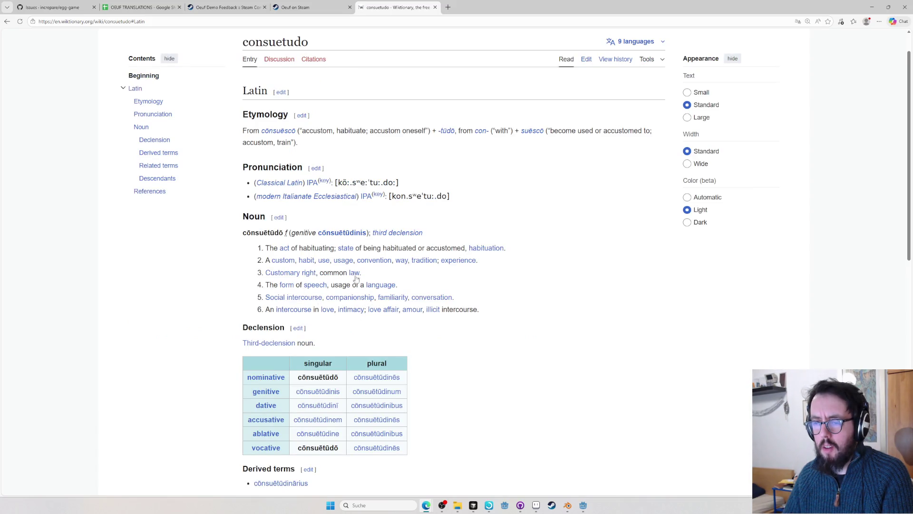
click(435, 7)
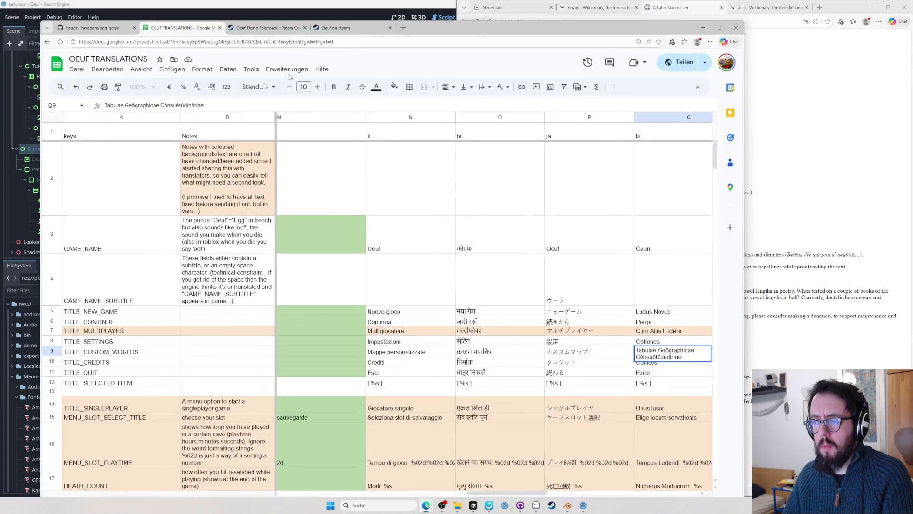
drag(472, 10, 2, 257)
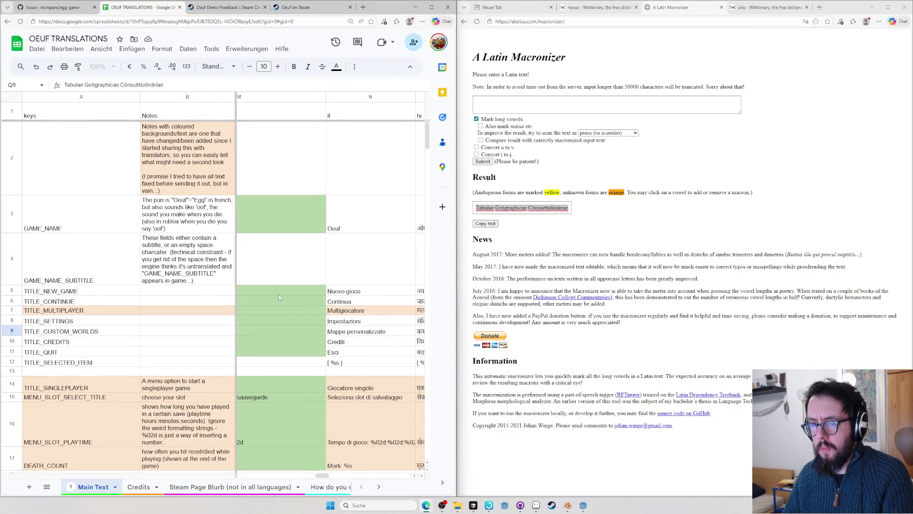
click(278, 313)
key(Right)
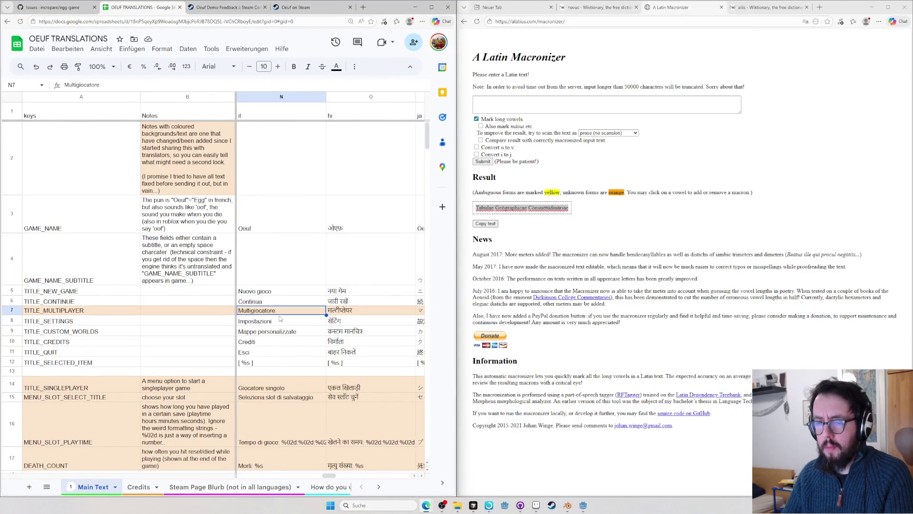
key(Left)
key(Left)
key(Left)
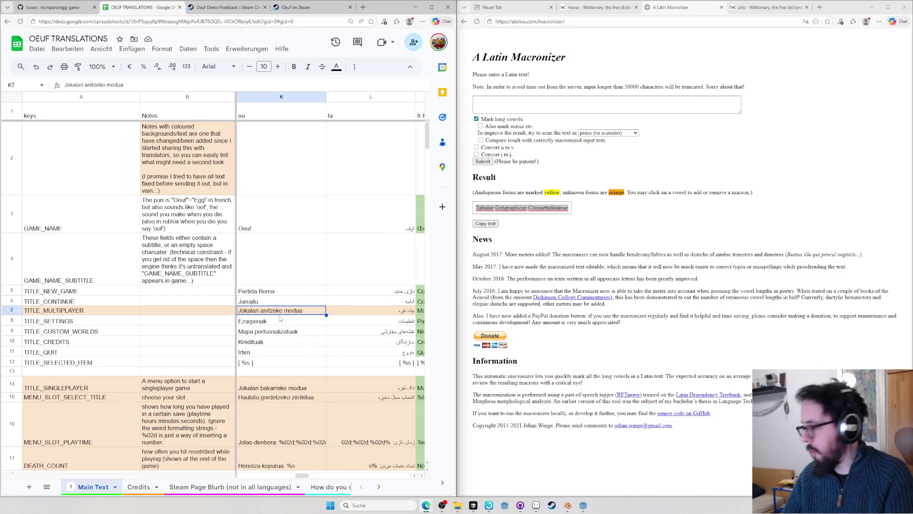
key(Left)
key(Left)
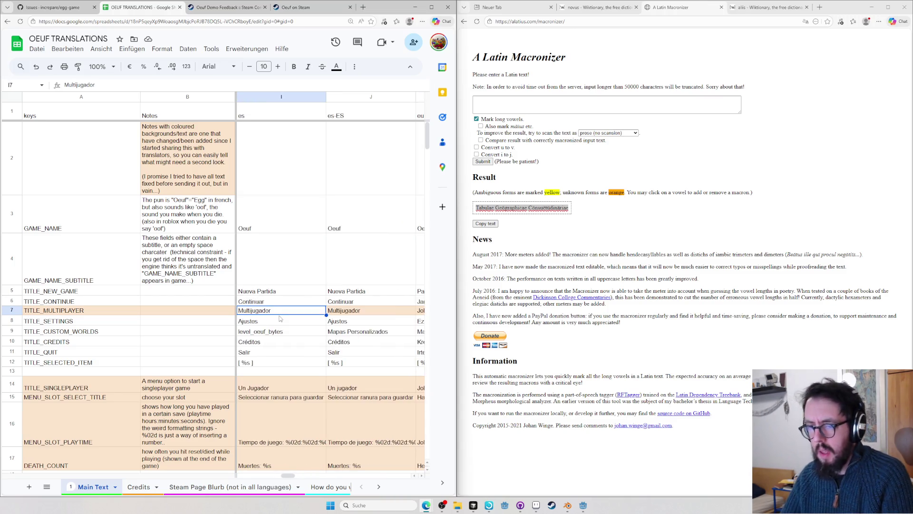
key(Right)
key(Right)
key(Right)
key(Right)
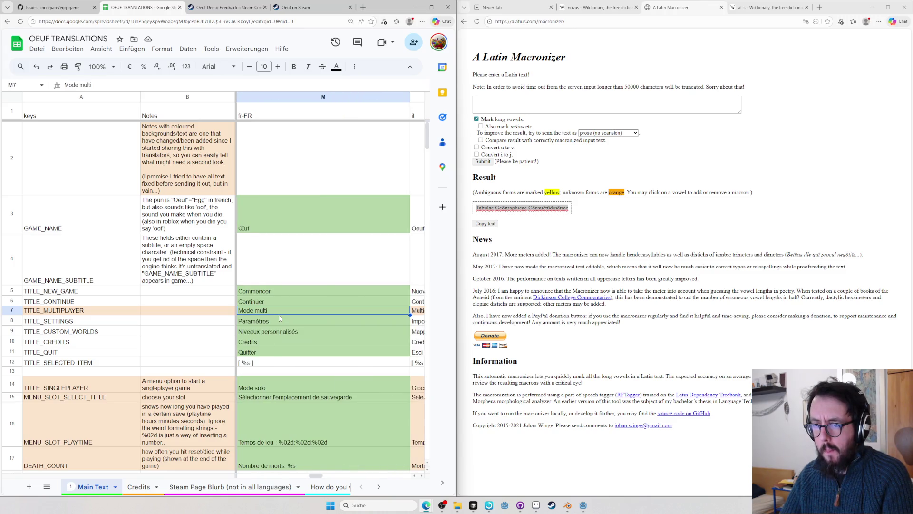
key(Right)
key(Right)
key(Right)
key(Left)
key(Left)
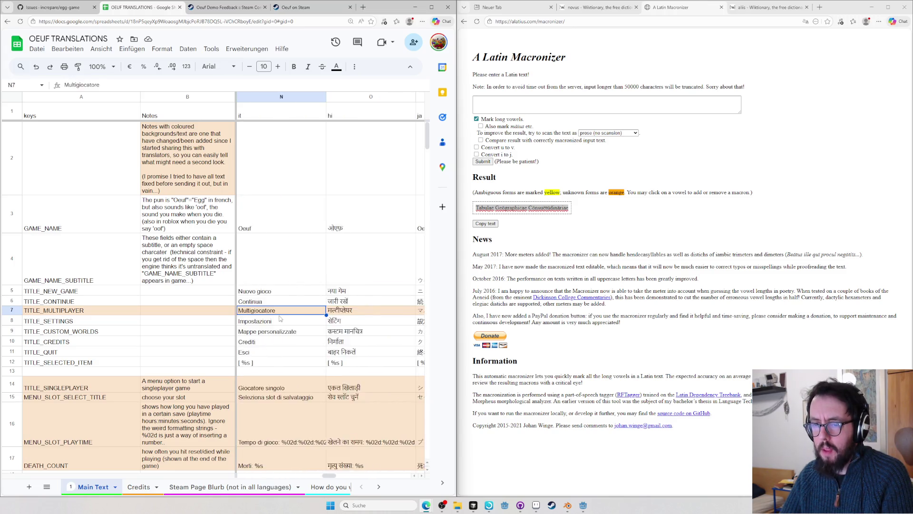
key(Left)
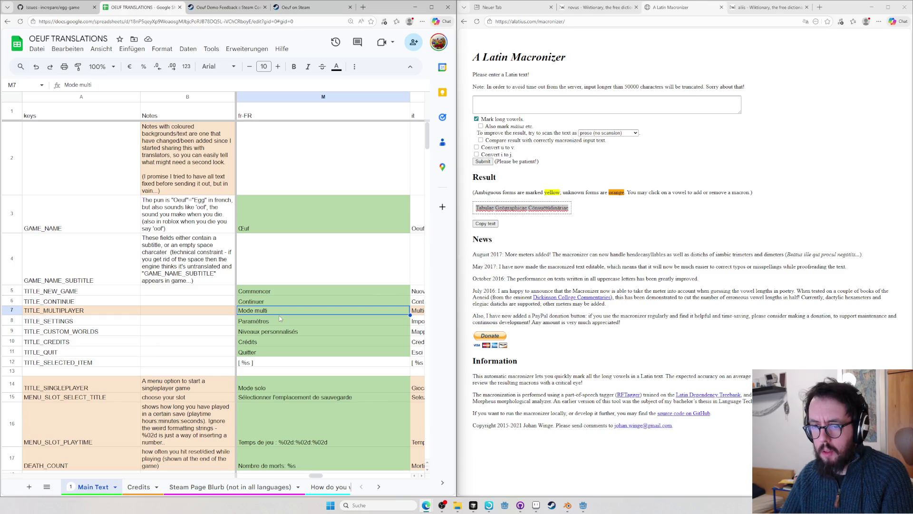
key(Down)
key(Down)
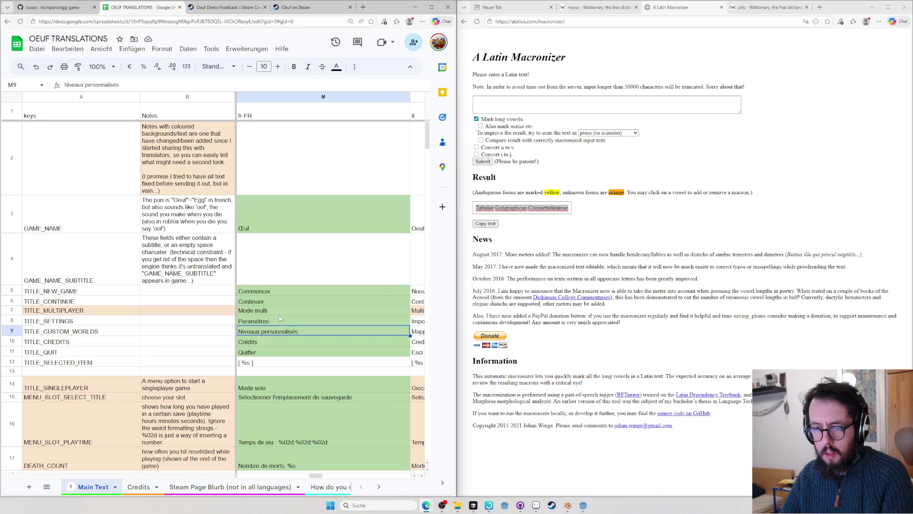
key(Right)
key(Right)
key(Right)
key(Right)
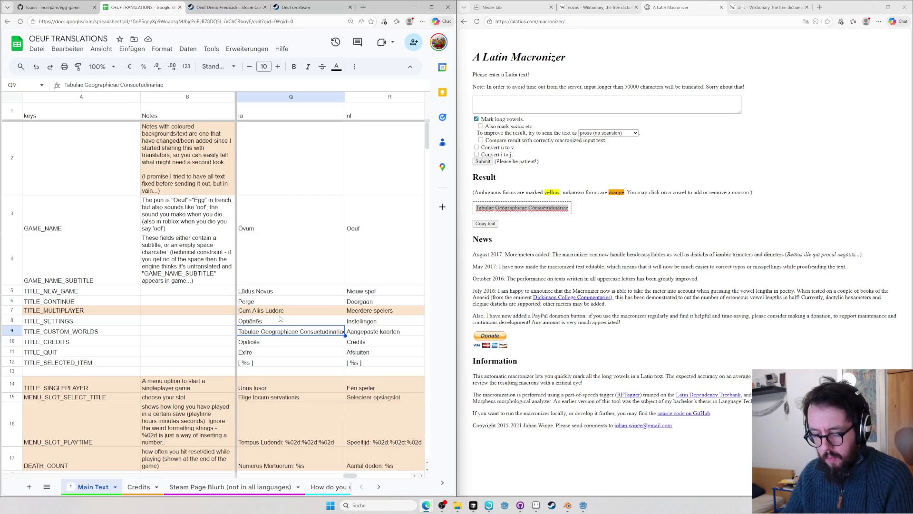
click(657, 99)
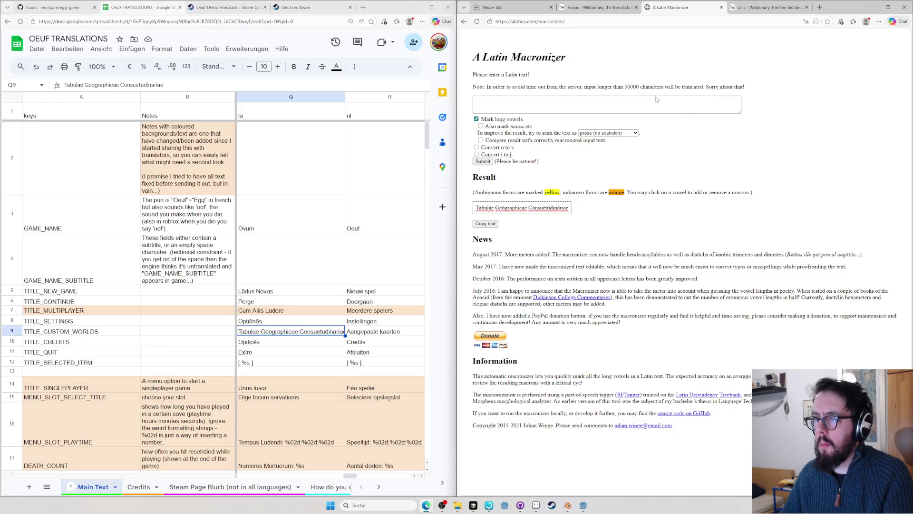
- Close the aliis Wiktionary entry
drag(785, 2, 781, 9)
key(ctrl+l)
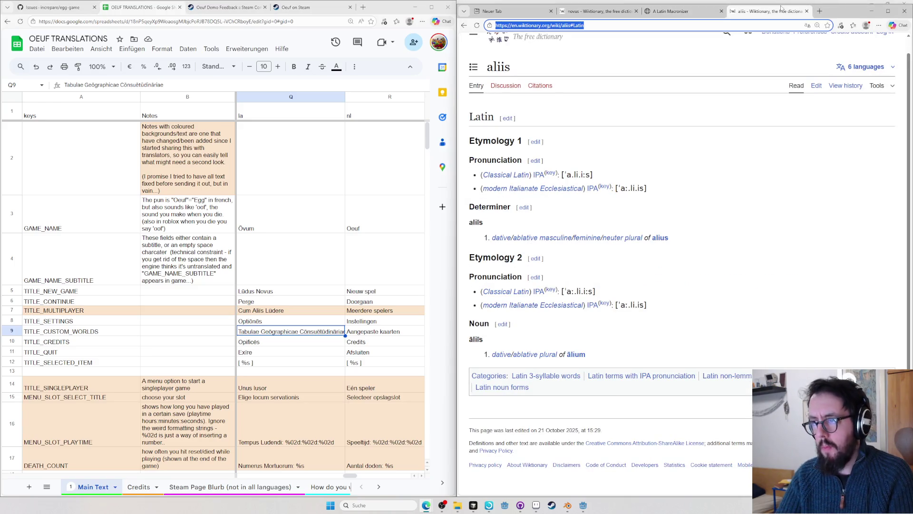
key(ctrl+w)
- Macronize 'Orbi Novi' and make 'Orbī Novī' the Latin Custom Worlds text in Q9
click(481, 100)
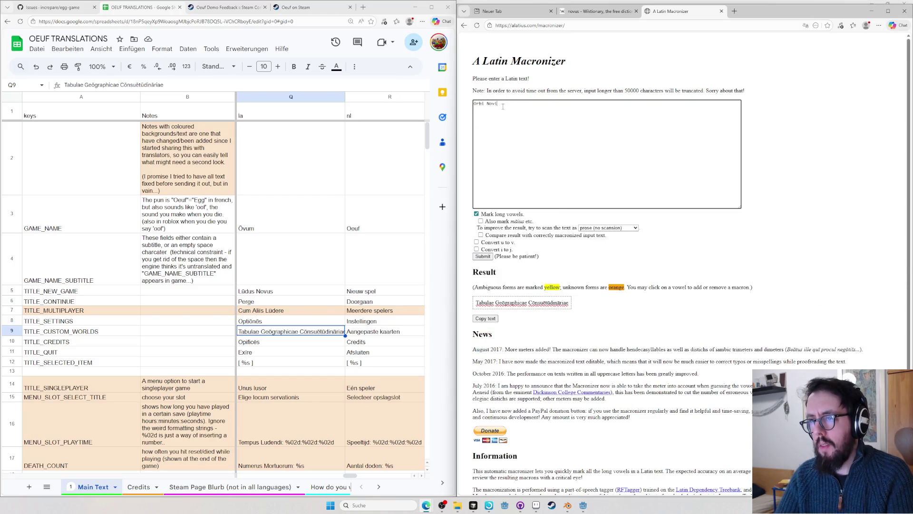
click(484, 264)
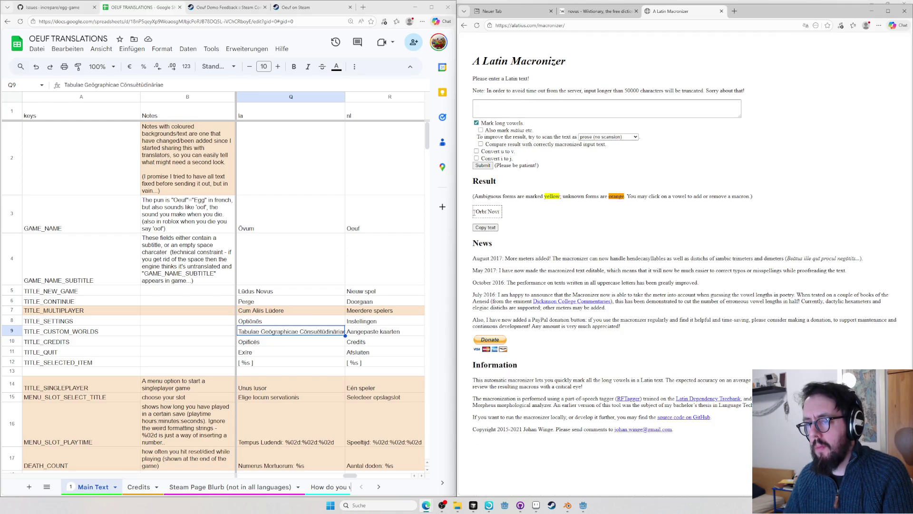
click(257, 331)
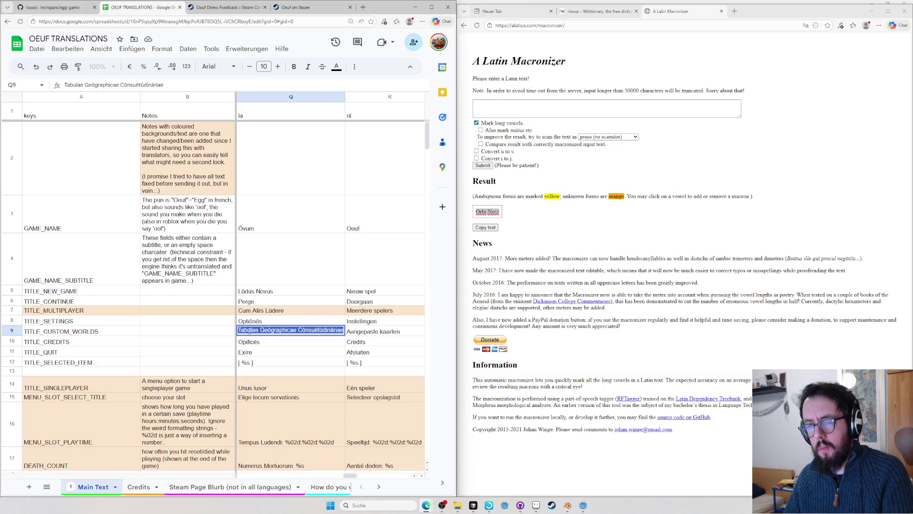
key(ctrl+v)
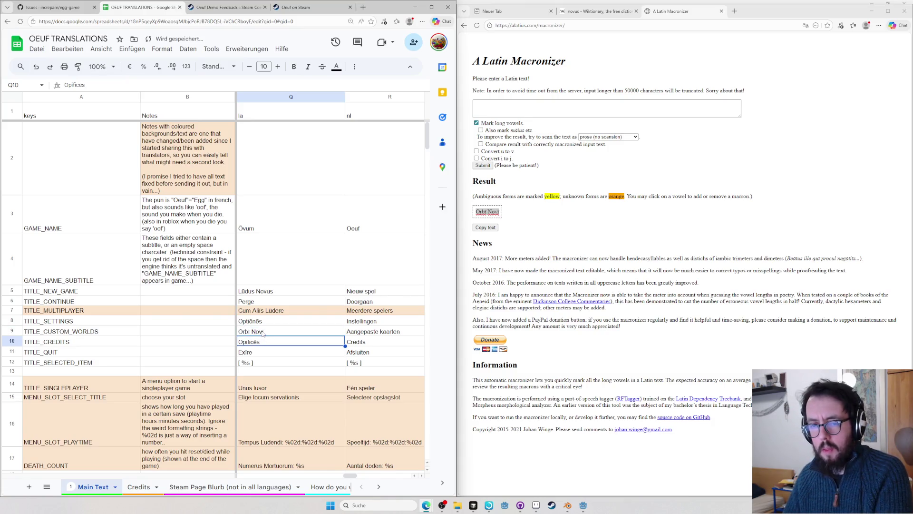
key(Left)
key(Left)
key(Left)
key(Left)
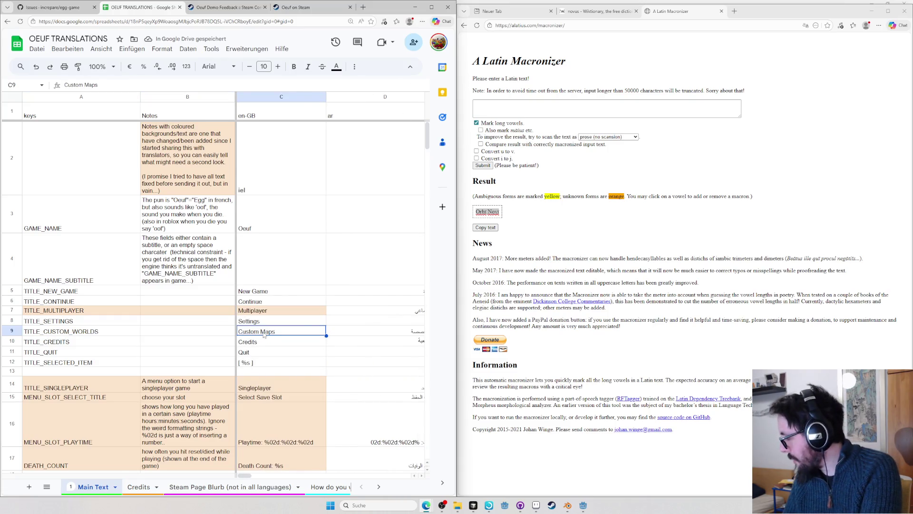
- Compare other languages' Custom Worlds translations, then widen the Sheets window against the macronizer
key(Right)
key(Right)
key(Right)
key(Right)
key(Right)
key(Right)
key(Left)
key(Left)
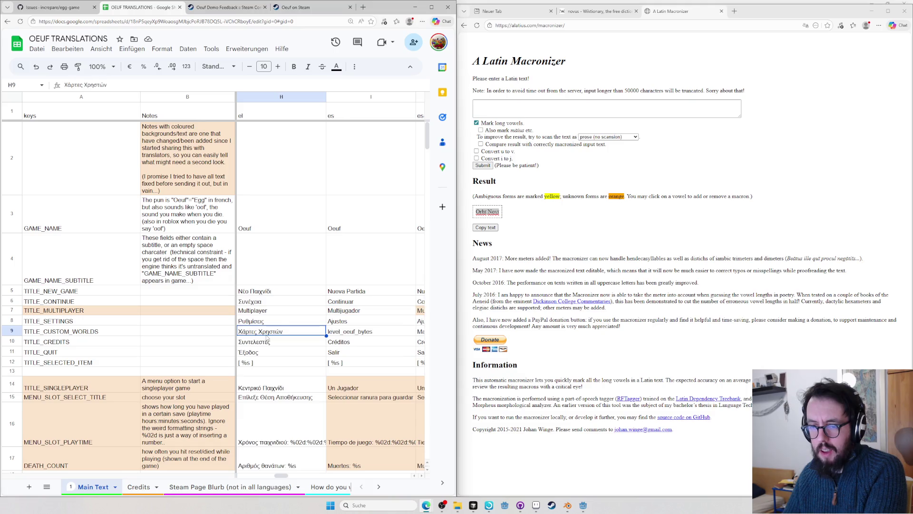
key(Right)
key(Right)
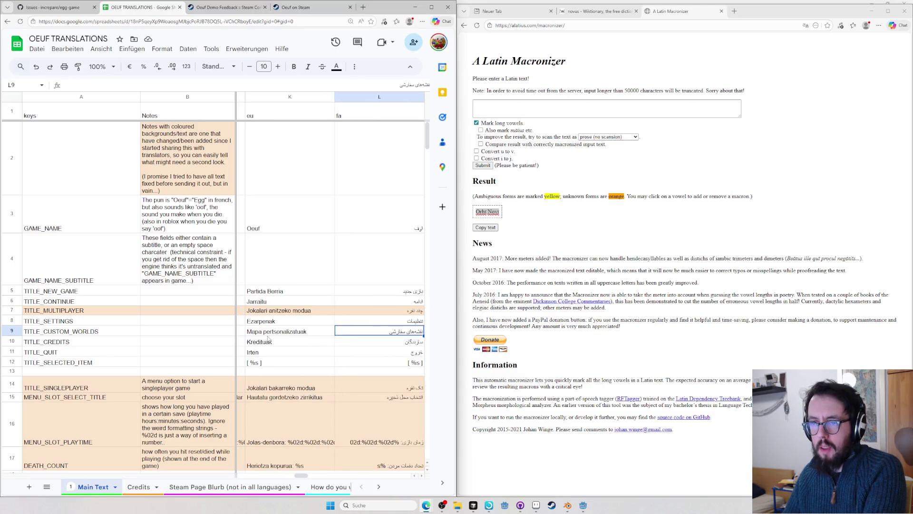
key(Right)
key(Right)
key(Right)
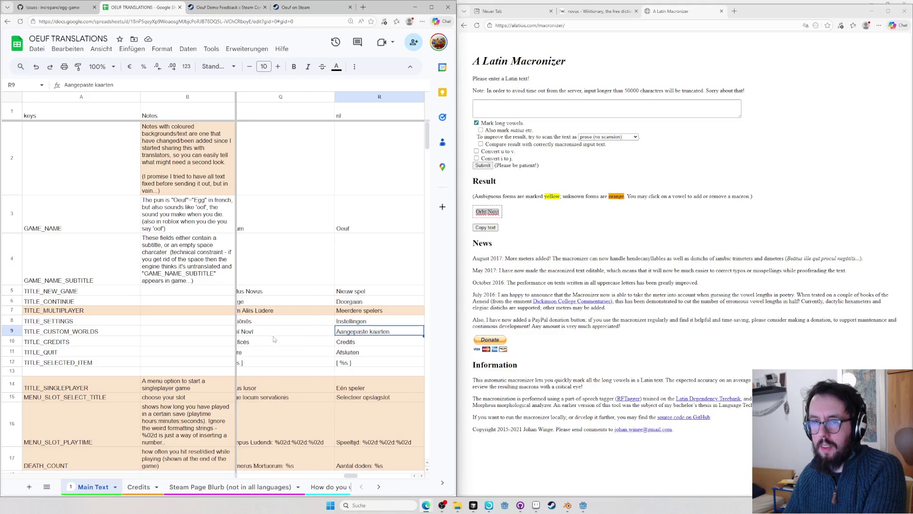
key(Right)
key(Right)
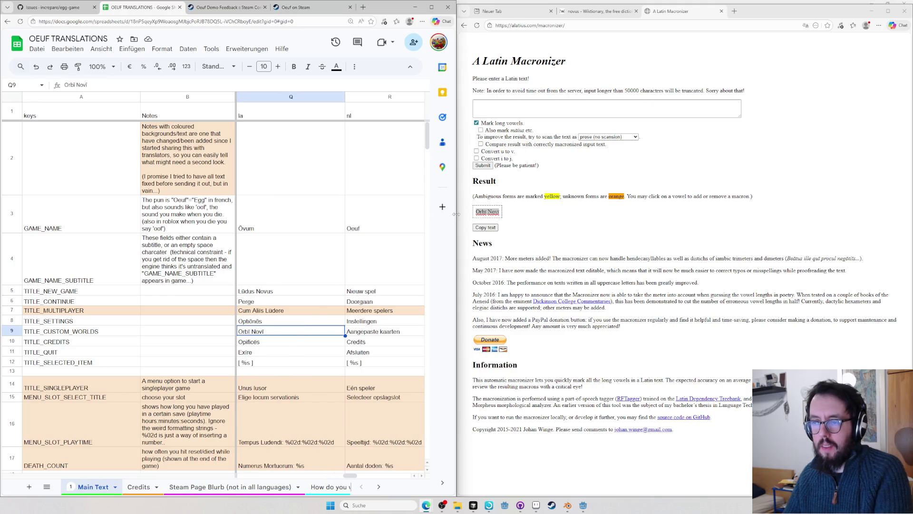
drag(452, 216, 697, 216)
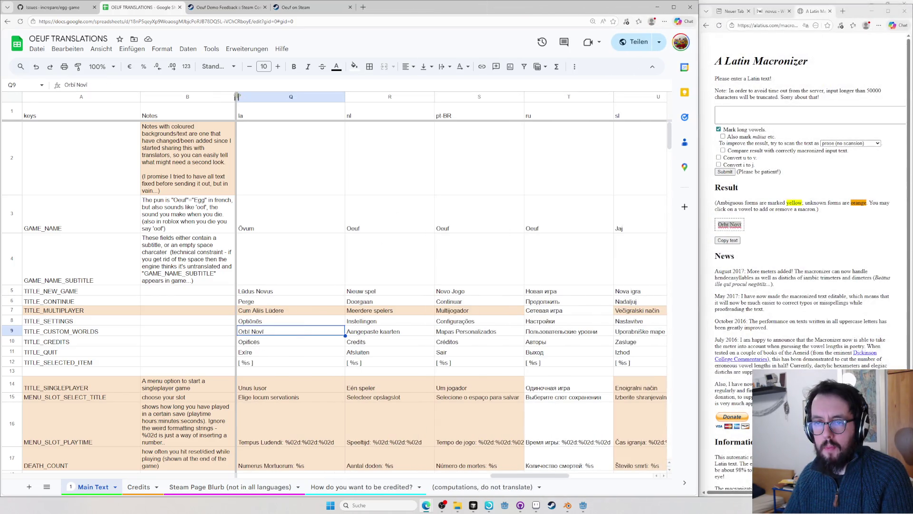
- Freeze through column C so English stays beside Latin, then select the Latin Credits entry Opificēs
drag(236, 97, 279, 97)
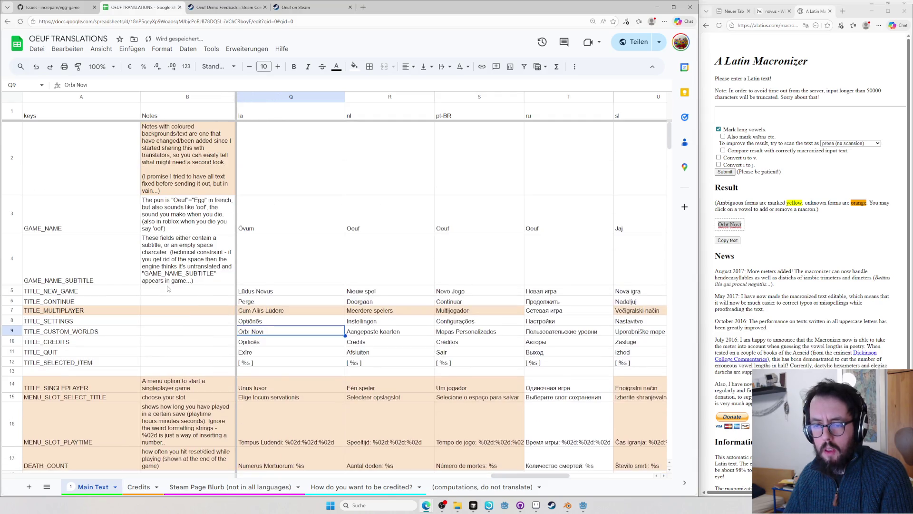
drag(506, 476, 252, 476)
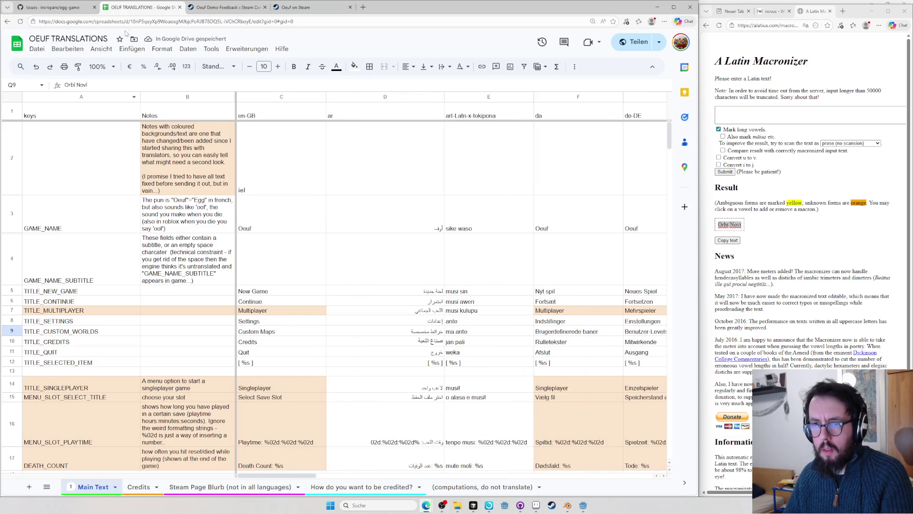
drag(235, 100, 326, 99)
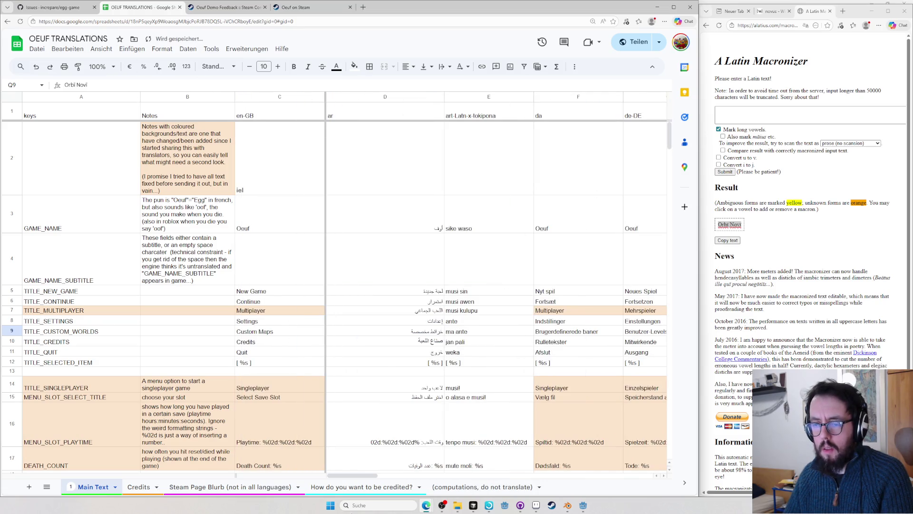
drag(359, 475, 548, 484)
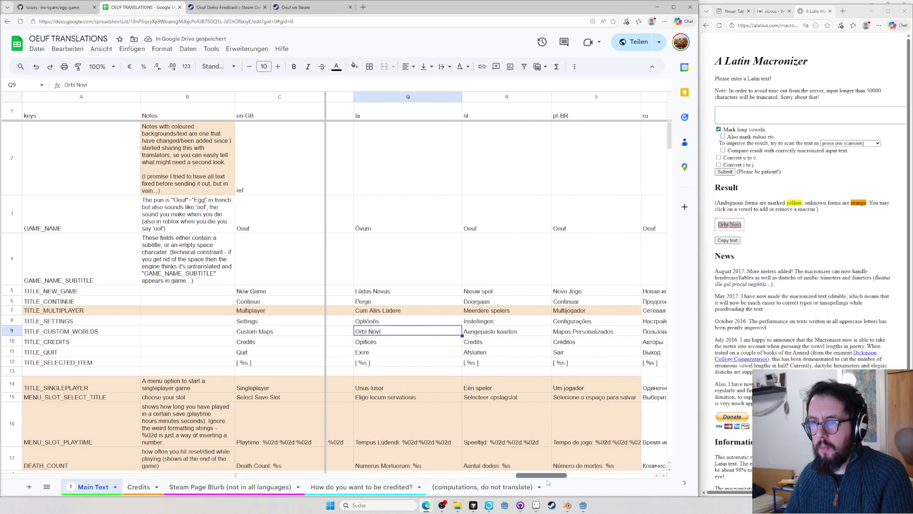
click(381, 343)
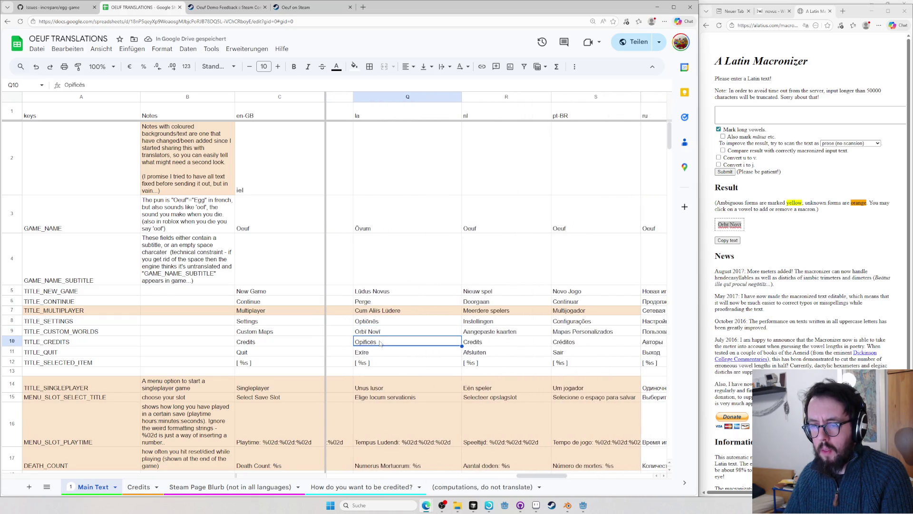
key(alt+Tab)
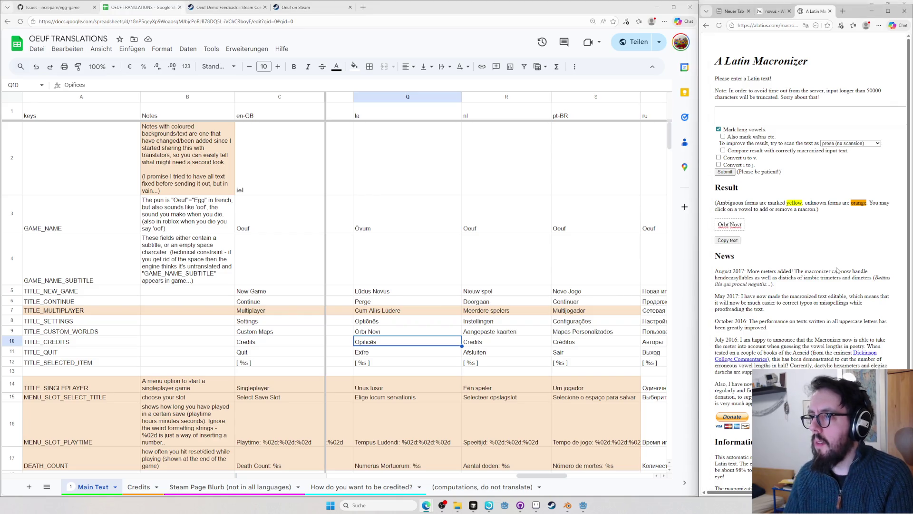
click(731, 11)
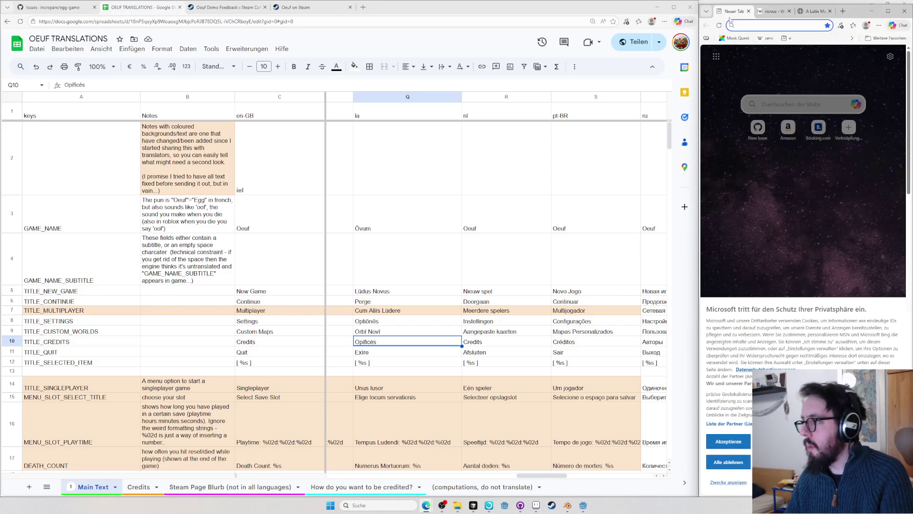
- Check Wiktionary's opificēs entry (plural of opifex), then look up 'finish'
key(ctrl+w)
click(730, 21)
text(opif)
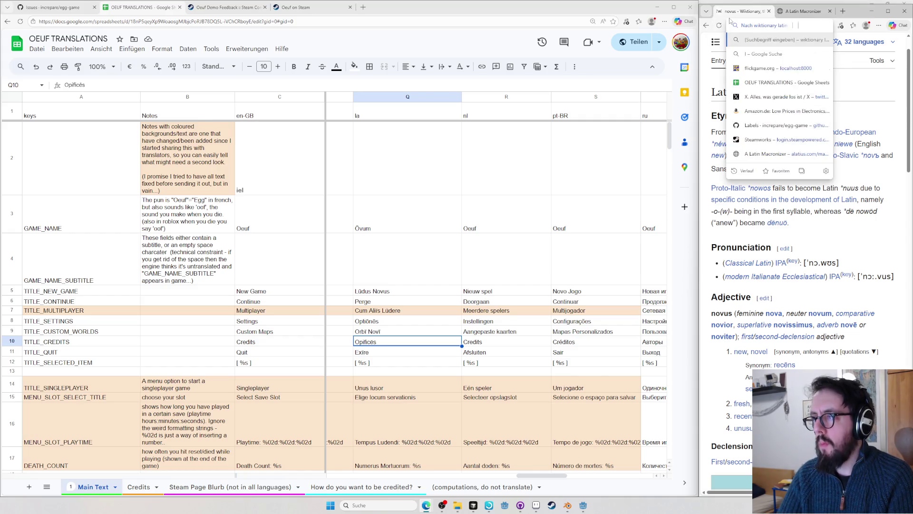
text(ices)
key(Return)
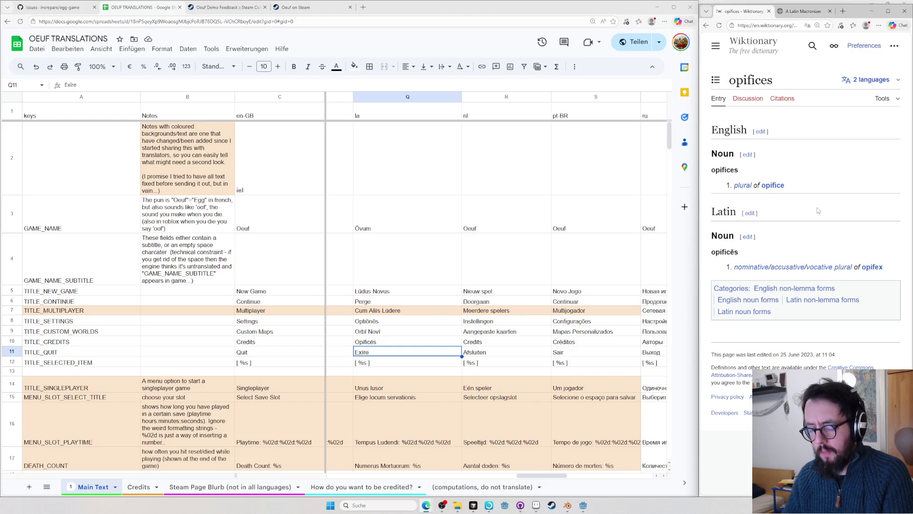
key(ctrl+l)
text(en.wiktionary.org/wiki/f)
key(Return)
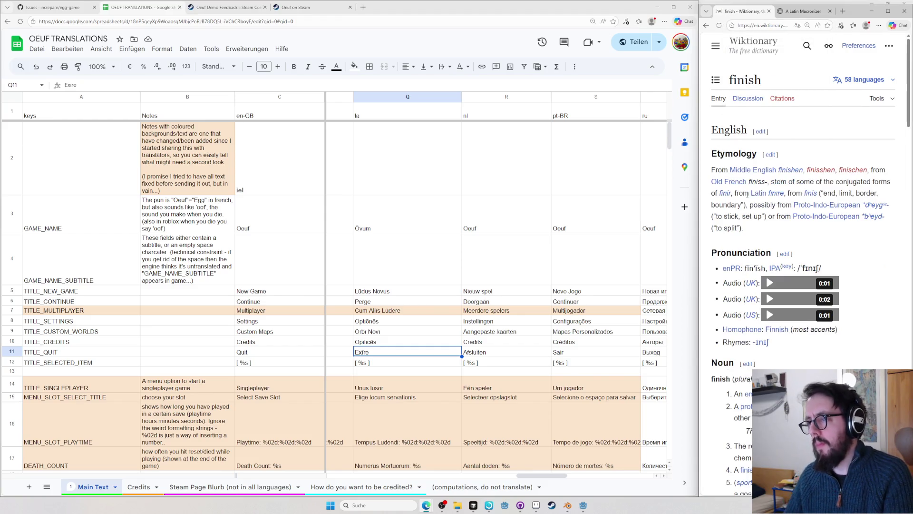
scroll(735, 206, down, 10)
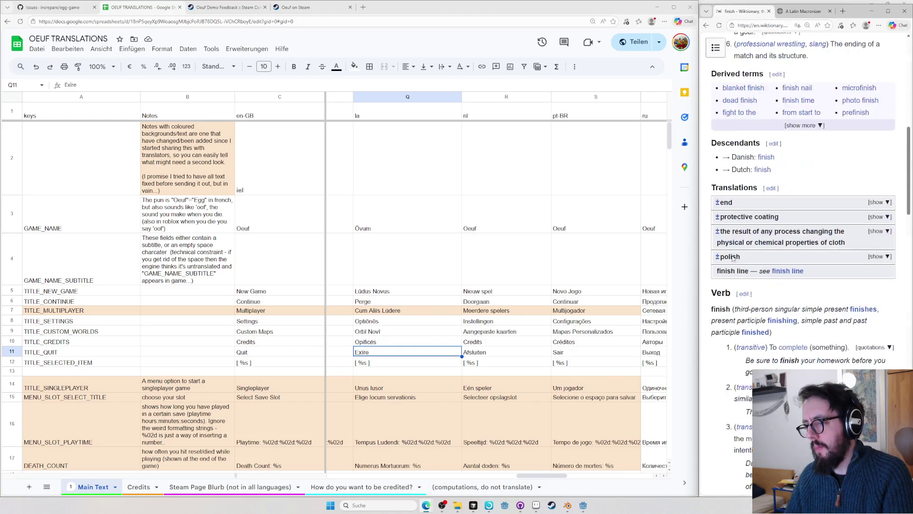
- Browse the Latin translations of 'finish', check fīniō and bring up claudō, then select the Latin Quit cell Q11
click(736, 203)
scroll(736, 204, down, 5)
scroll(736, 203, up, 5)
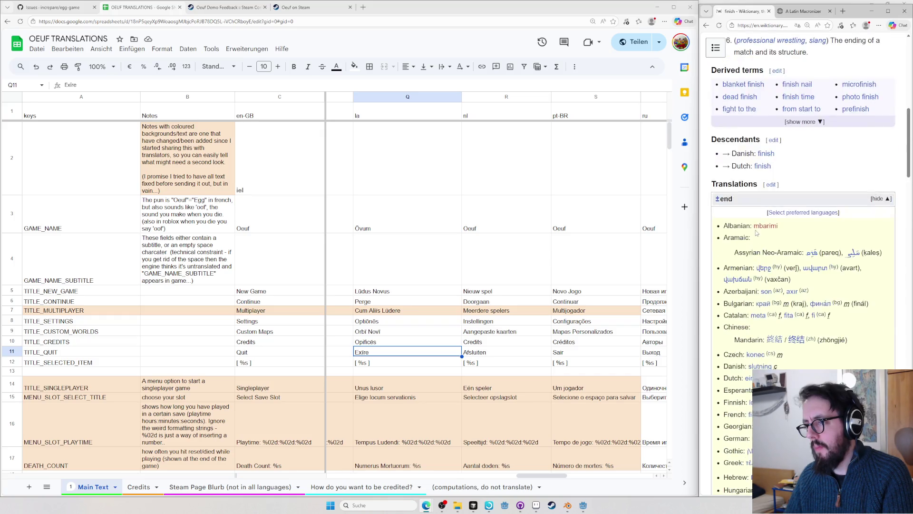
scroll(737, 208, up, 5)
scroll(737, 212, down, 3)
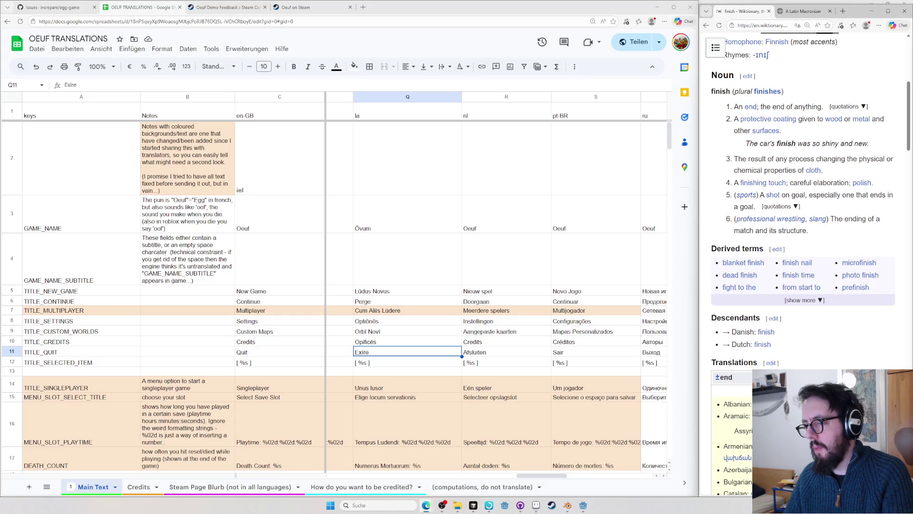
scroll(741, 285, down, 4)
scroll(748, 299, down, 3)
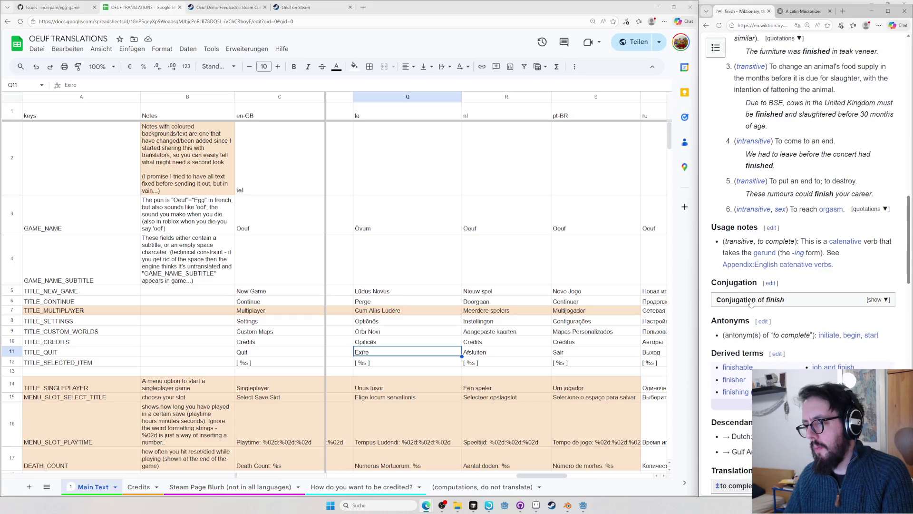
scroll(750, 302, down, 3)
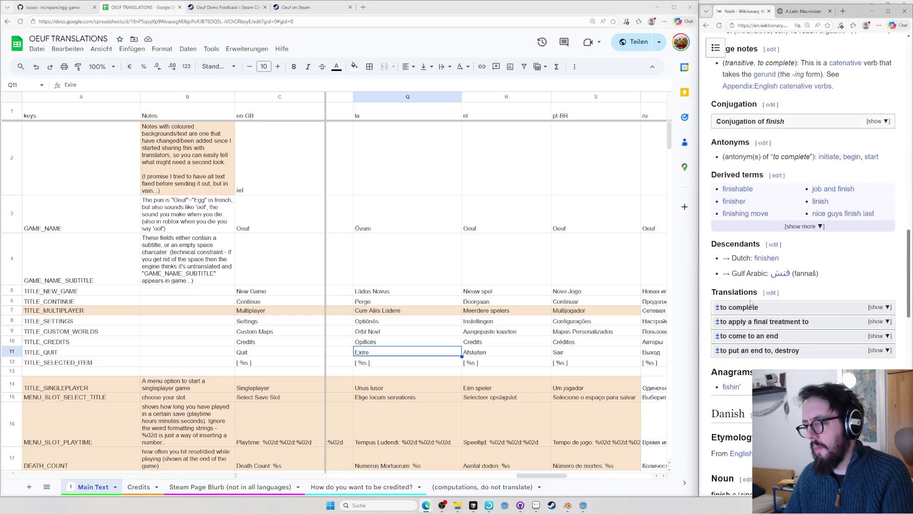
click(753, 336)
scroll(753, 338, down, 5)
scroll(752, 337, down, 5)
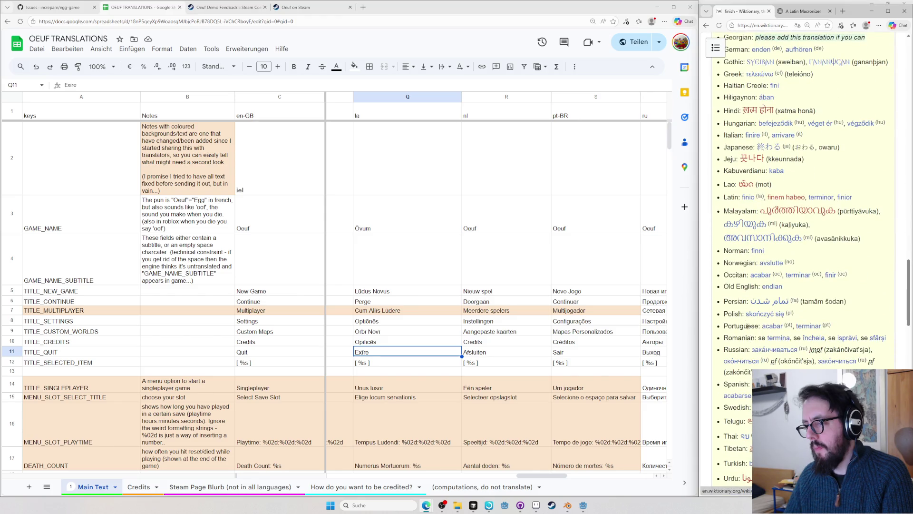
middle_click(746, 199)
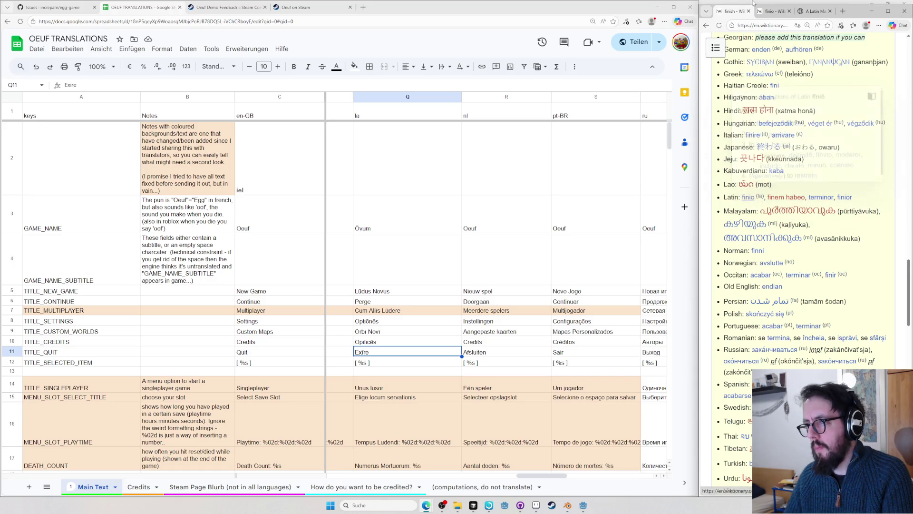
click(776, 12)
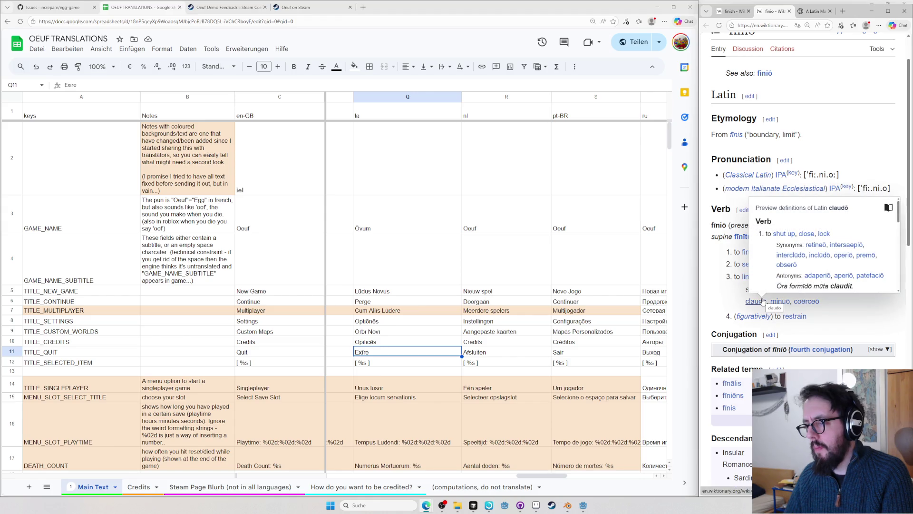
mouse_move(755, 301)
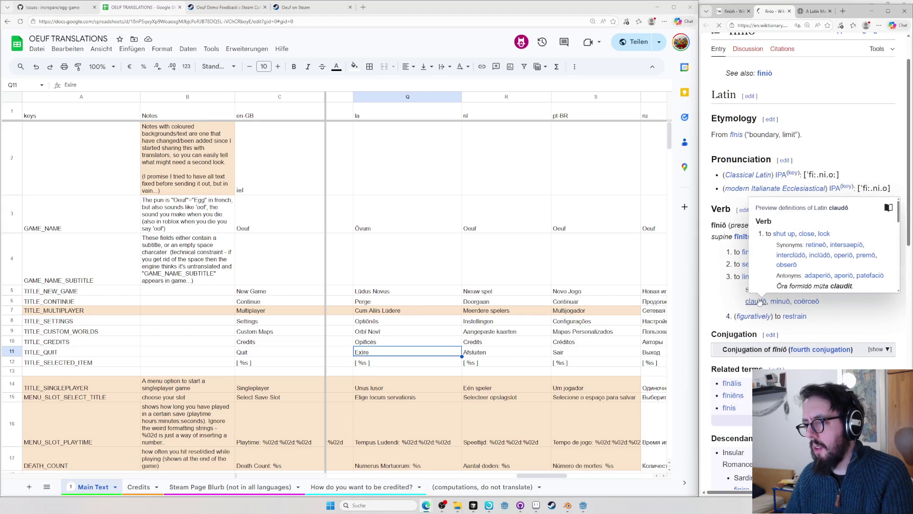
click(750, 303)
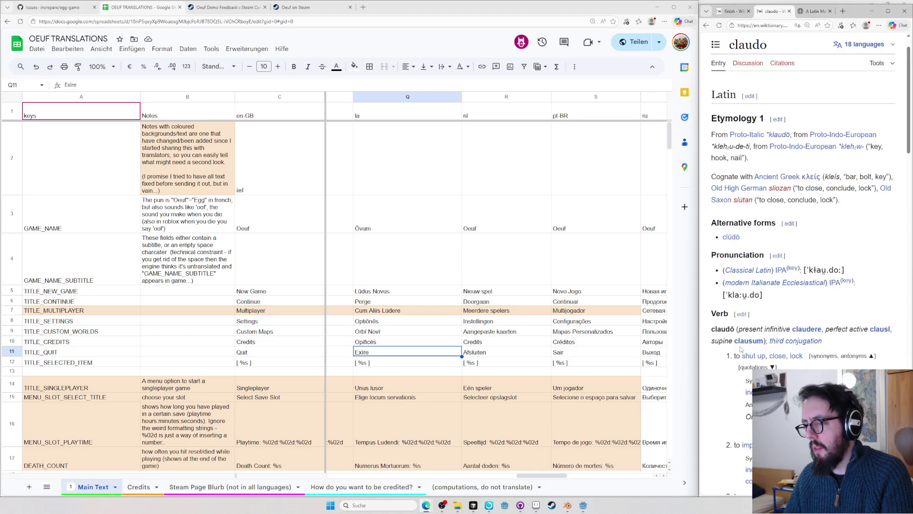
scroll(741, 349, down, 2)
scroll(785, 320, down, 1)
scroll(770, 338, down, 1)
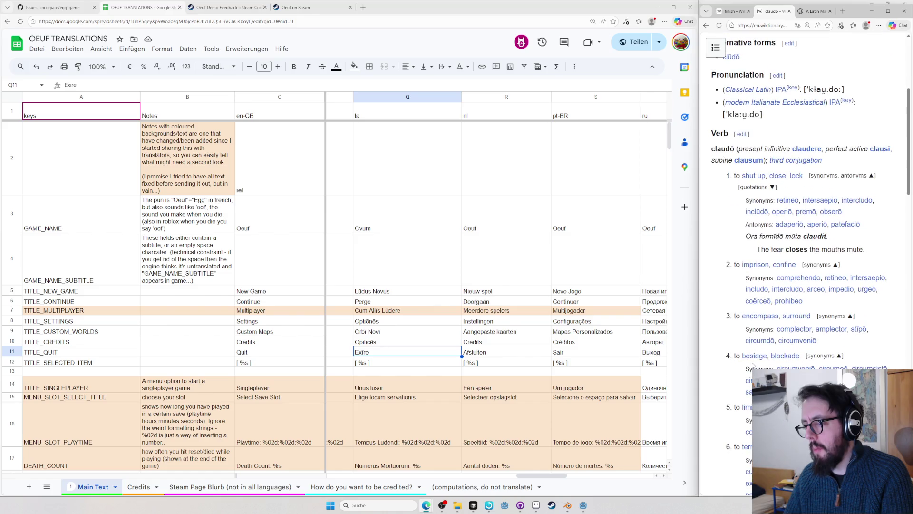
scroll(752, 363, down, 1)
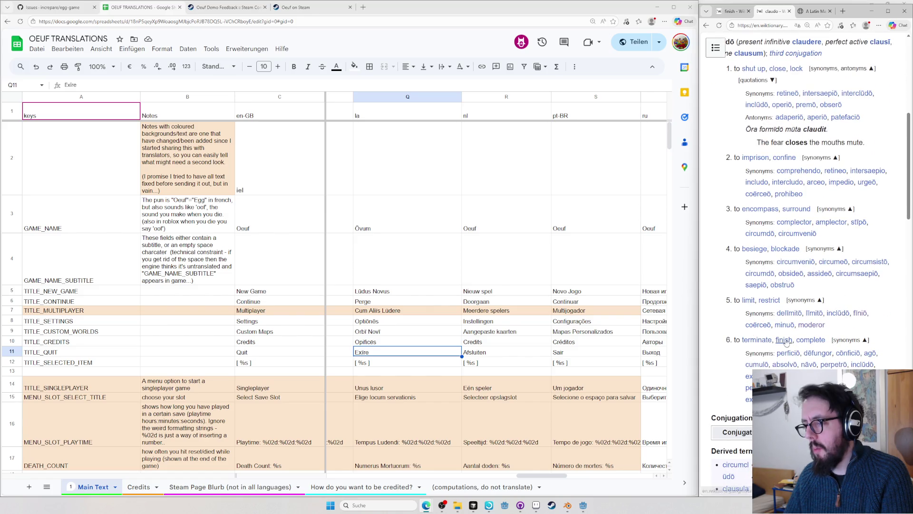
mouse_move(788, 353)
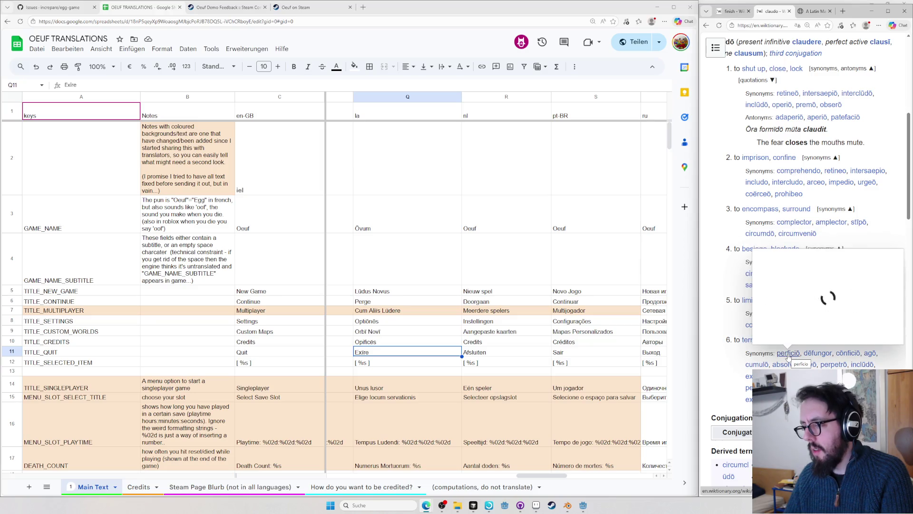
scroll(756, 307, up, 3)
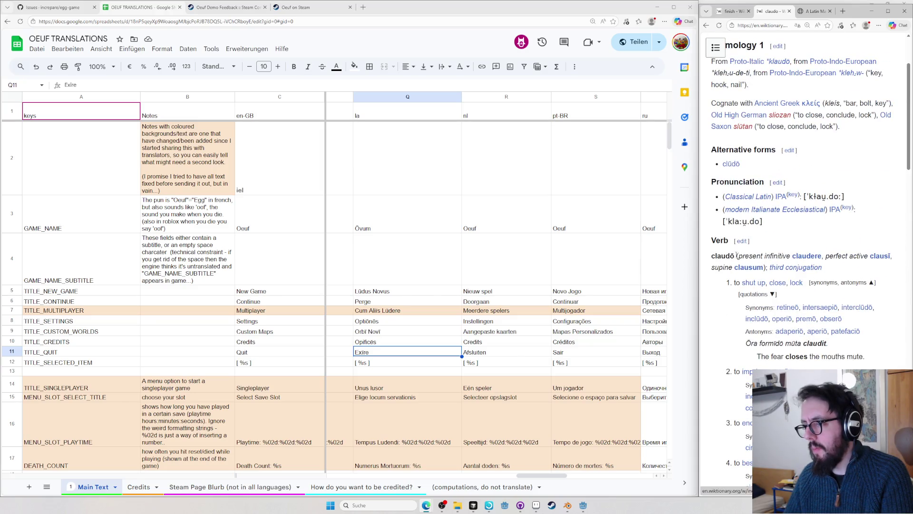
click(398, 352)
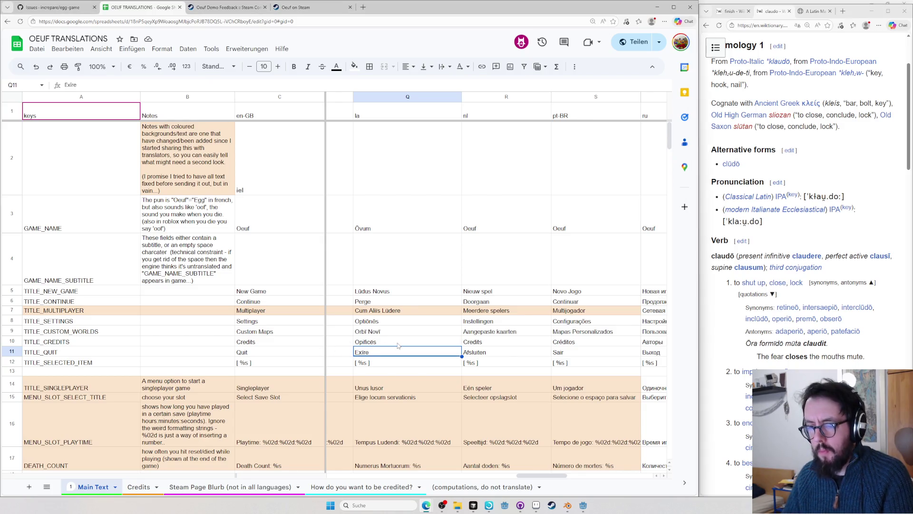
text(Claudo)
text(re)
- Confirm Claudere as the Latin Quit text in Q11 and move to Q13
key(Return)
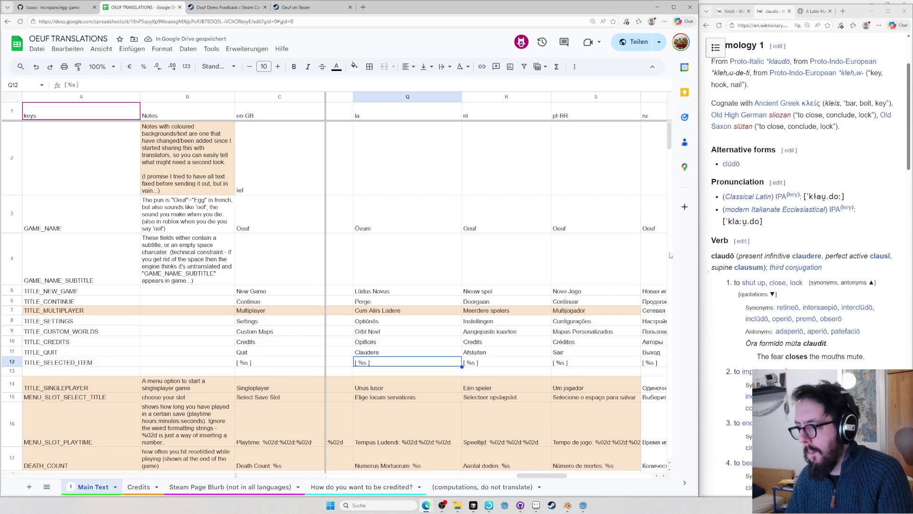
scroll(421, 291, down, 1)
scroll(420, 291, down, 1)
scroll(785, 345, down, 3)
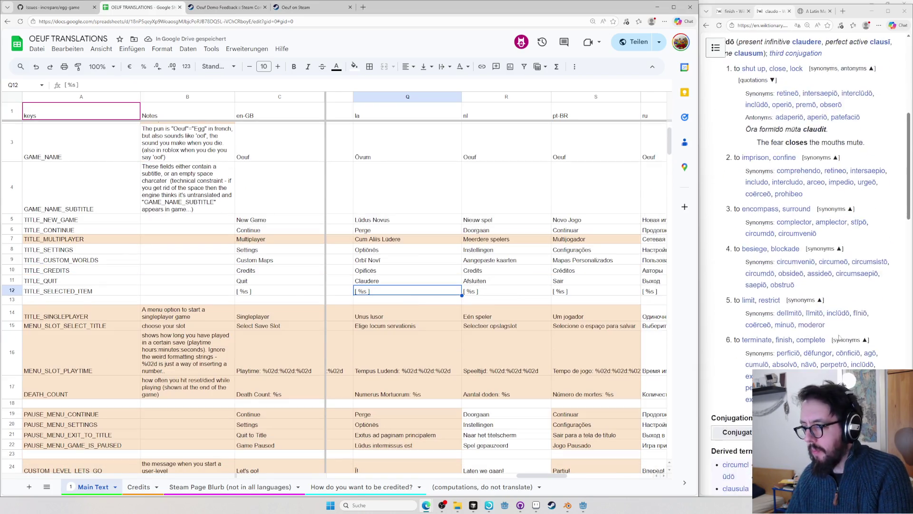
scroll(786, 345, down, 3)
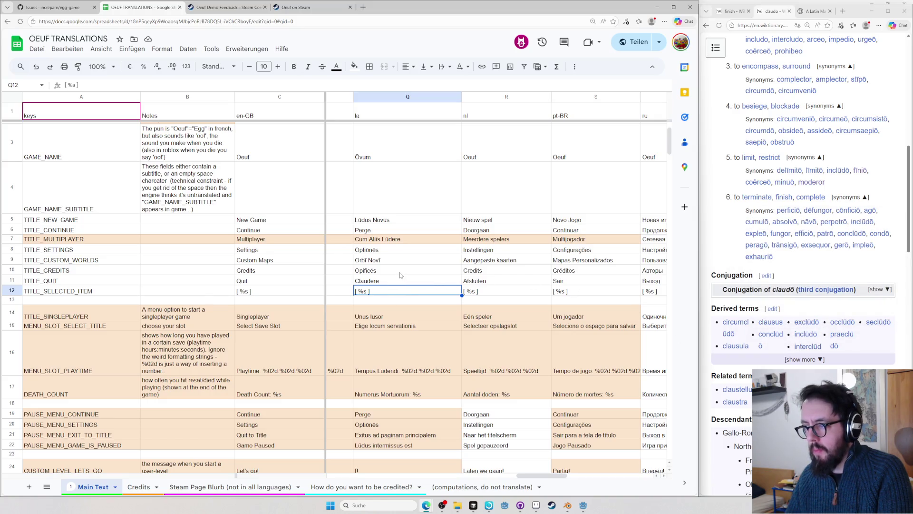
click(404, 300)
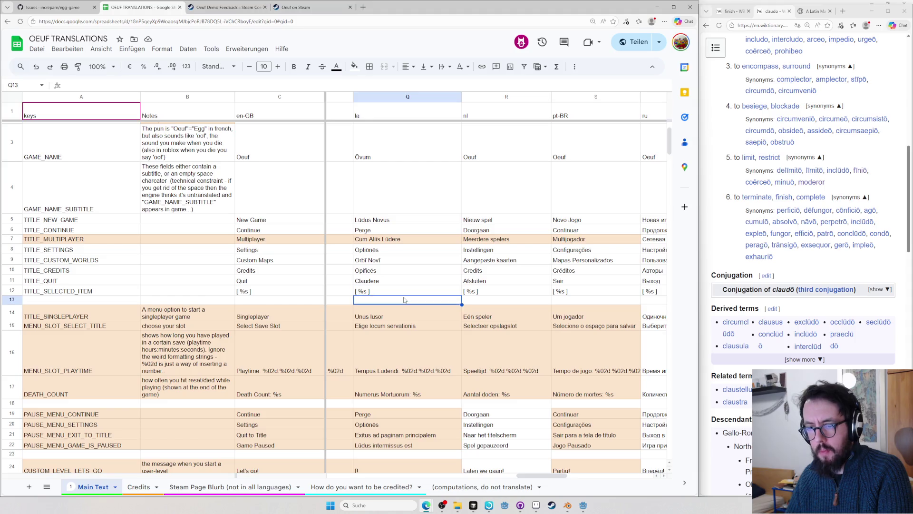
scroll(408, 313, down, 2)
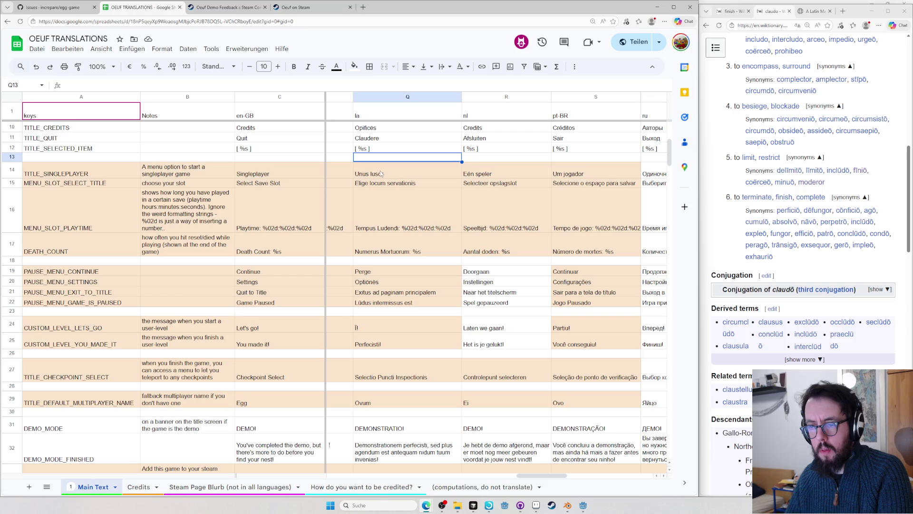
- Run the Latin texts in Q14–Q17 through the Latin Macronizer to get macronized forms
drag(383, 172, 384, 246)
key(ctrl+c)
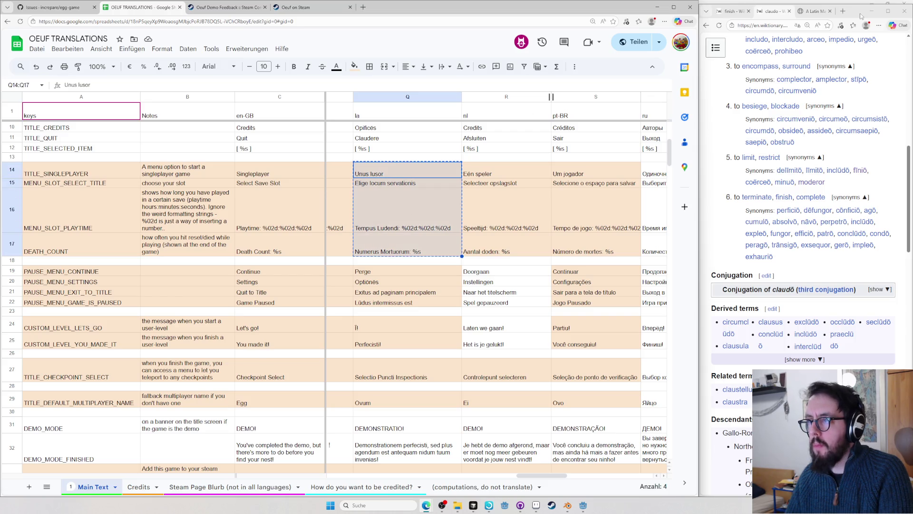
click(814, 12)
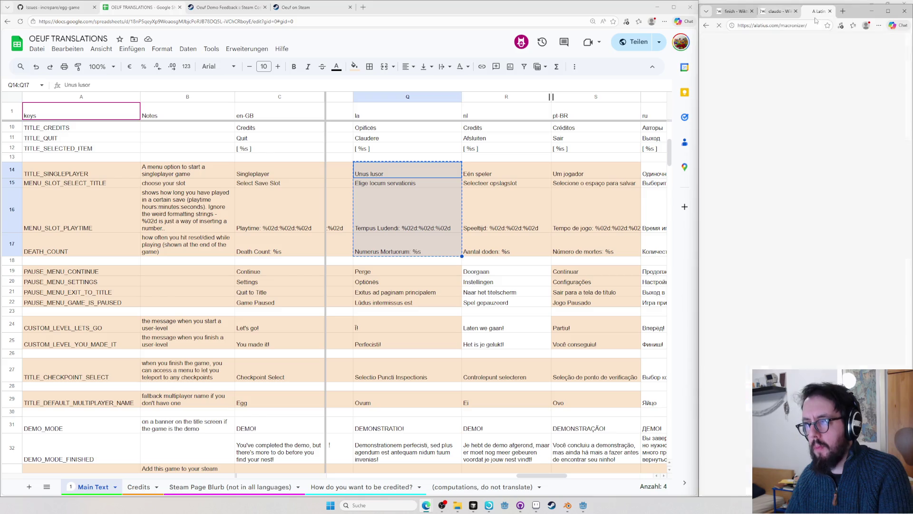
click(825, 115)
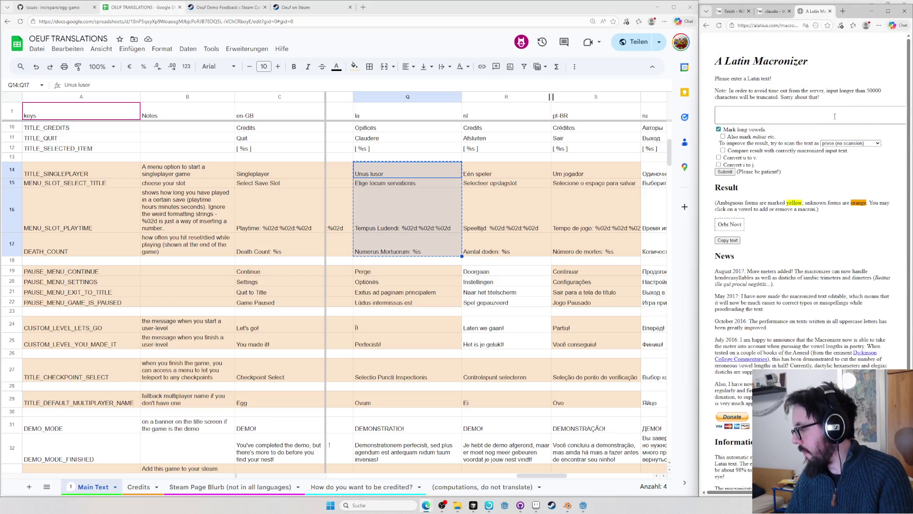
key(ctrl+v)
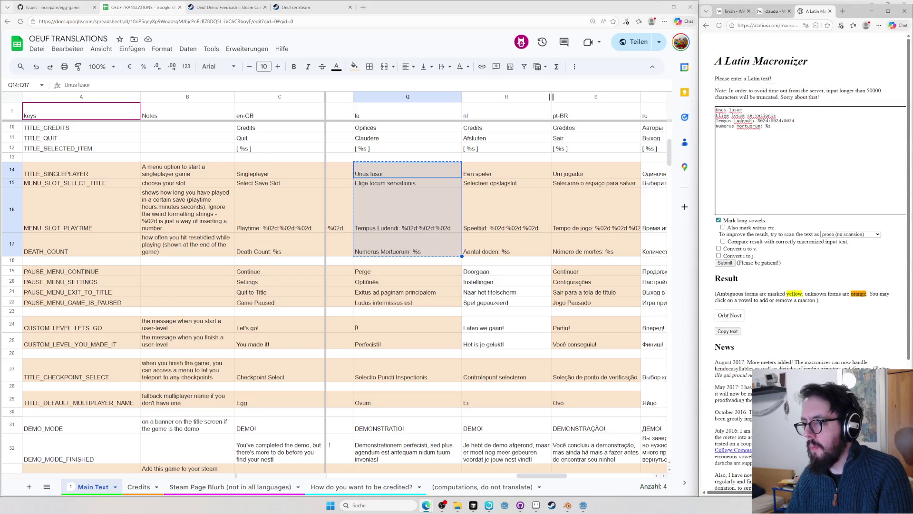
click(725, 263)
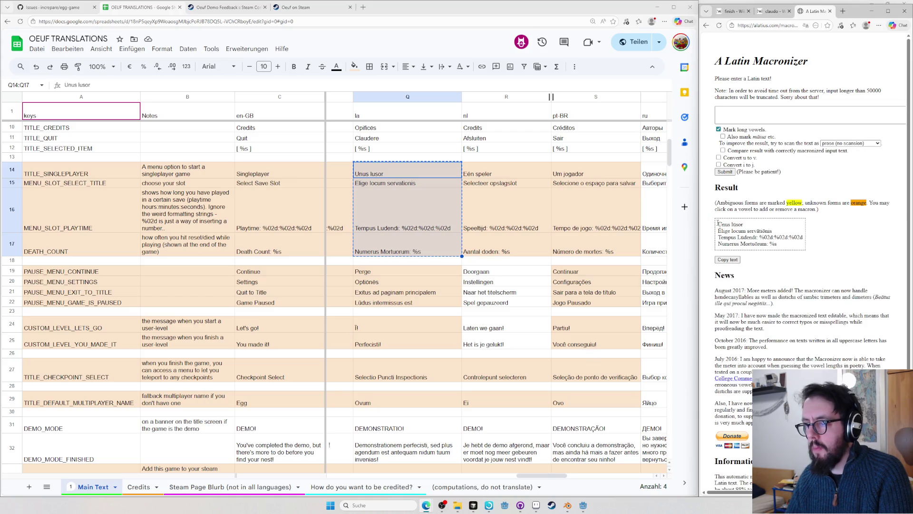
drag(716, 223, 778, 244)
- Try pasting the macronized block into Q14, then undo to keep Q14 as plain Ūnus lūsor
click(389, 182)
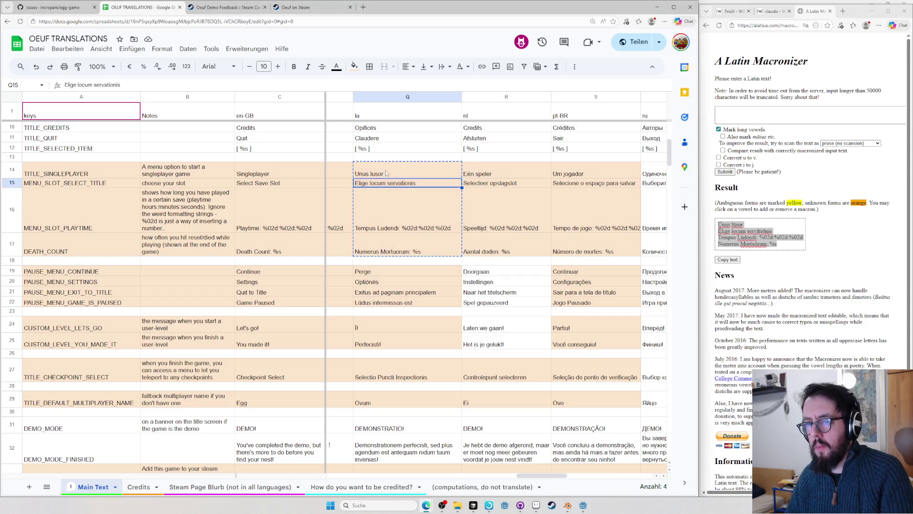
key(ctrl+v)
ctrl+click(396, 192)
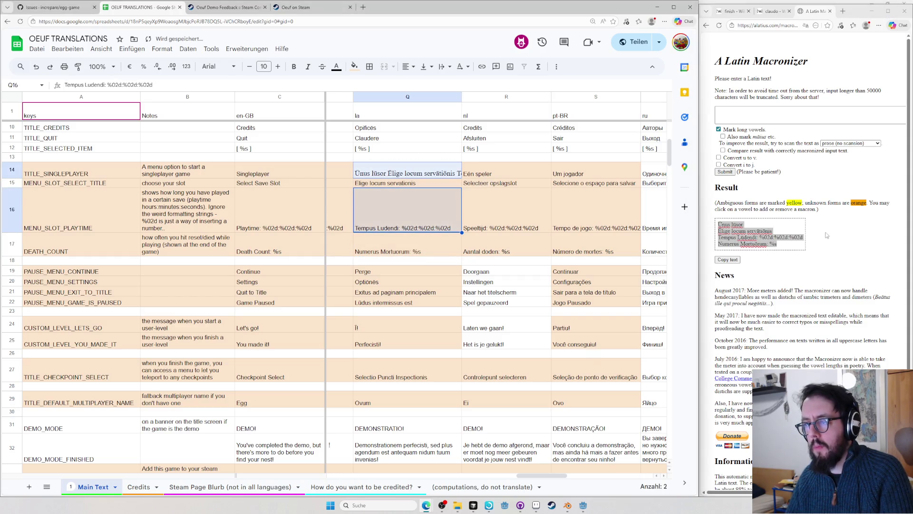
click(762, 222)
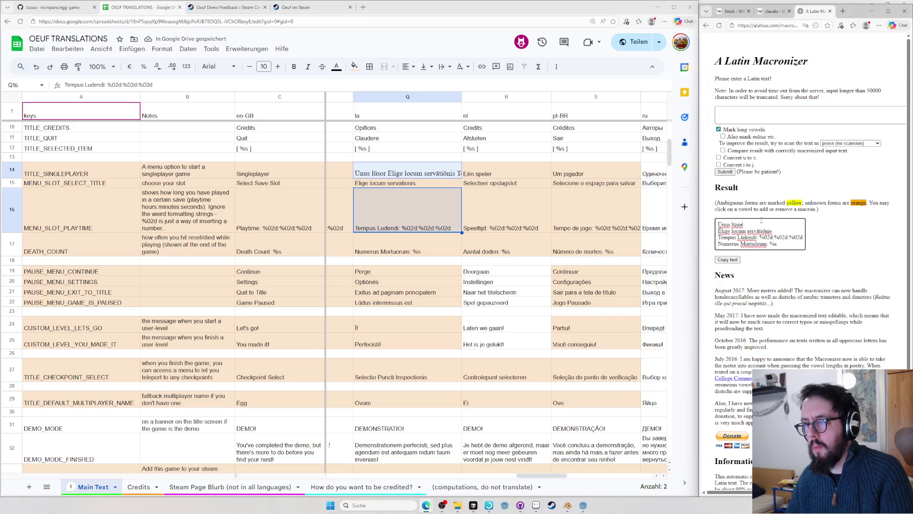
click(403, 174)
double_click(402, 171)
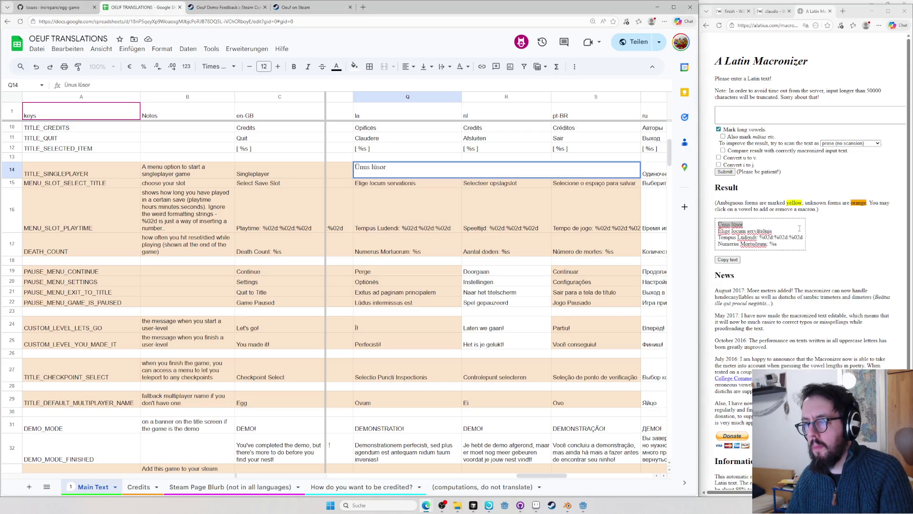
key(alt+Tab)
key(ctrl+a)
key(ctrl+c)
key(alt+Tab)
key(ctrl+v)
key(ctrl+z)
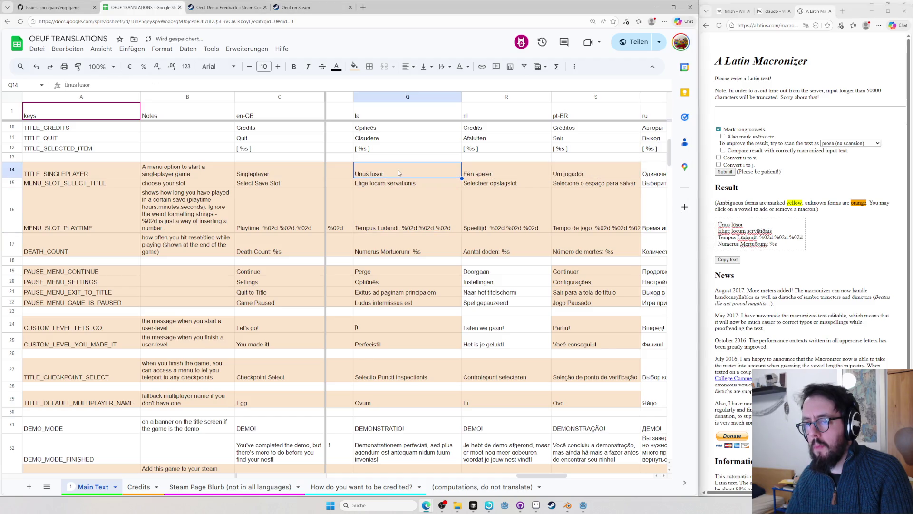
- Paste only the macronized save-slot line 'Elige locum servātiōnis' into Q15
key(alt+Tab)
key(shift+Down)
key(shift+Down)
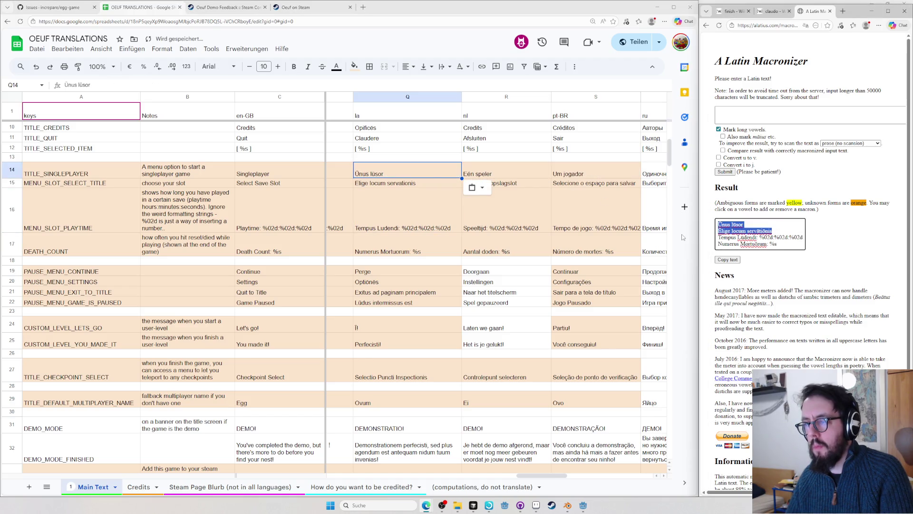
drag(718, 231, 771, 231)
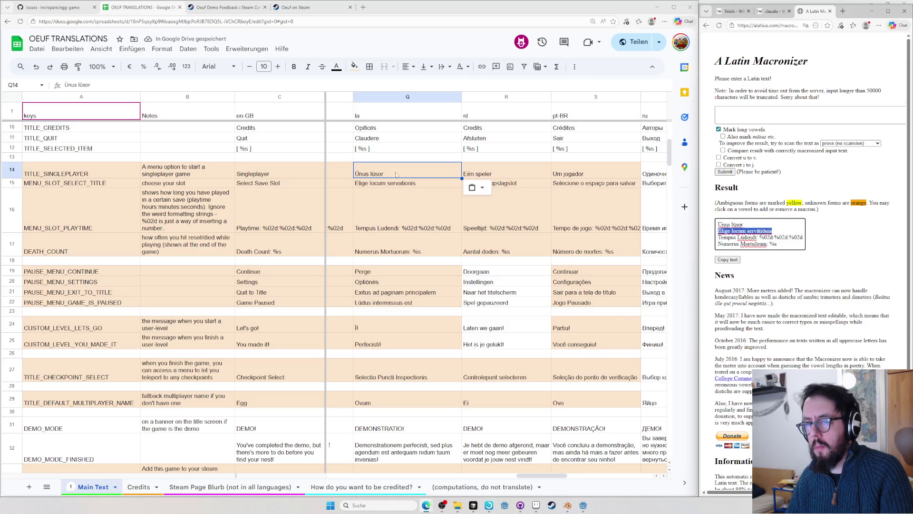
click(387, 183)
key(ctrl+v)
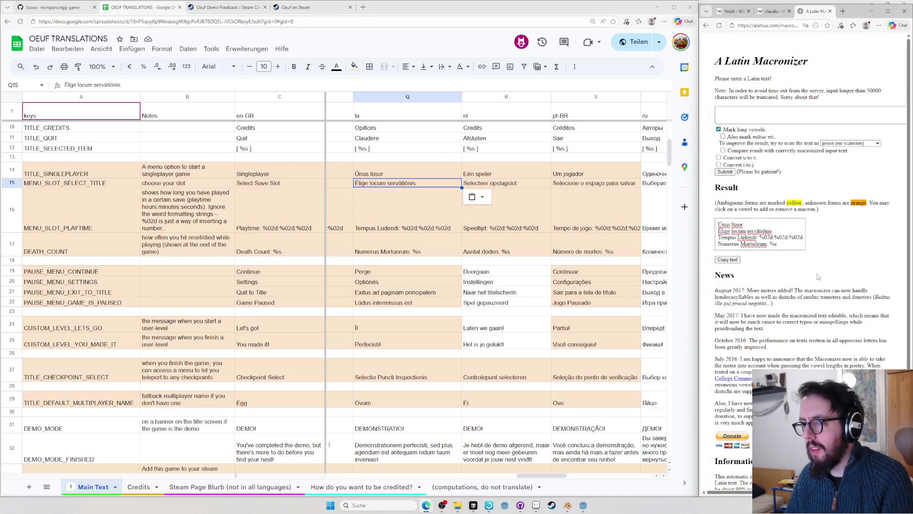
- Look up servationis and then servatio on Wiktionary, finding no entry for either
key(ctrl+t)
text(servationis)
key(Return)
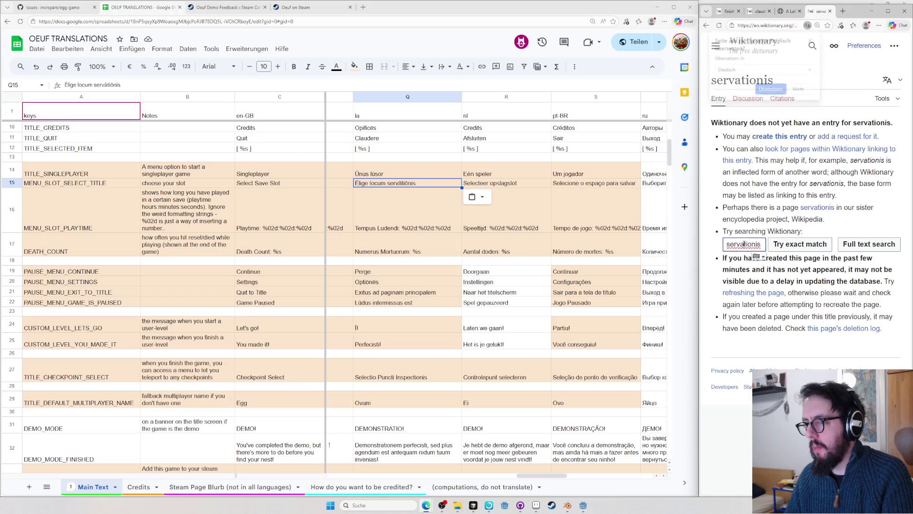
double_click(745, 244)
key(ctrl+l)
text(servatio)
key(Return)
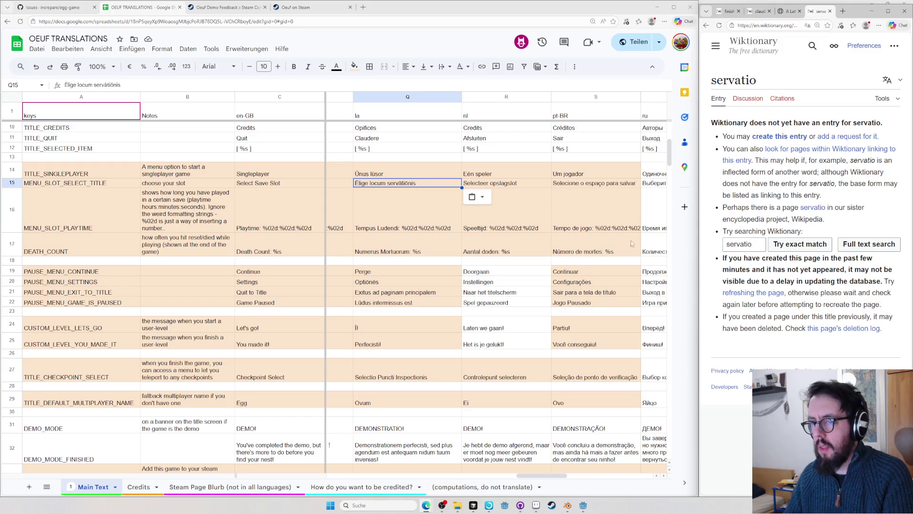
double_click(739, 243)
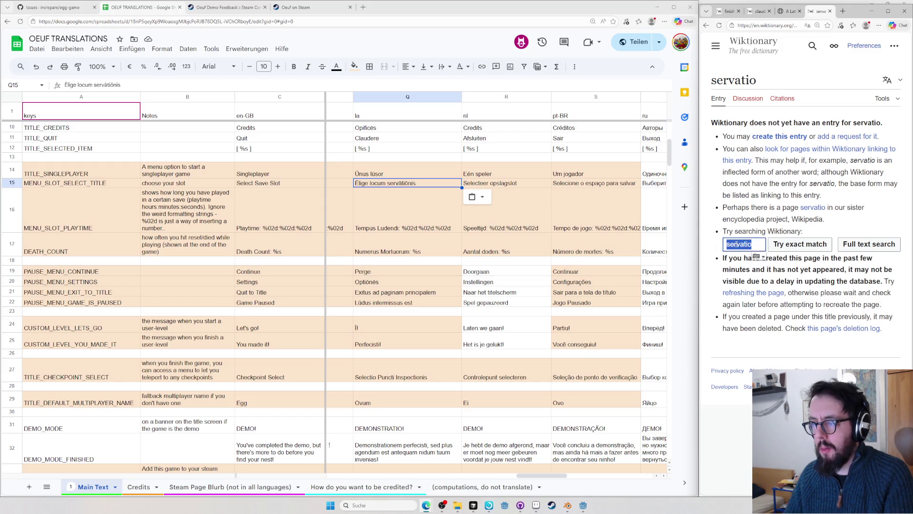
key(ctrl+l)
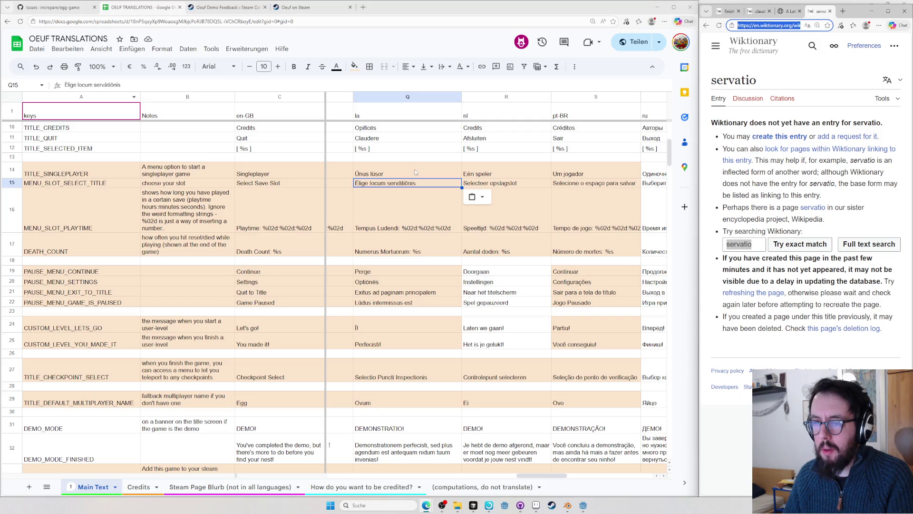
- Select servātiōnis in Q15 for replacement and start another Latin Wiktionary search
double_click(372, 184)
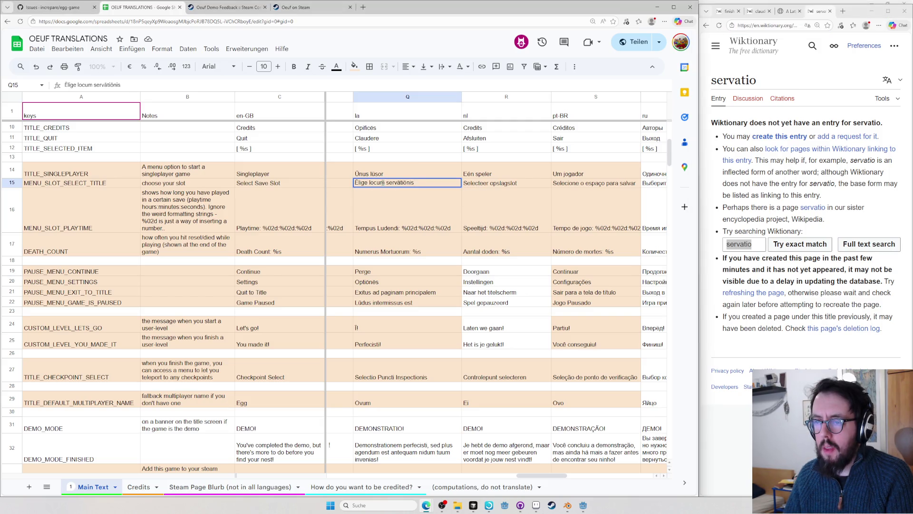
drag(384, 182, 442, 191)
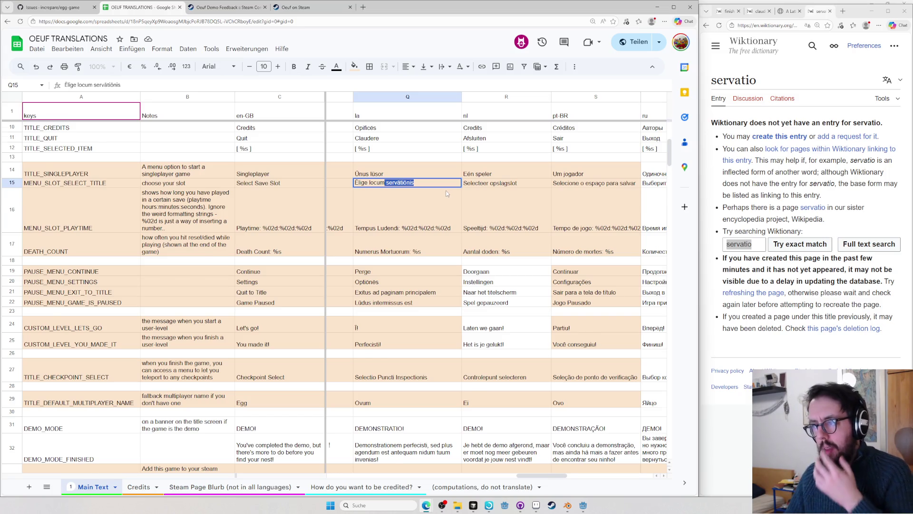
scroll(442, 190, up, 1)
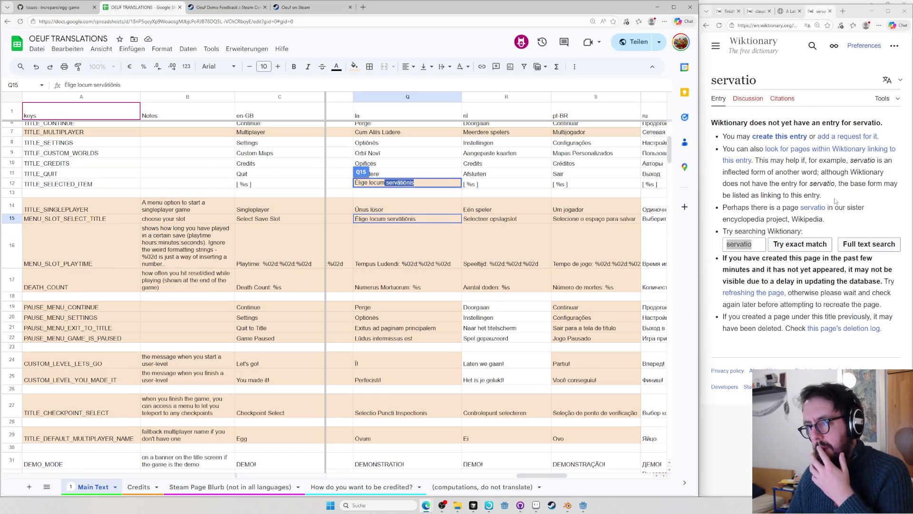
click(793, 179)
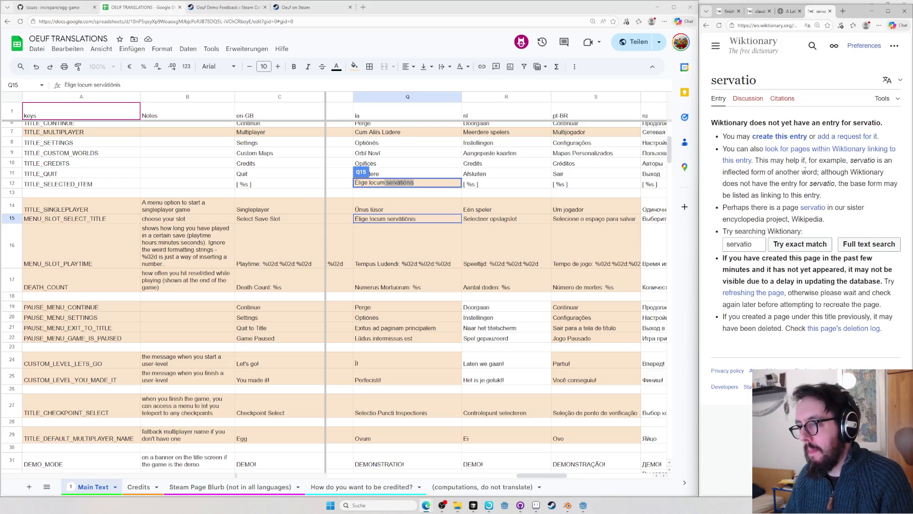
key(ctrl+l)
text(preserv)
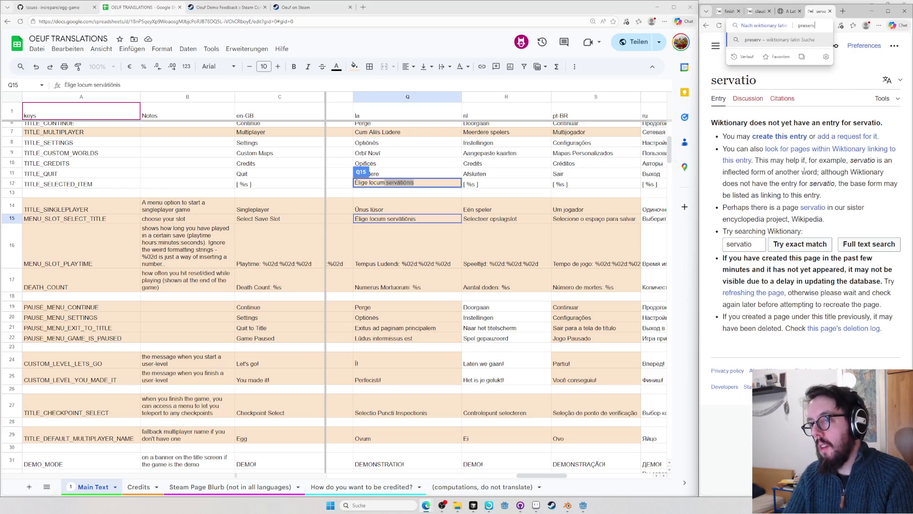
- Check Wiktionary's Latin translations for 'preserve' (to keep), then look up servo
key(Return)
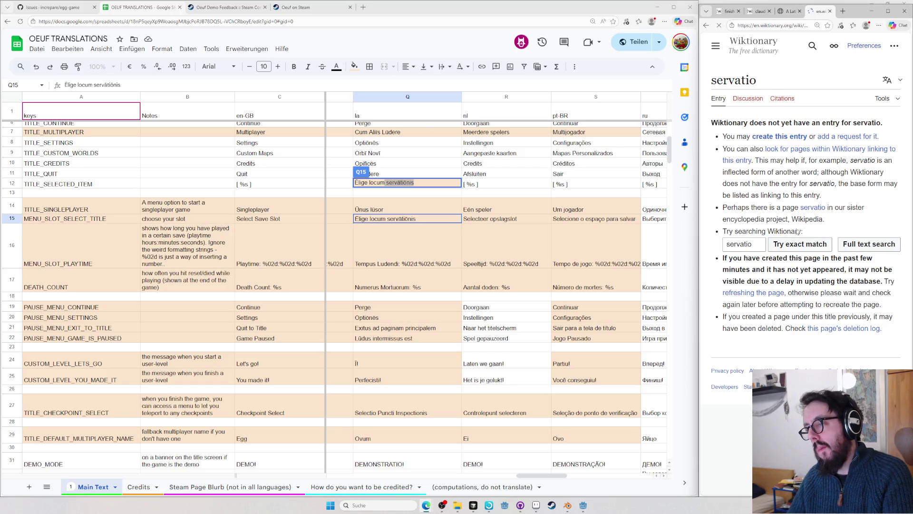
scroll(742, 221, down, 5)
scroll(741, 221, down, 2)
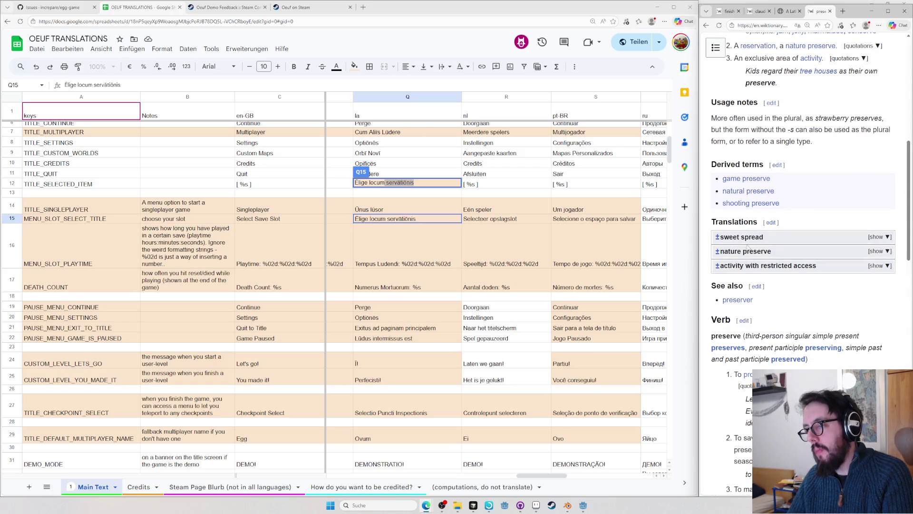
scroll(746, 246, down, 4)
scroll(742, 248, up, 1)
scroll(737, 250, down, 4)
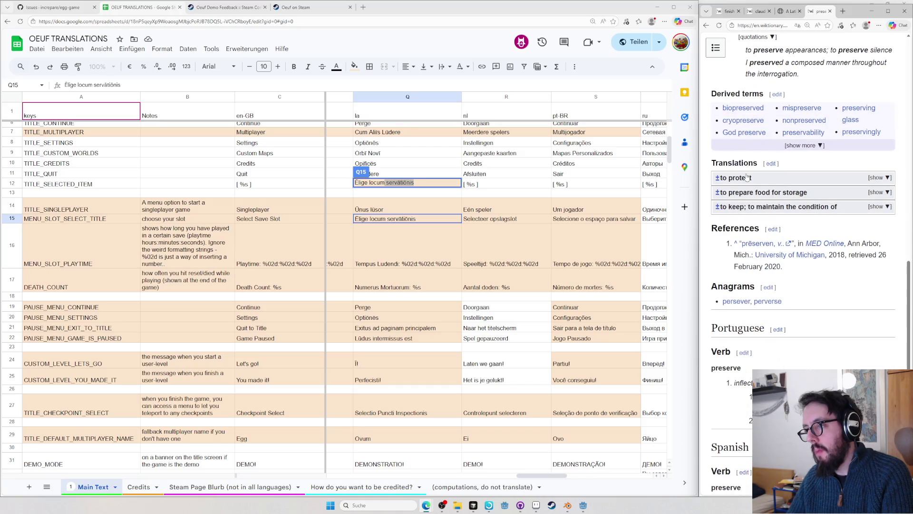
click(737, 208)
scroll(739, 207, down, 3)
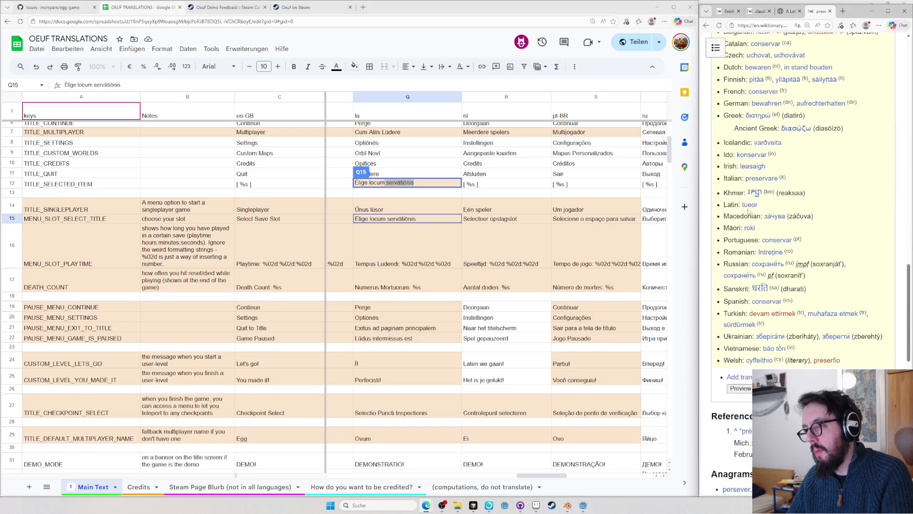
mouse_move(749, 205)
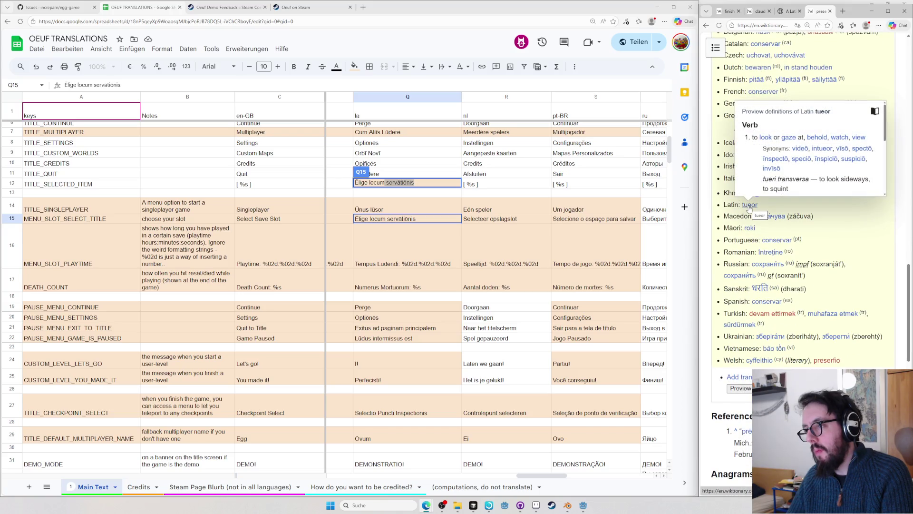
scroll(756, 221, up, 2)
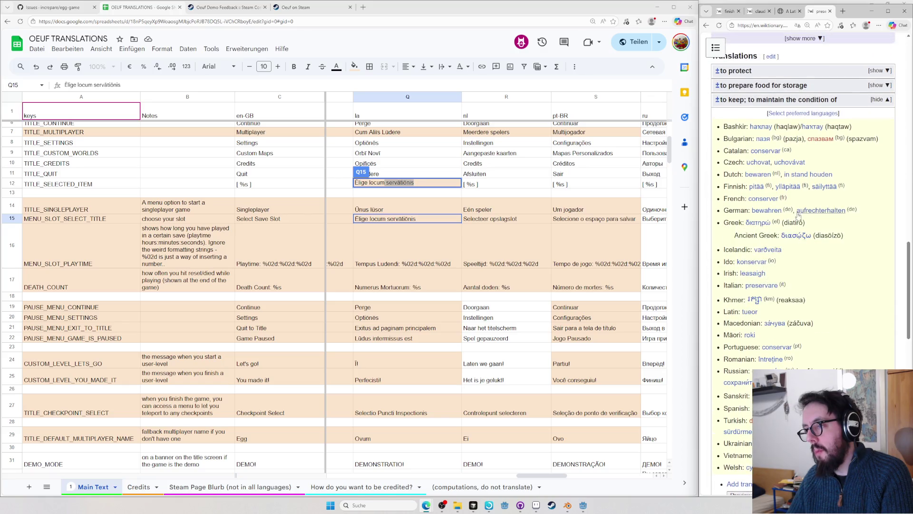
scroll(762, 240, up, 3)
click(762, 244)
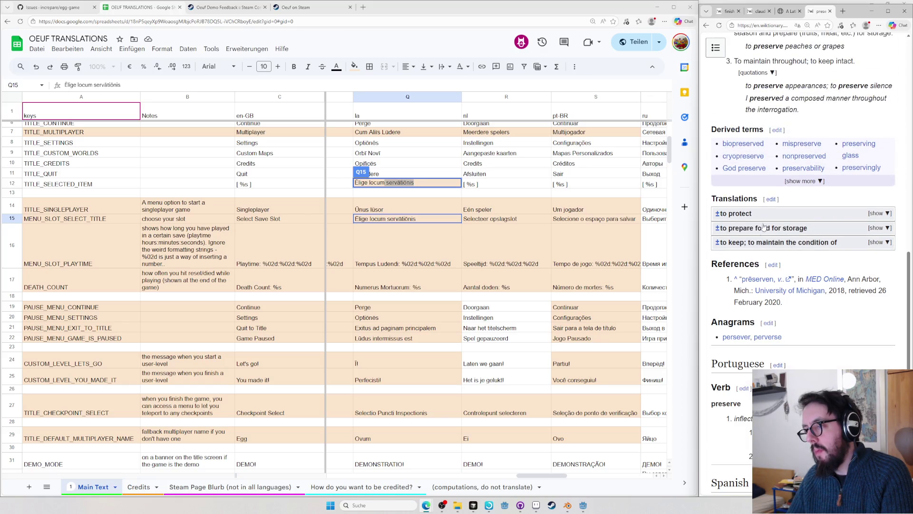
key(ctrl+l)
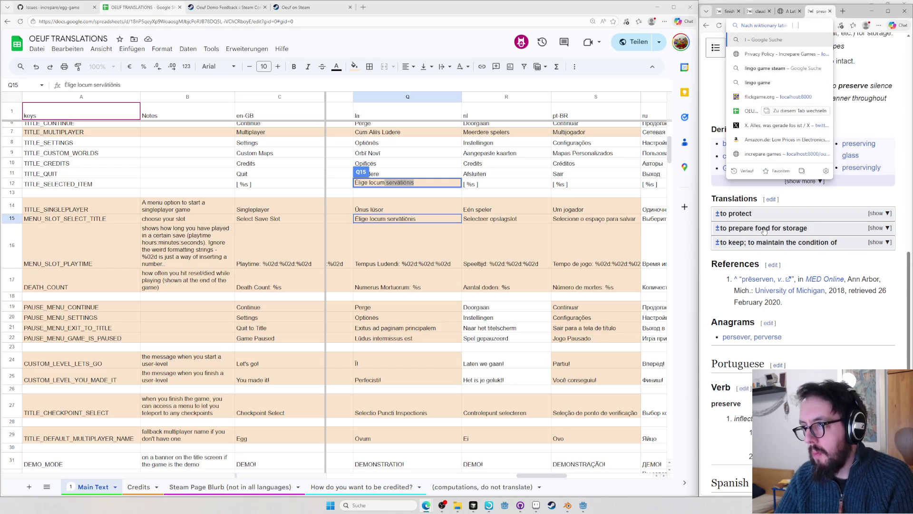
text(servo)
key(Return)
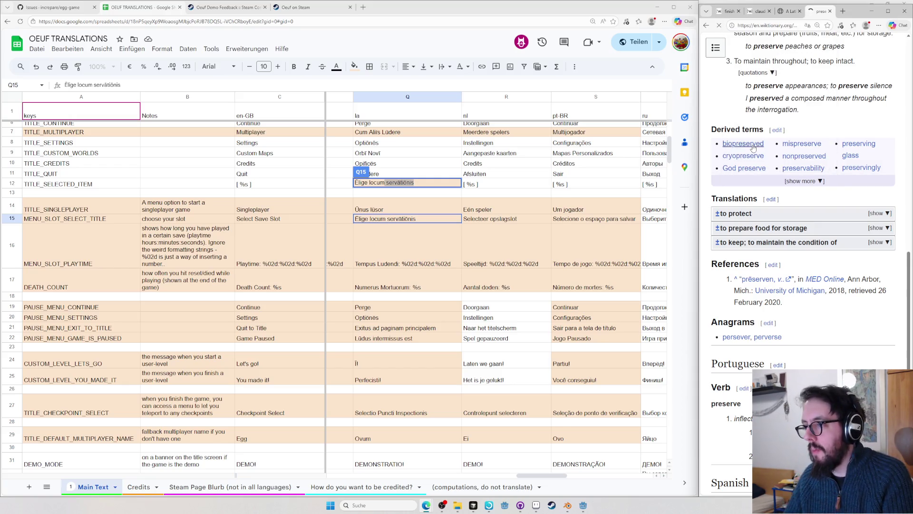
scroll(786, 215, up, 1)
scroll(785, 214, up, 1)
text(serv)
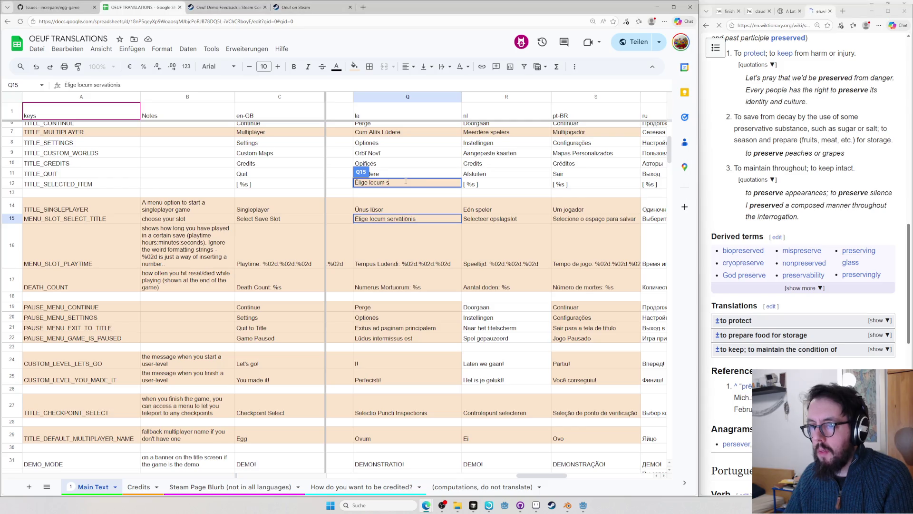
scroll(741, 243, down, 2)
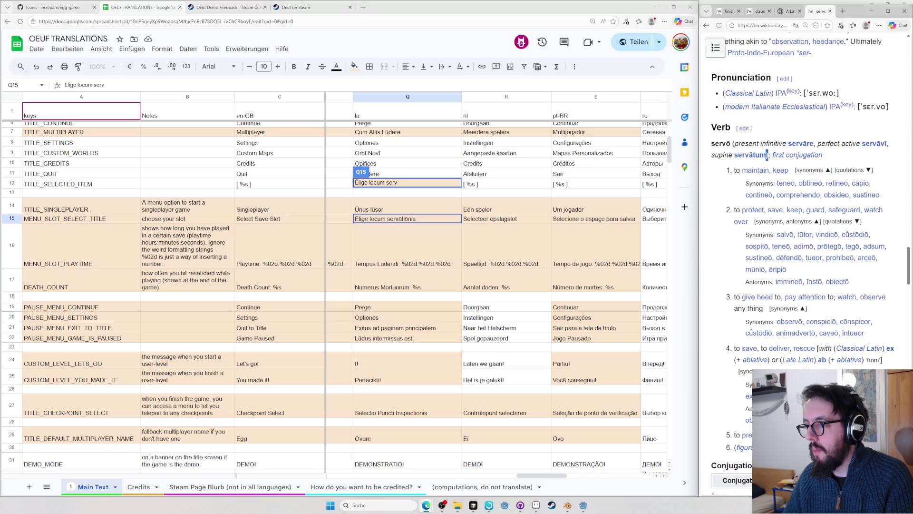
- Replace the last word in Q15 with servātum from the servō entry, giving 'Elige locum servātum'
double_click(751, 155)
click(390, 183)
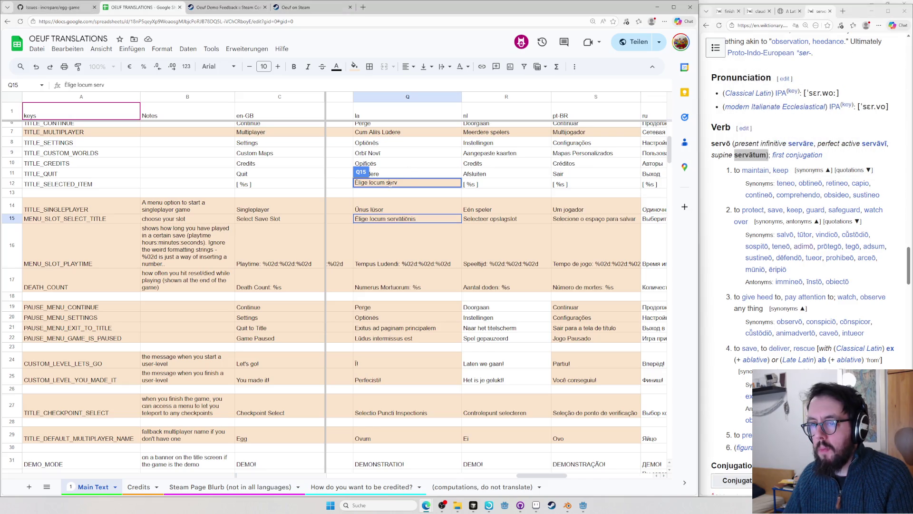
key(BackSpace)
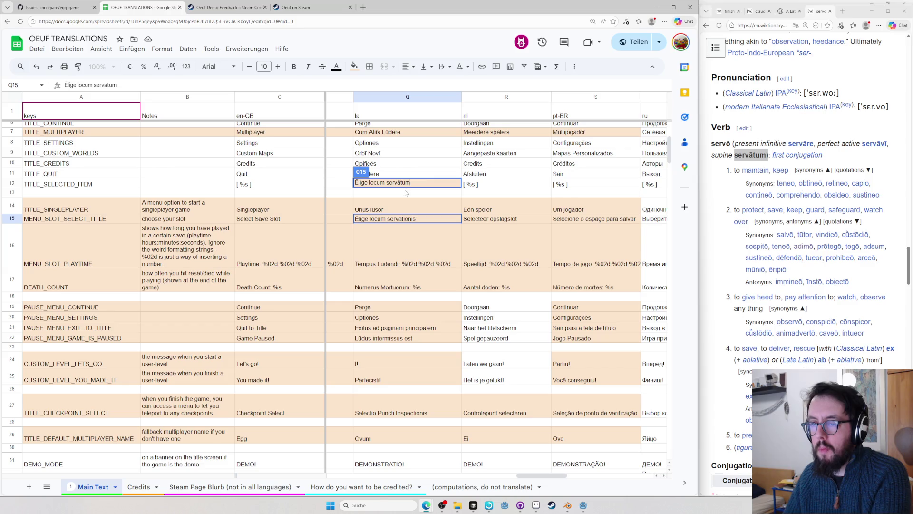
key(Return)
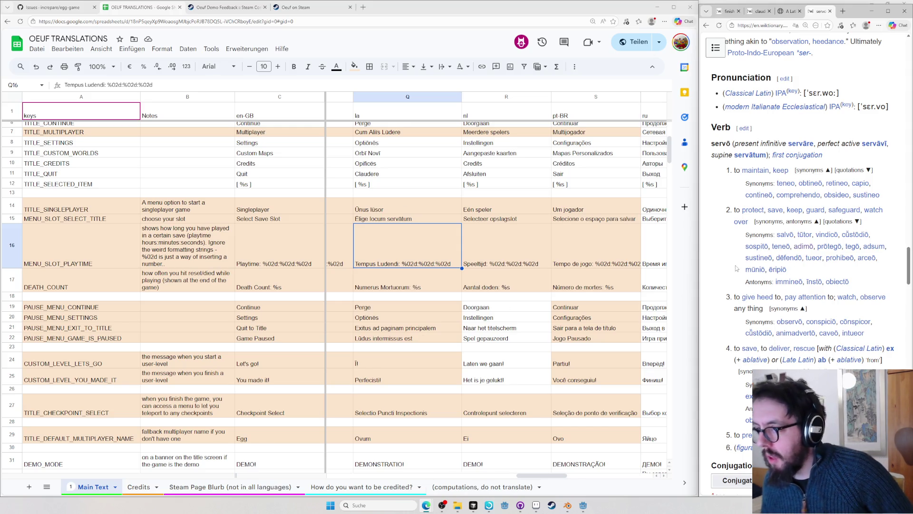
- Review Q15, start editing the Q16 playtime text and close the Wiktionary tab
click(391, 221)
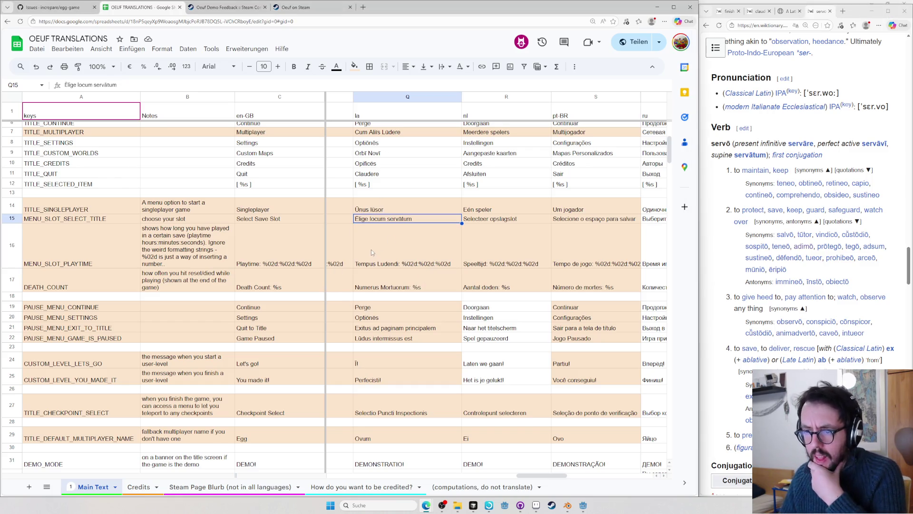
double_click(381, 266)
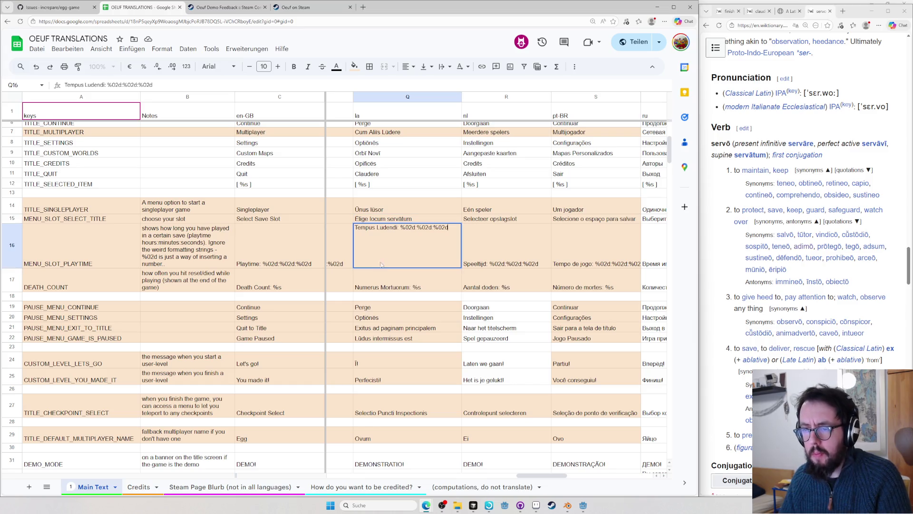
click(829, 11)
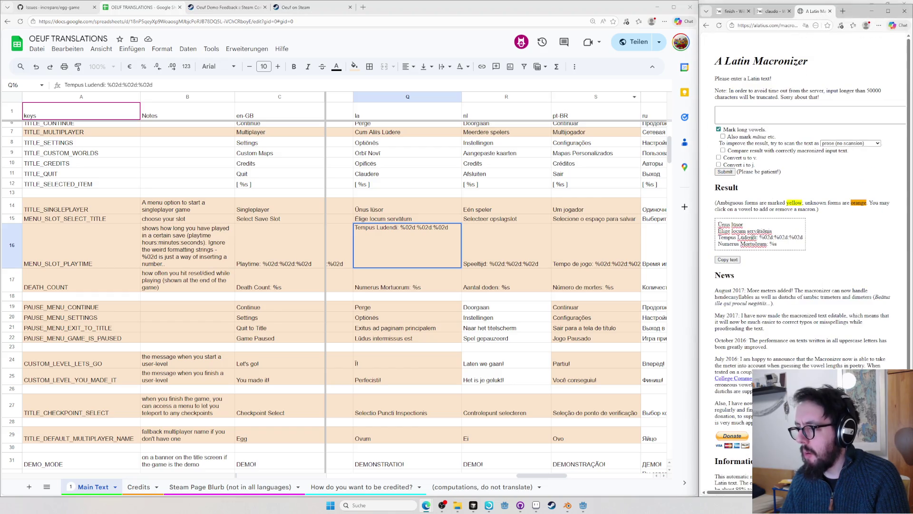
- Look up ludendi / ludendus on Wiktionary and select the supine form lūsum
drag(758, 237, 717, 237)
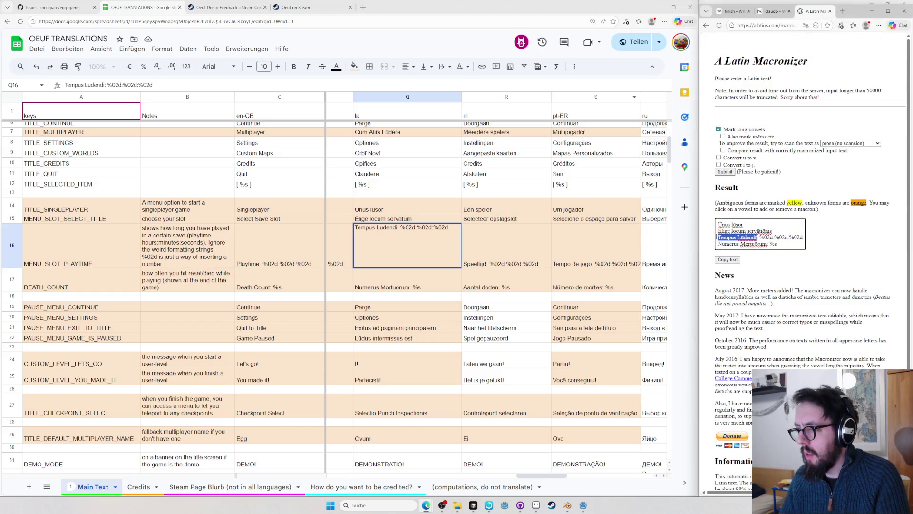
double_click(392, 228)
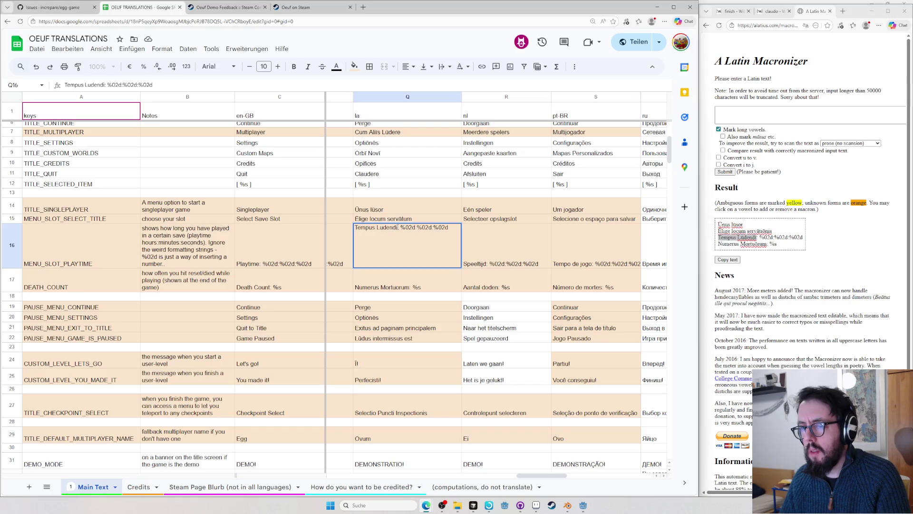
drag(392, 228, 347, 227)
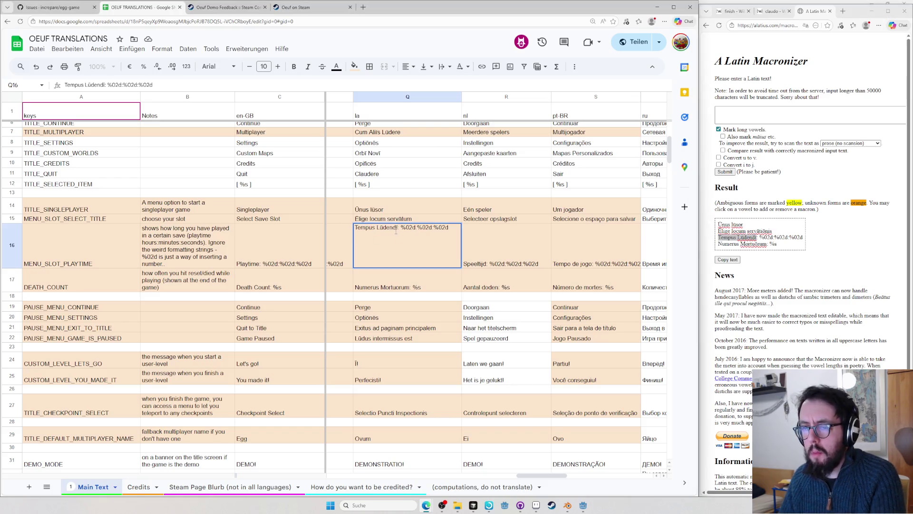
click(876, 270)
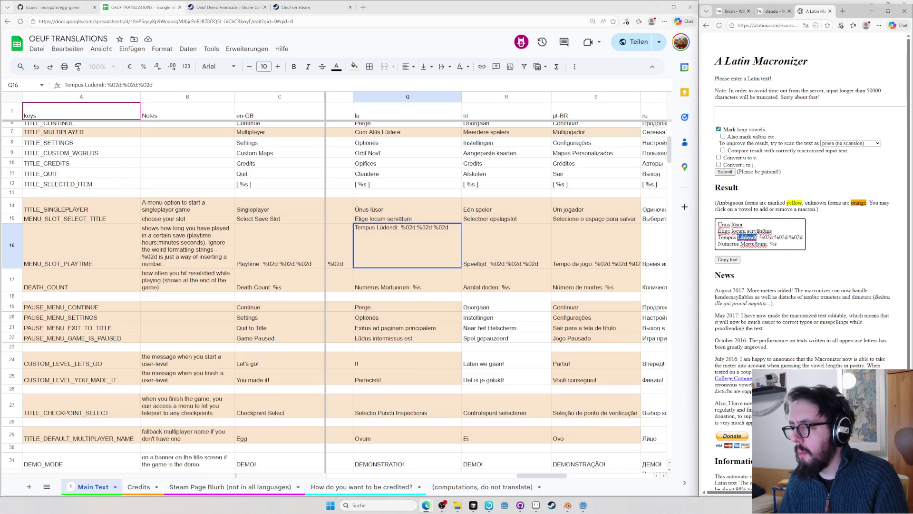
key(ctrl+t)
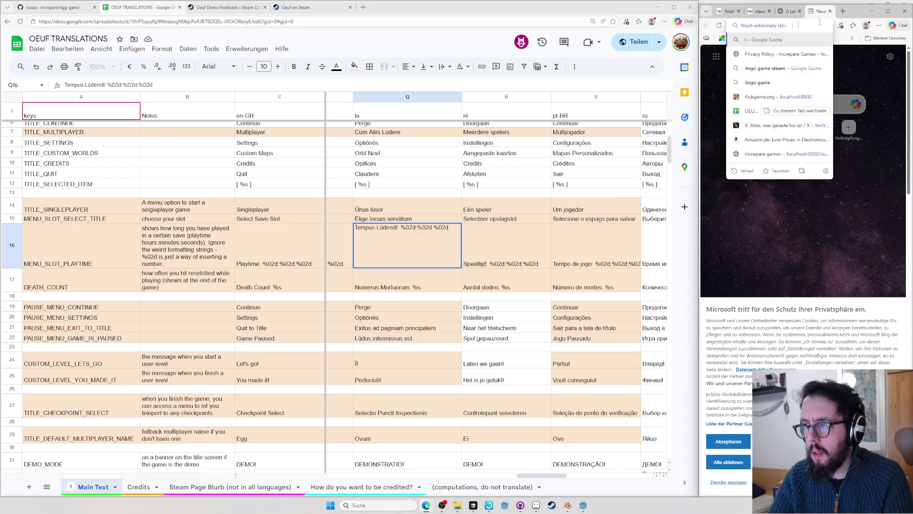
text(en.wiktionary.org/wiki/ludendi)
key(Return)
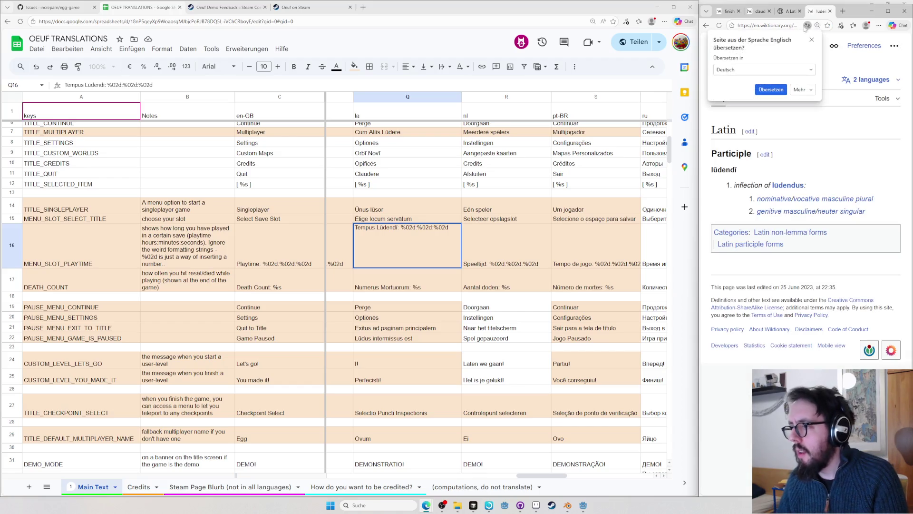
click(786, 185)
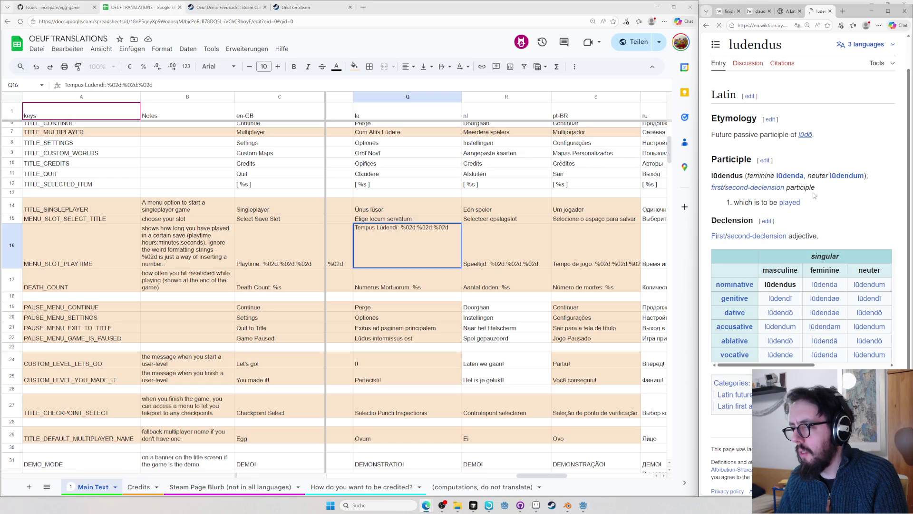
scroll(812, 321, down, 2)
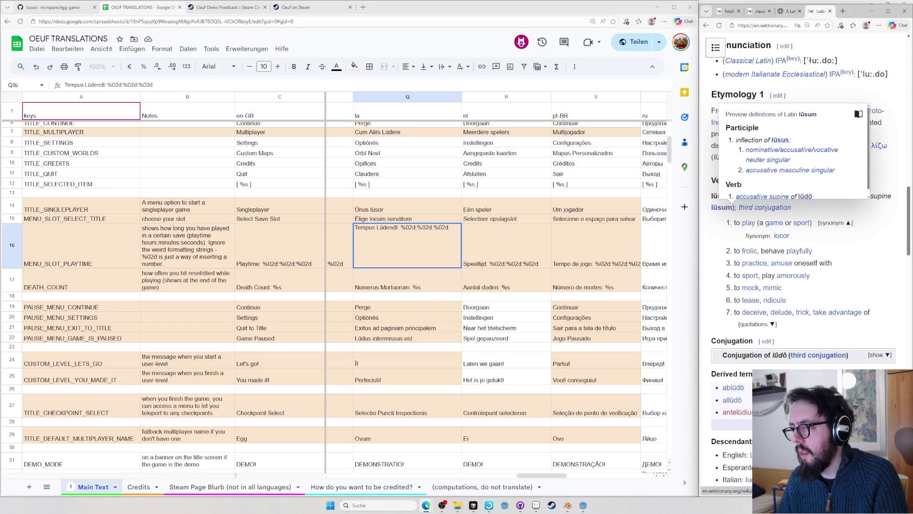
drag(734, 207, 727, 208)
double_click(726, 207)
key(ctrl+c)
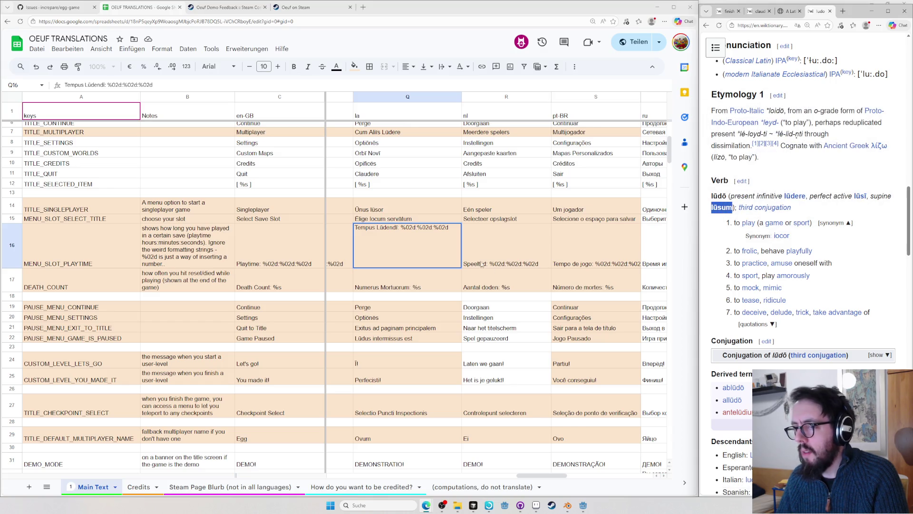
- Change Q16 to 'Tempus Lūsum: %02d:%02d:%02d', checking tempus on Wiktionary, and commit it
click(383, 227)
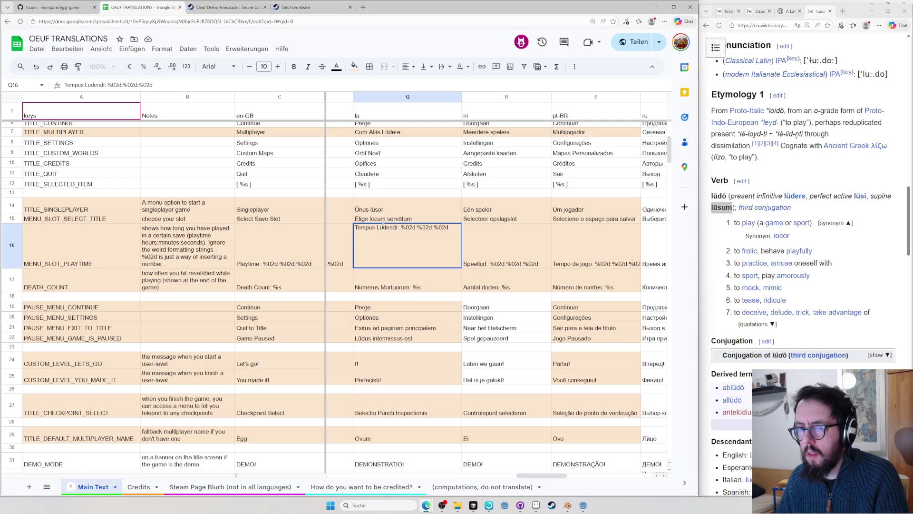
key(ctrl+v)
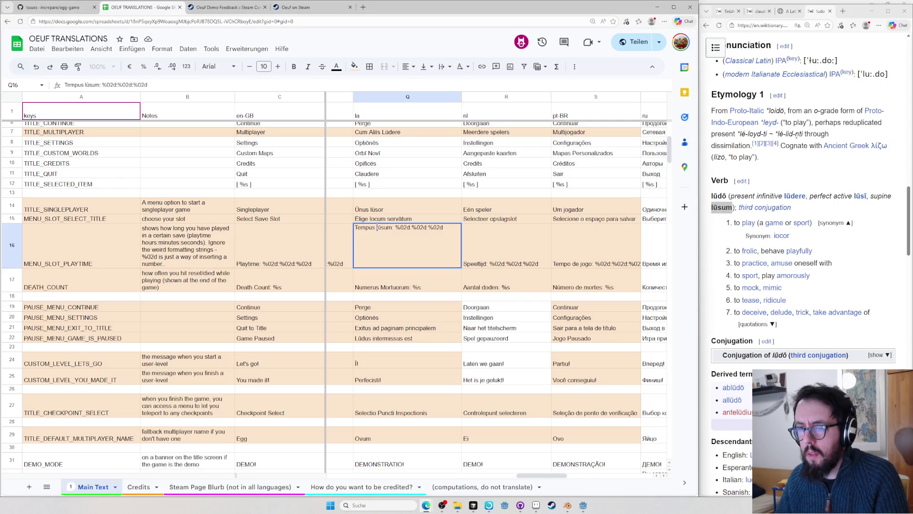
key(BackSpace)
text(L)
click(790, 169)
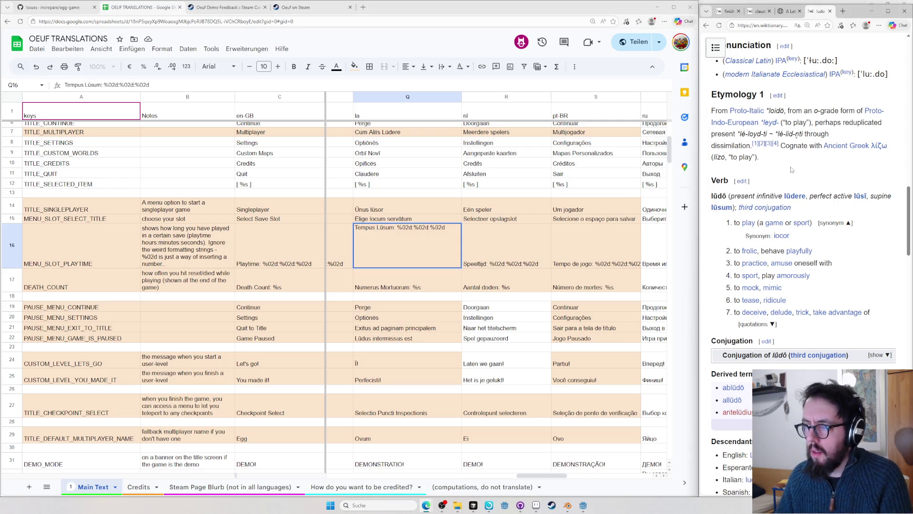
key(ctrl+l)
text(tenmpus)
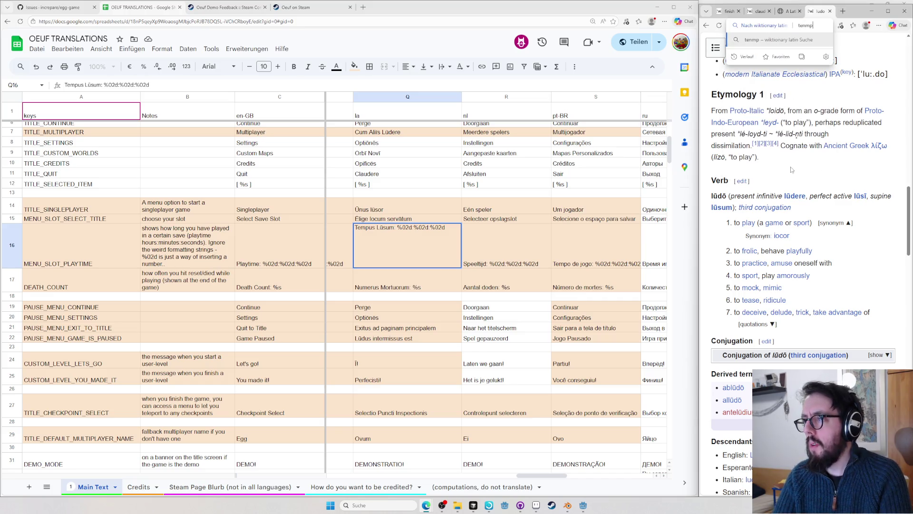
key(Return)
key(ctrl+l)
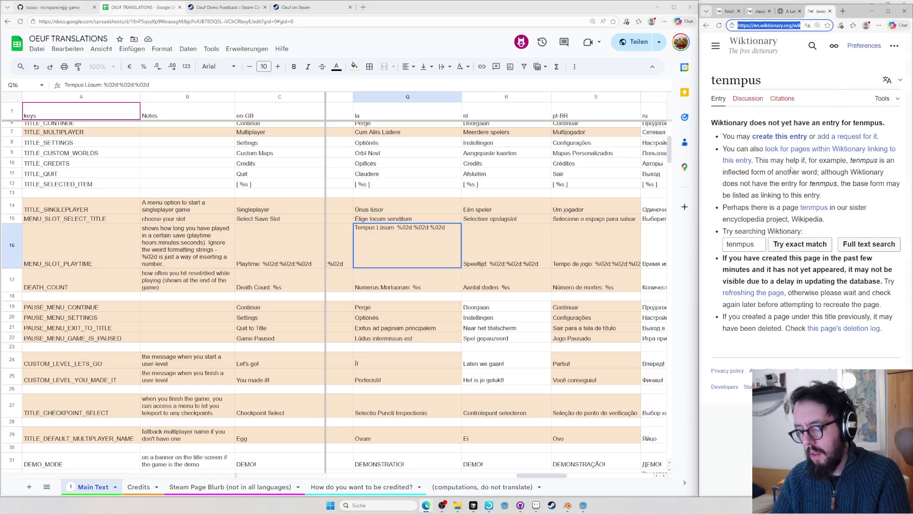
text(temp)
key(BackSpace)
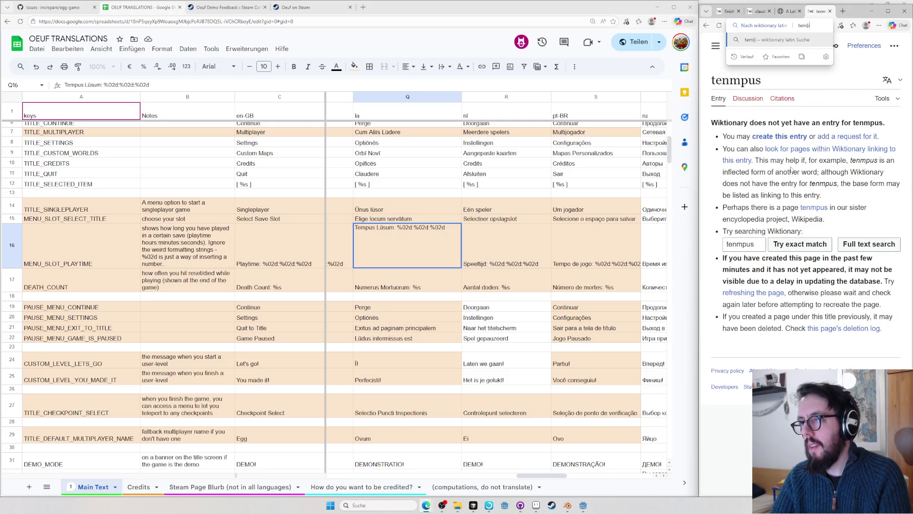
key(Return)
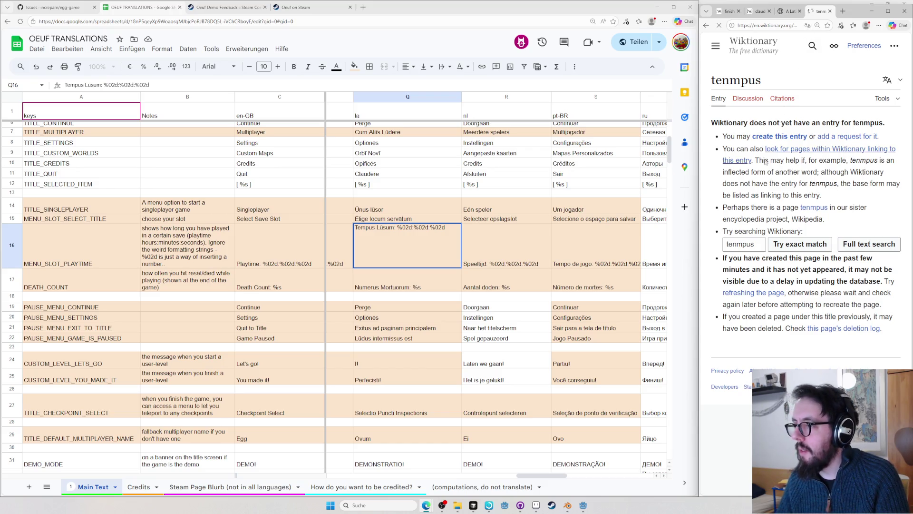
scroll(814, 299, down, 2)
scroll(814, 299, down, 2)
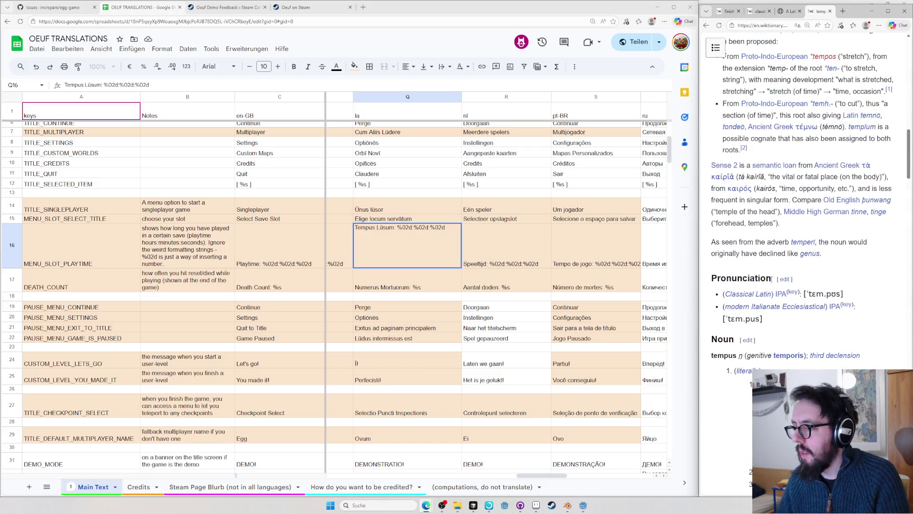
scroll(717, 141, down, 3)
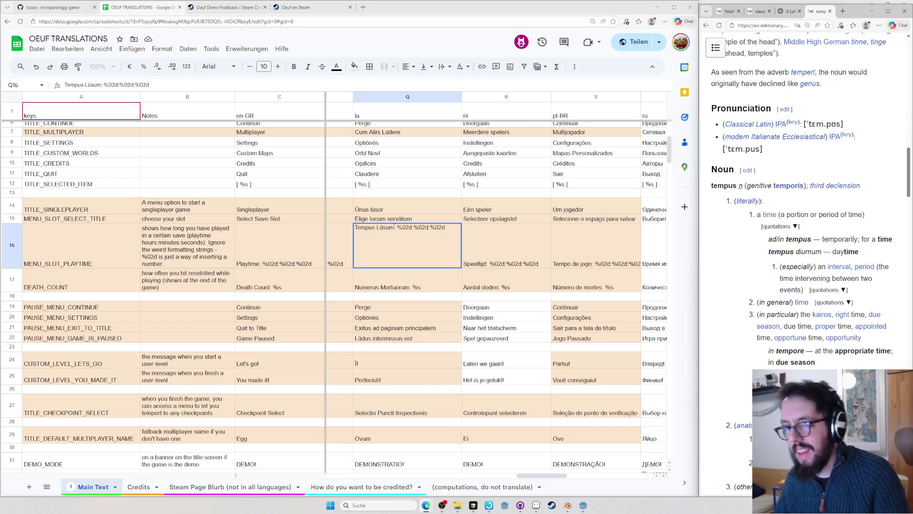
click(391, 282)
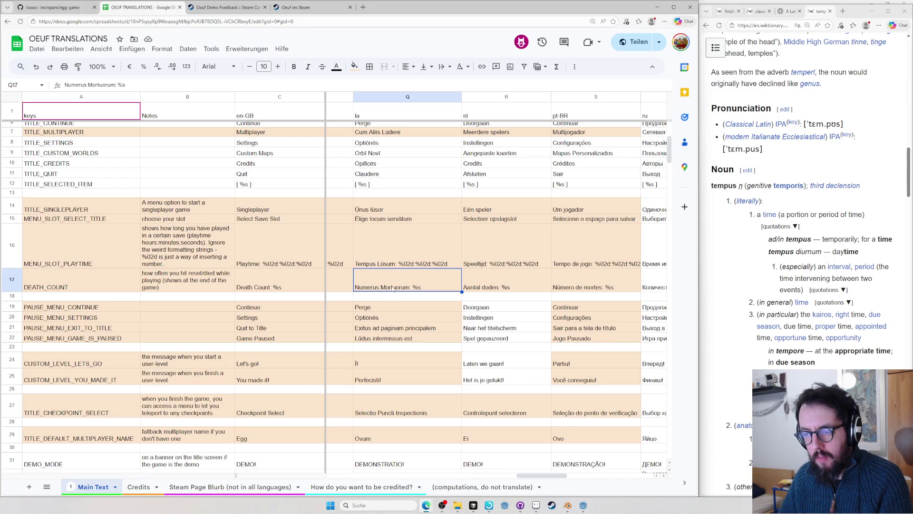
- Start editing Q17 and look up numerus on Wiktionary
double_click(365, 291)
double_click(362, 274)
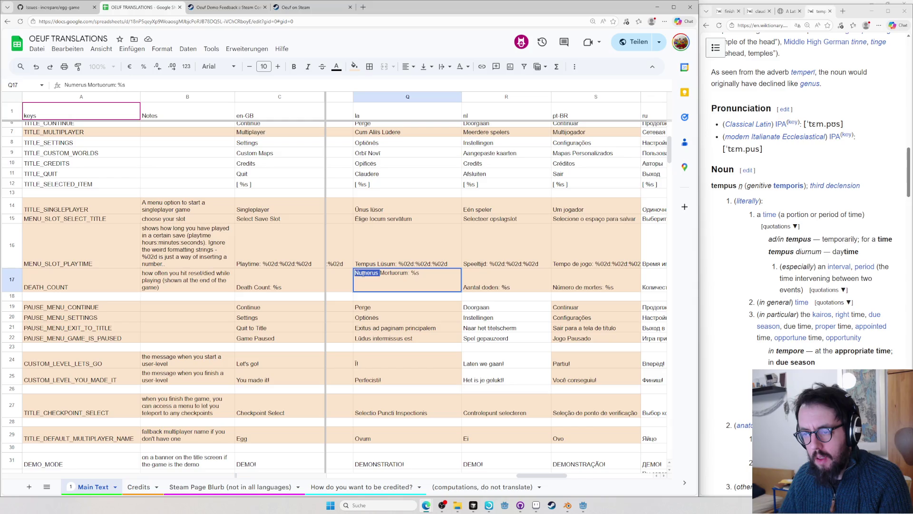
click(729, 229)
key(ctrl+l)
text(numerus)
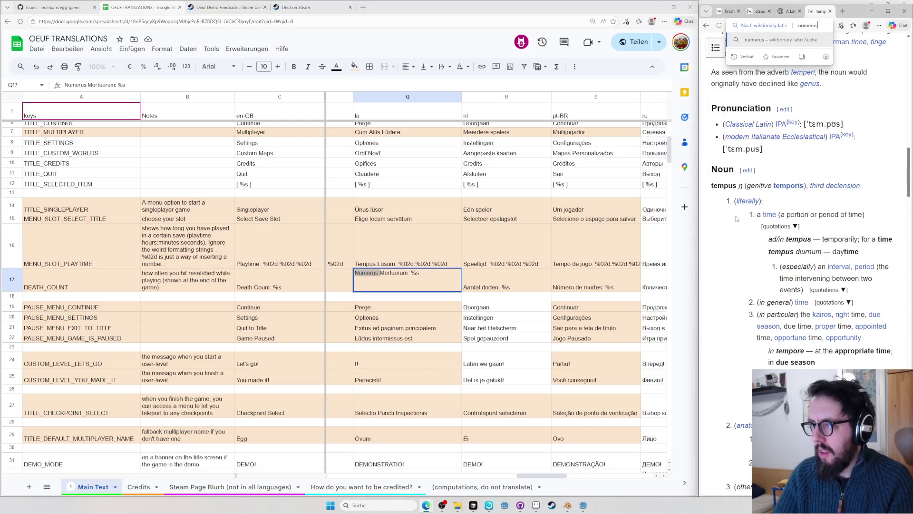
key(Return)
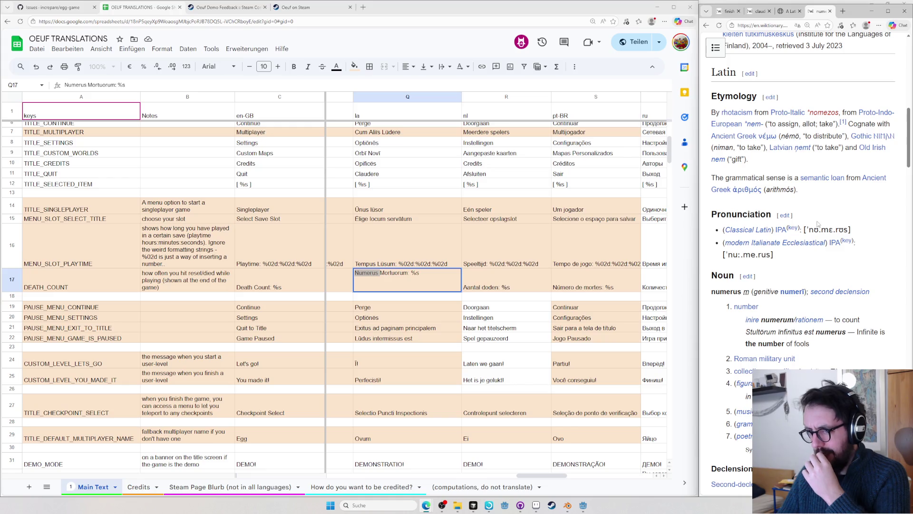
- Add the macron so Q17 reads 'Numerus Mortuōrum: %s', reviewing nearby Latin cells
click(394, 273)
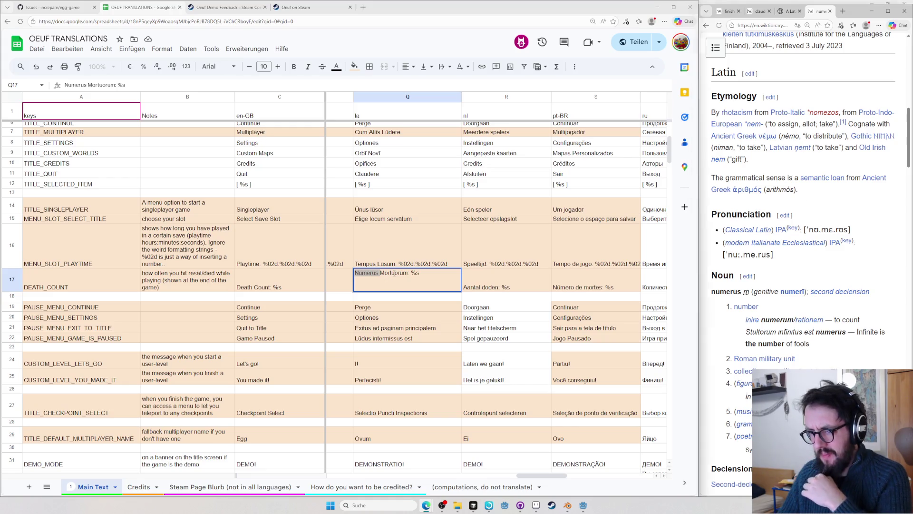
click(371, 211)
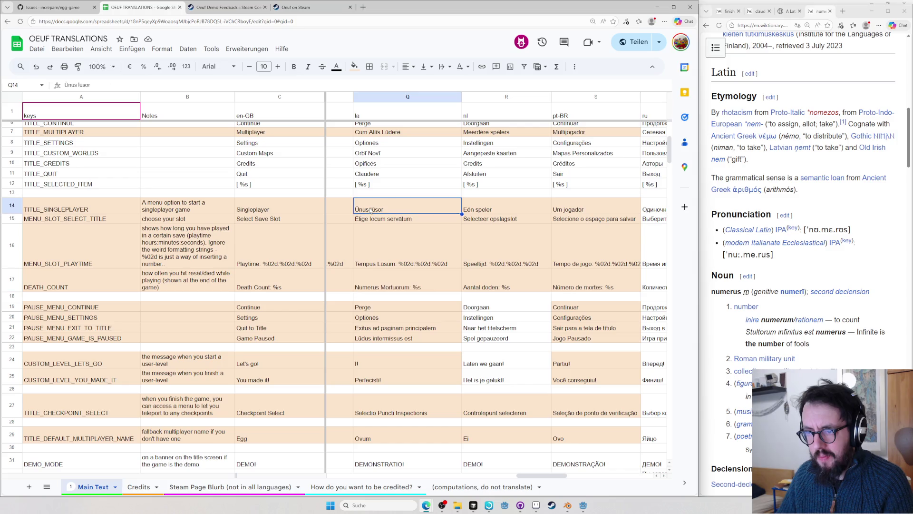
click(366, 220)
double_click(365, 143)
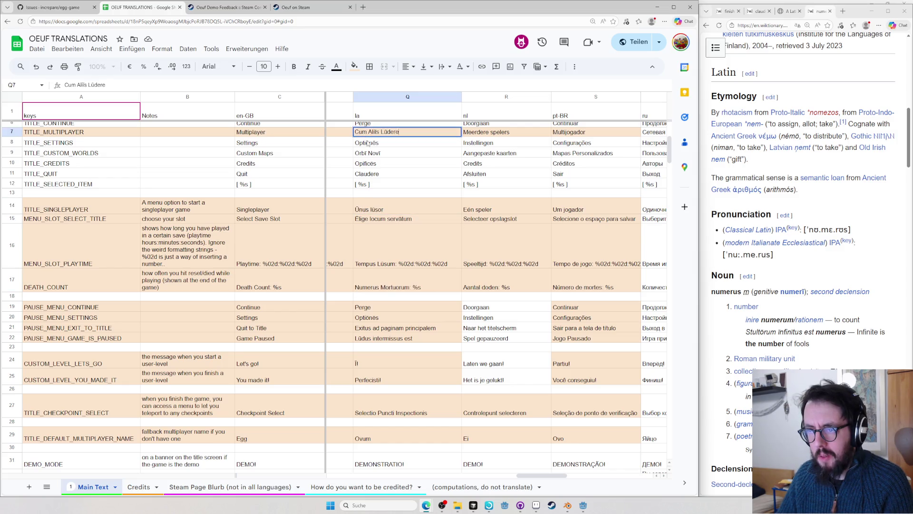
double_click(396, 283)
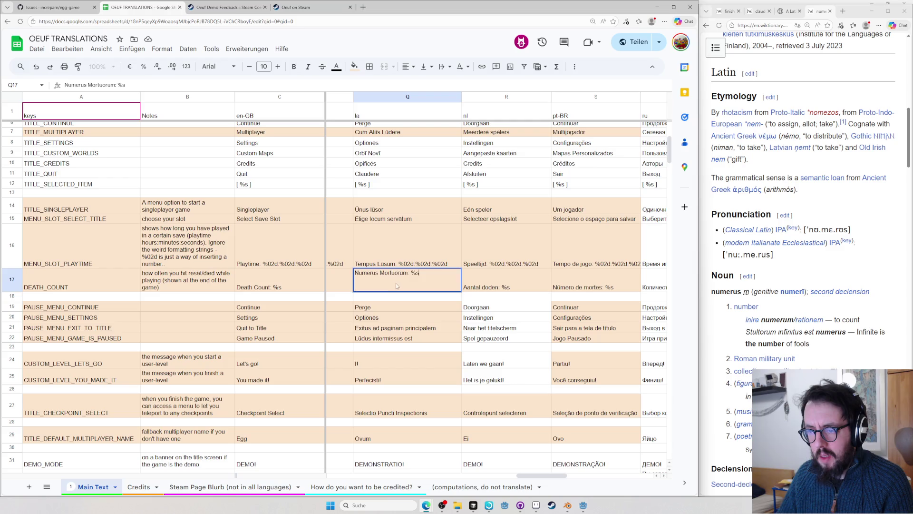
text(ō)
click(396, 311)
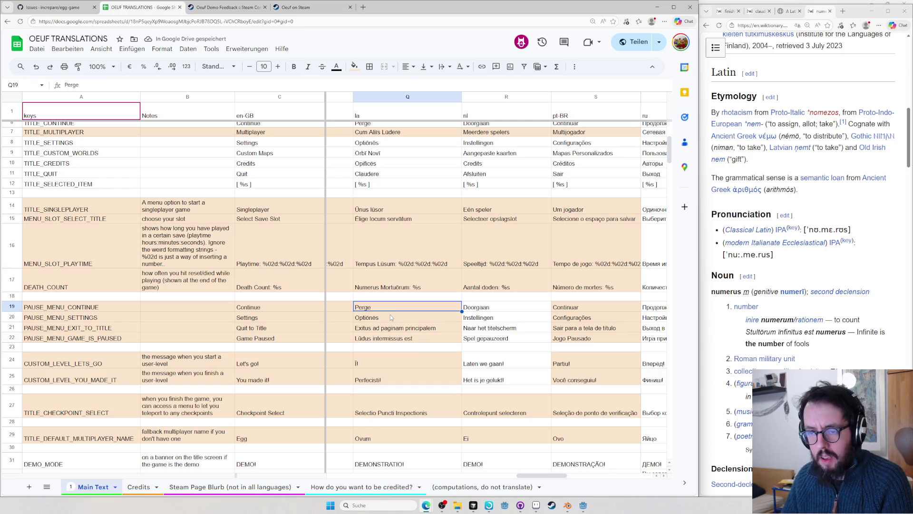
- Look up perge, then open Wiktionary's interrupted and interrupt entries to check intermissus
key(ctrl+l)
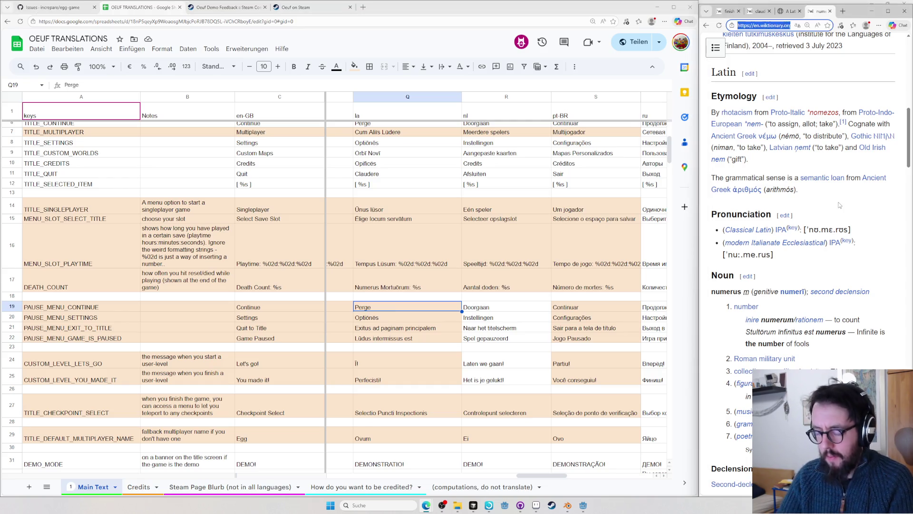
text(per)
key(Return)
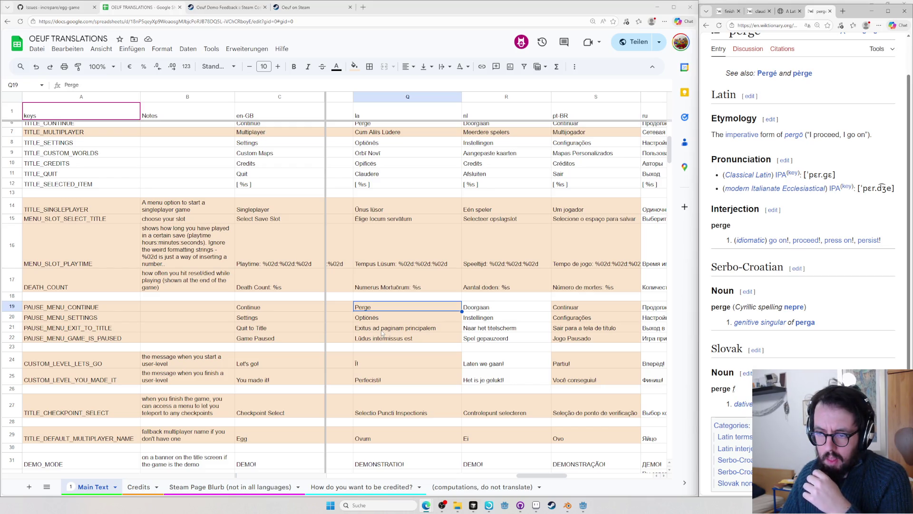
double_click(384, 338)
scroll(385, 338, down, 1)
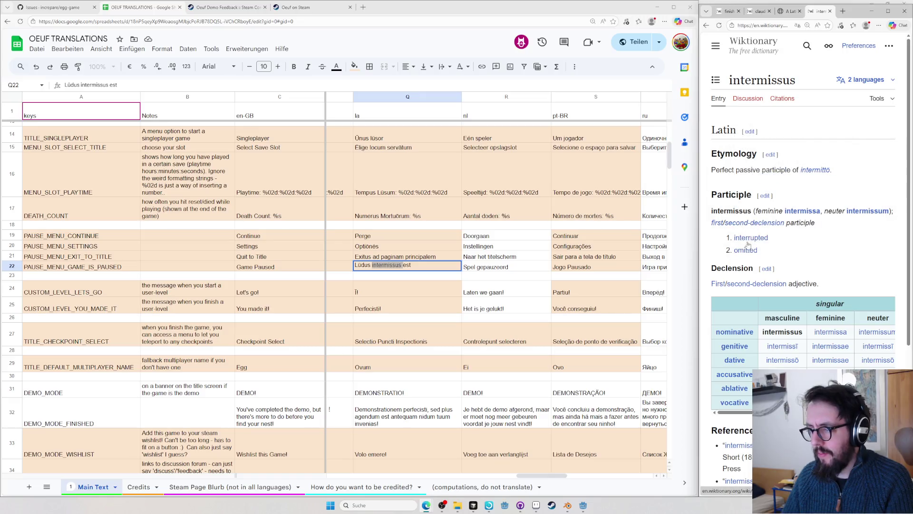
click(750, 238)
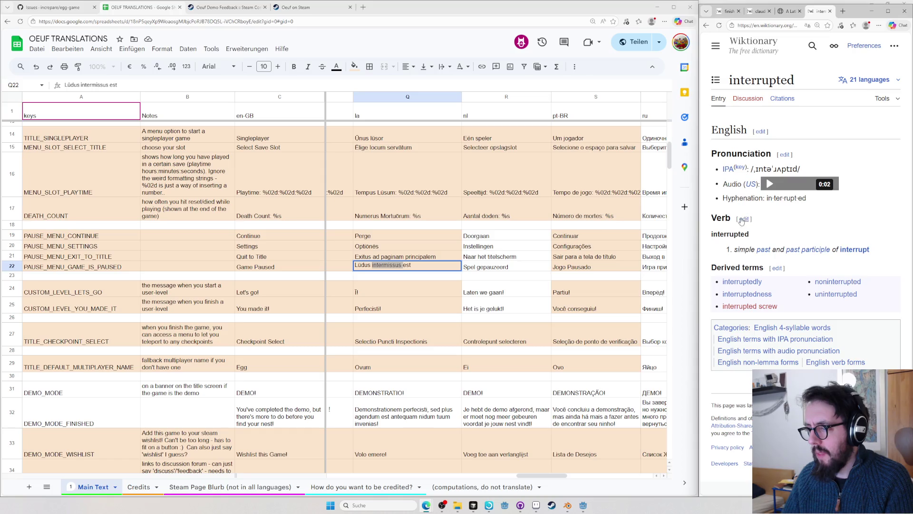
click(855, 250)
scroll(721, 218, down, 5)
scroll(720, 223, down, 5)
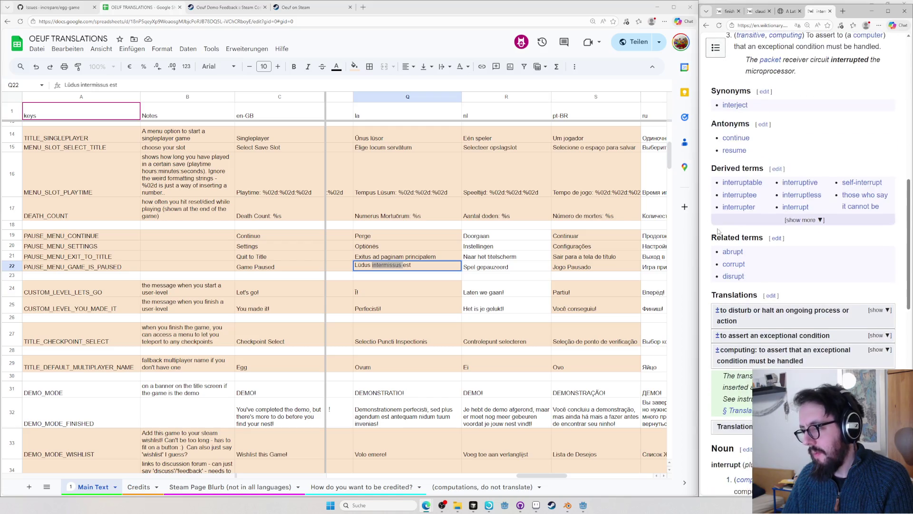
scroll(717, 227, down, 2)
scroll(716, 226, down, 2)
click(375, 291)
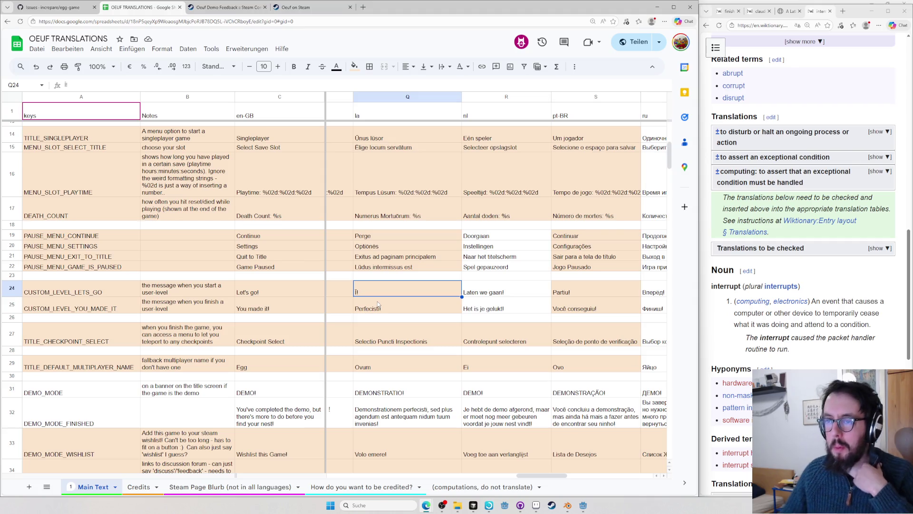
key(Left)
key(Left)
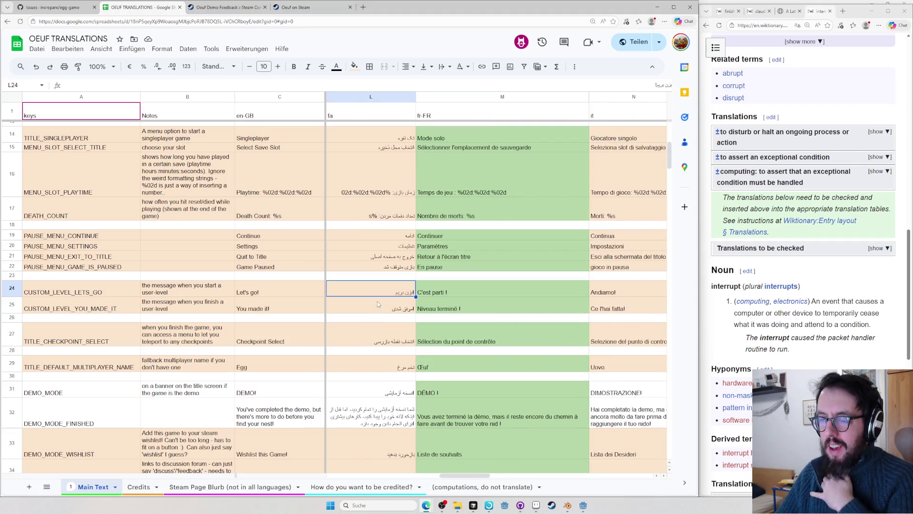
key(Right)
key(Right)
key(Right)
key(Right)
key(Right)
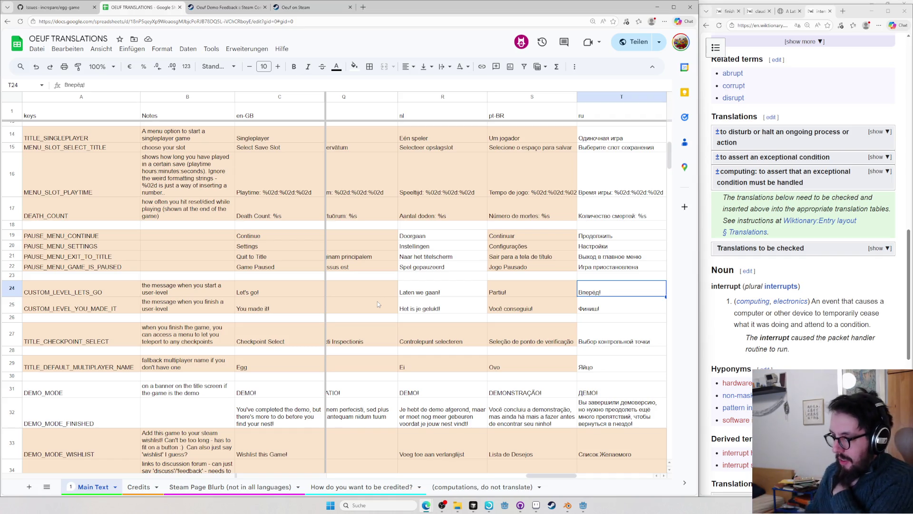
key(Left)
key(Left)
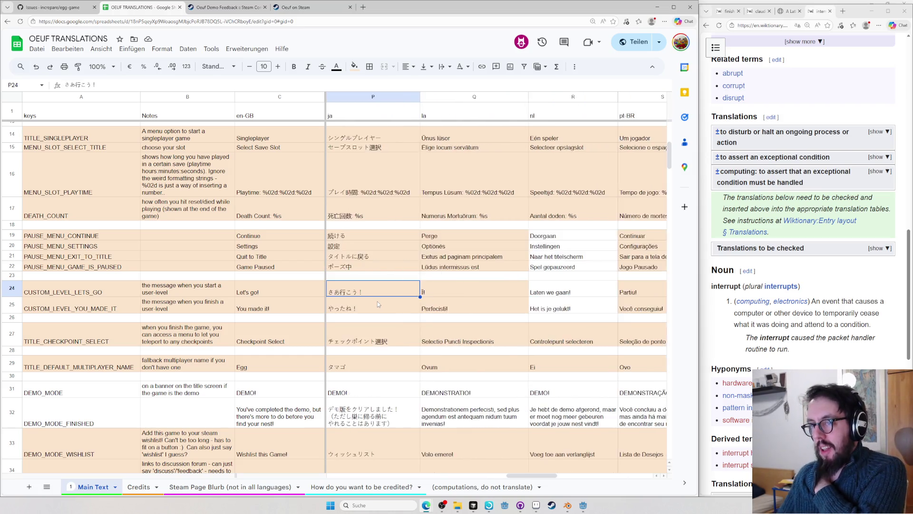
key(Left)
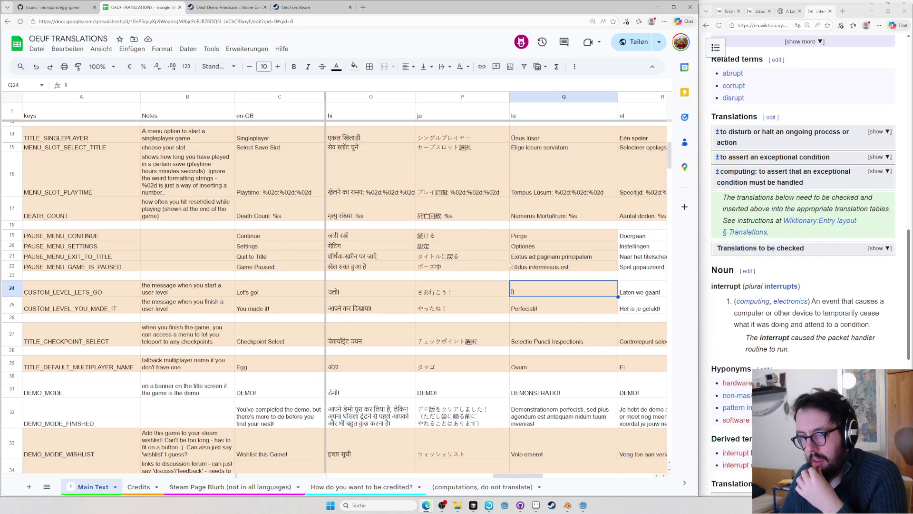
- Look up perfecisti on Wiktionary and replace Q25 with the macronized 'Perfēcistī!'
click(537, 312)
double_click(536, 312)
key(ctrl+c)
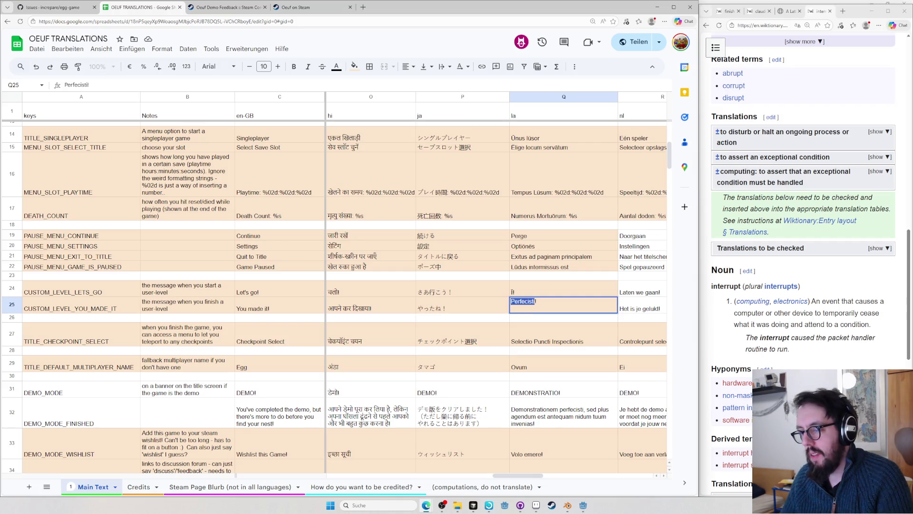
key(alt+Tab)
click(799, 26)
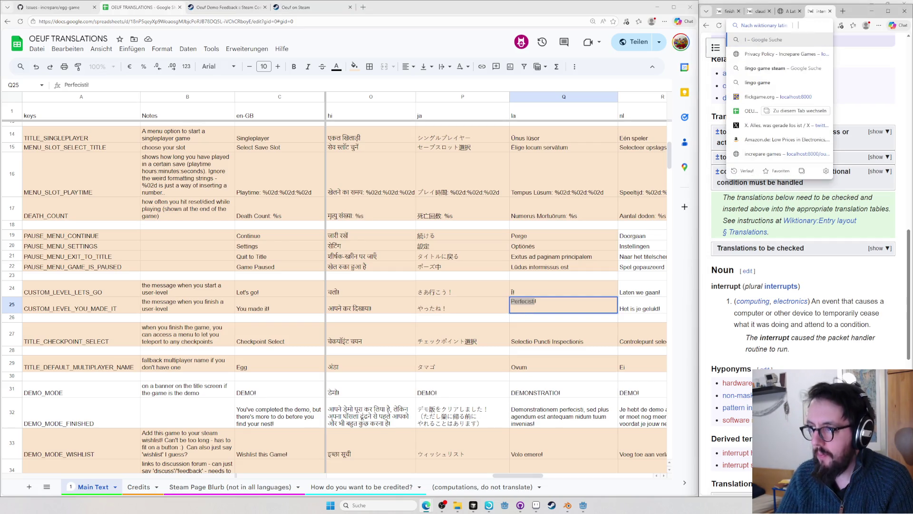
text(https://en.wiktionary.org/...)
key(ctrl+v)
key(Return)
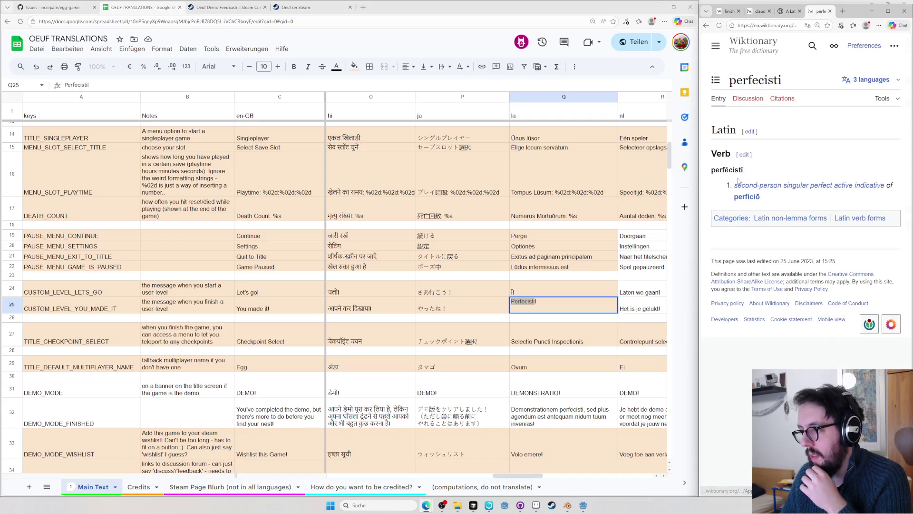
double_click(727, 169)
text(perfēcistī)
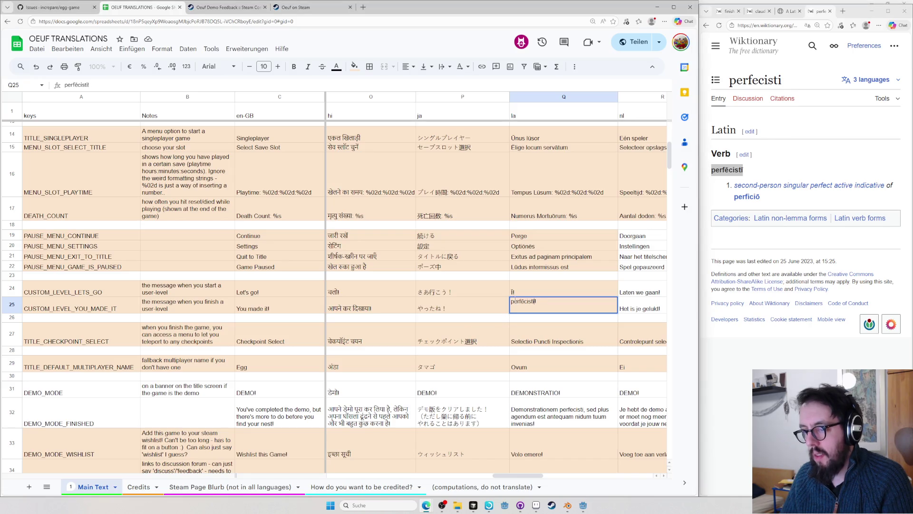
- Commit the fix and copy the Latin checkpoint-select text from Q27
click(524, 345)
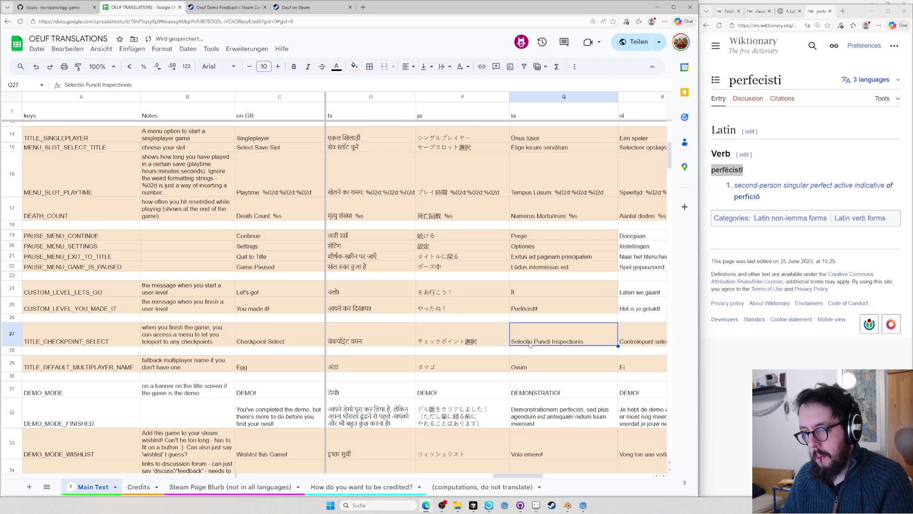
key(ctrl+c)
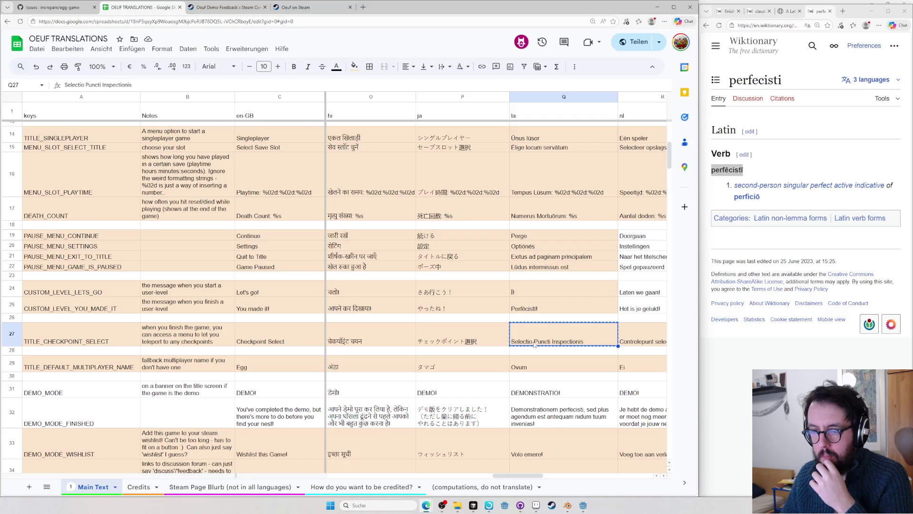
- Check selectio and locus on Wiktionary and shorten Q27 to 'Selectio Loci'
click(742, 363)
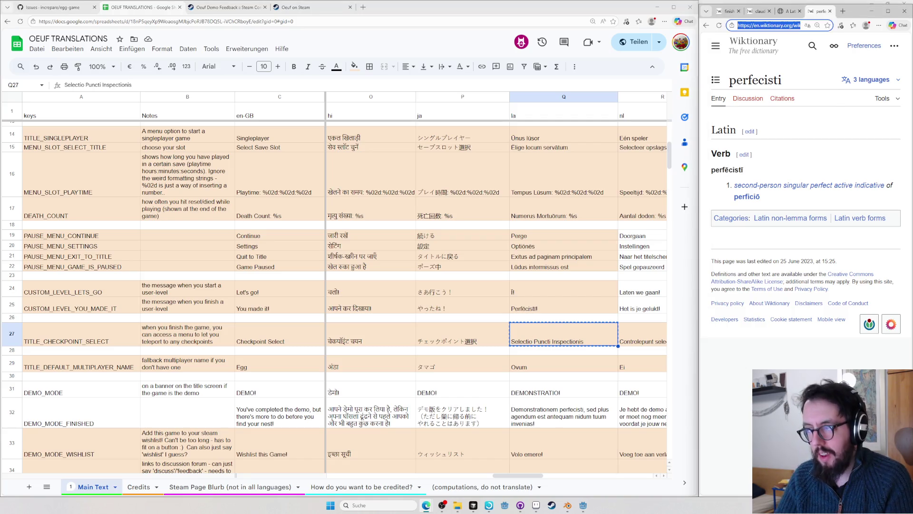
key(ctrl+l)
text(selectio)
key(Return)
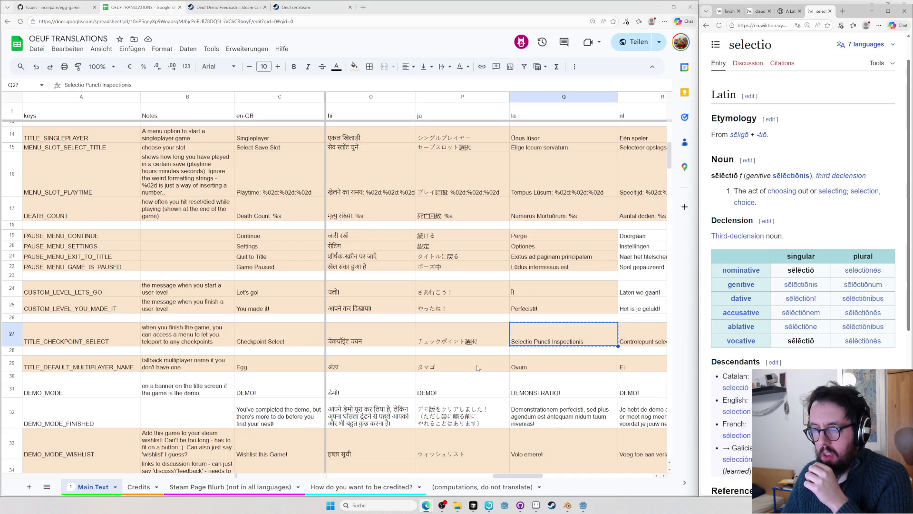
double_click(545, 341)
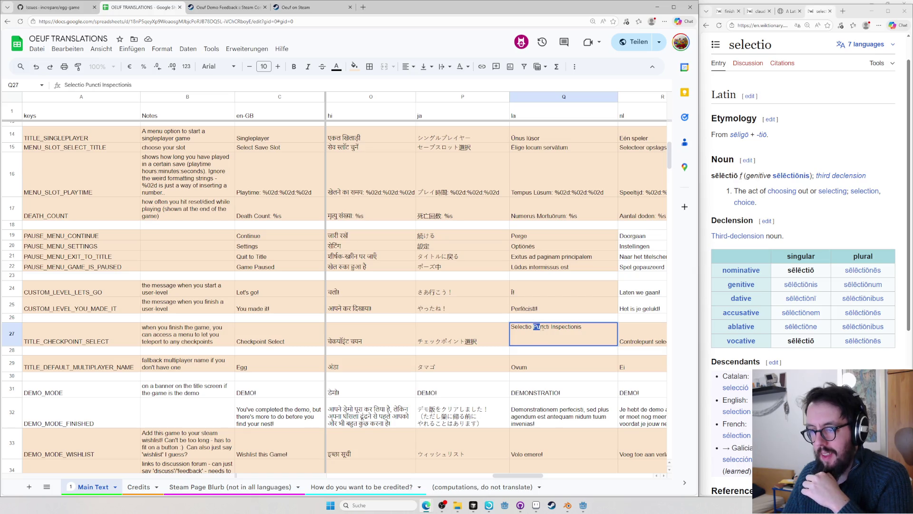
drag(536, 328, 600, 329)
text(Locus)
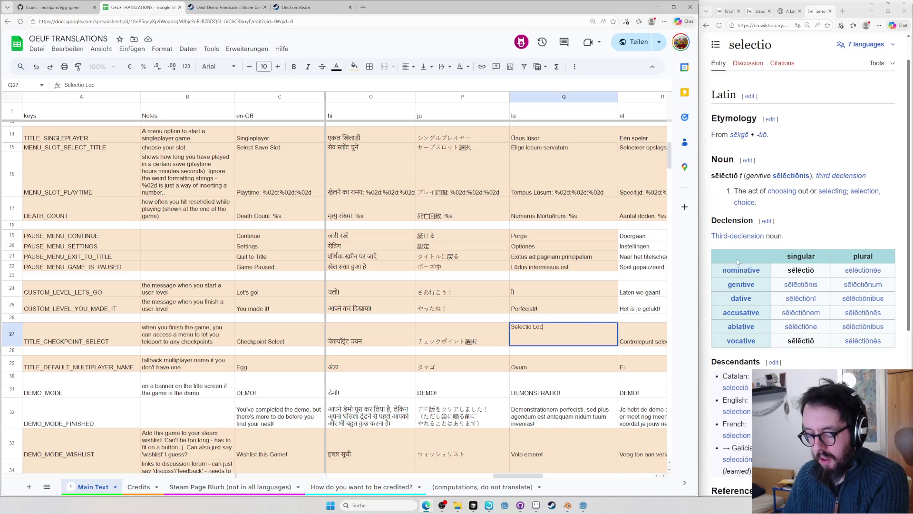
key(BackSpace)
key(BackSpace)
text(i)
key(ctrl+l)
text(locus)
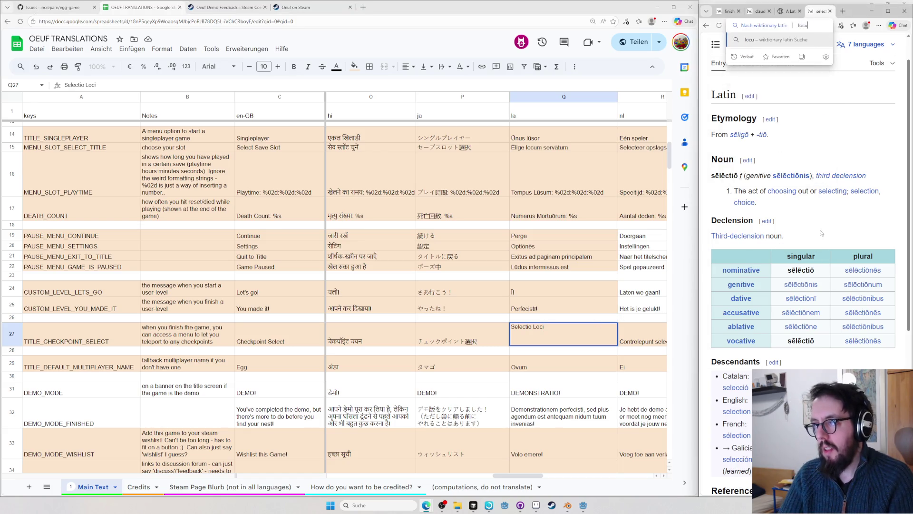
key(Return)
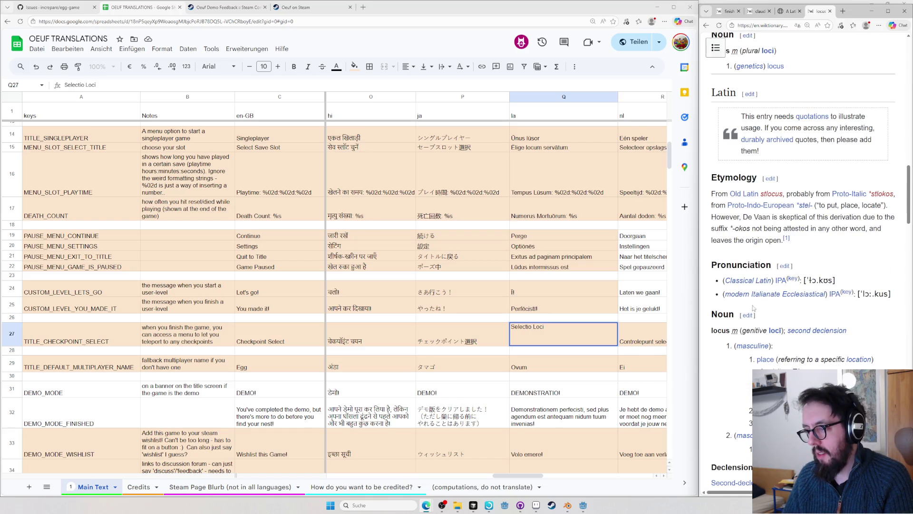
scroll(753, 308, down, 5)
- Run 'Selectio Loci' through the Latin Macronizer
triple_click(527, 329)
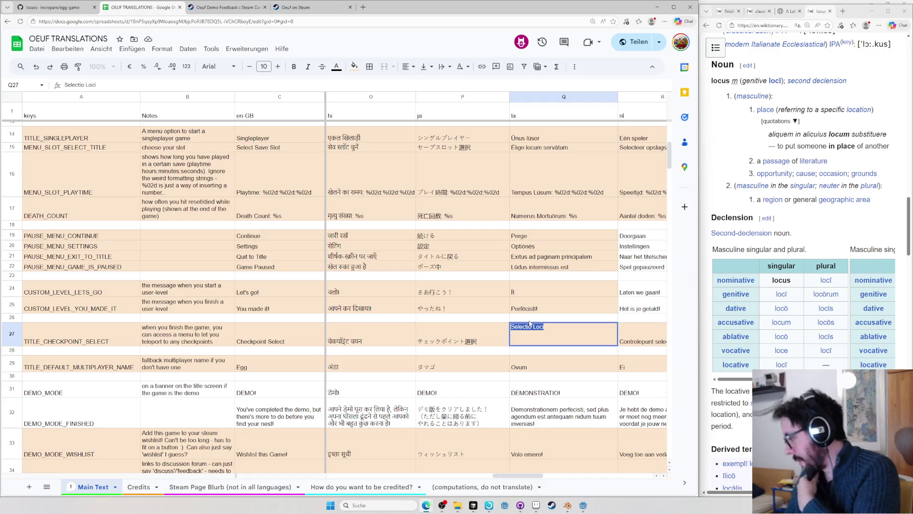
click(798, 11)
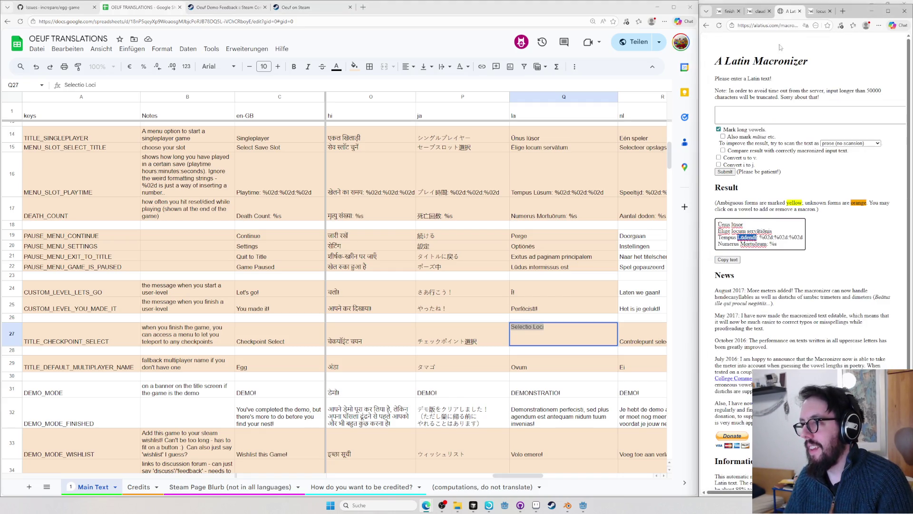
click(746, 116)
key(ctrl+v)
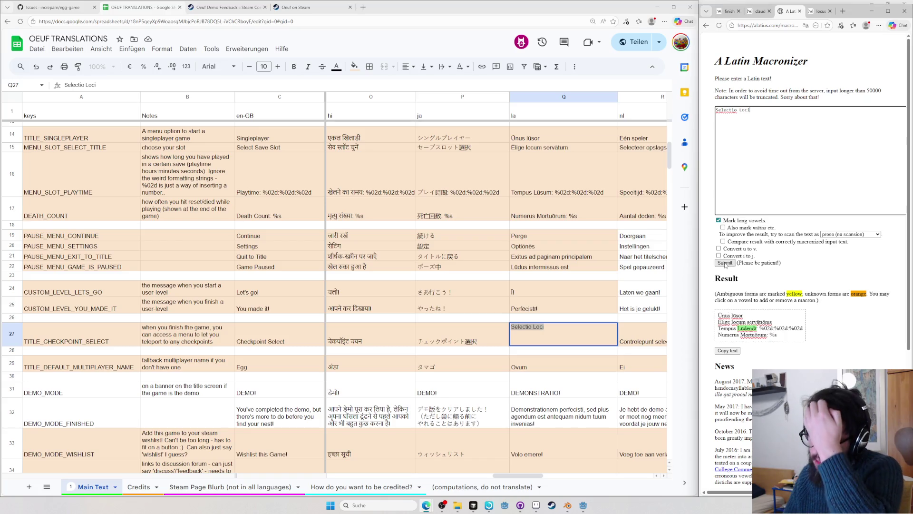
click(725, 262)
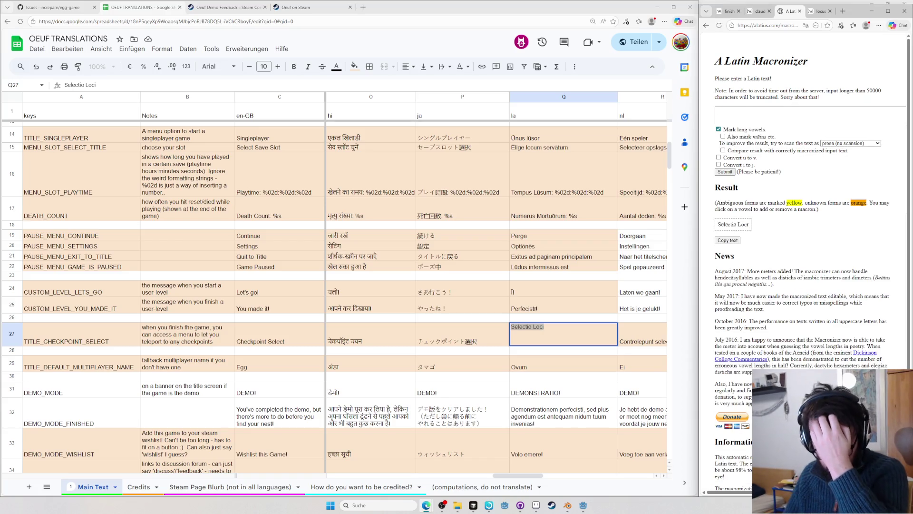
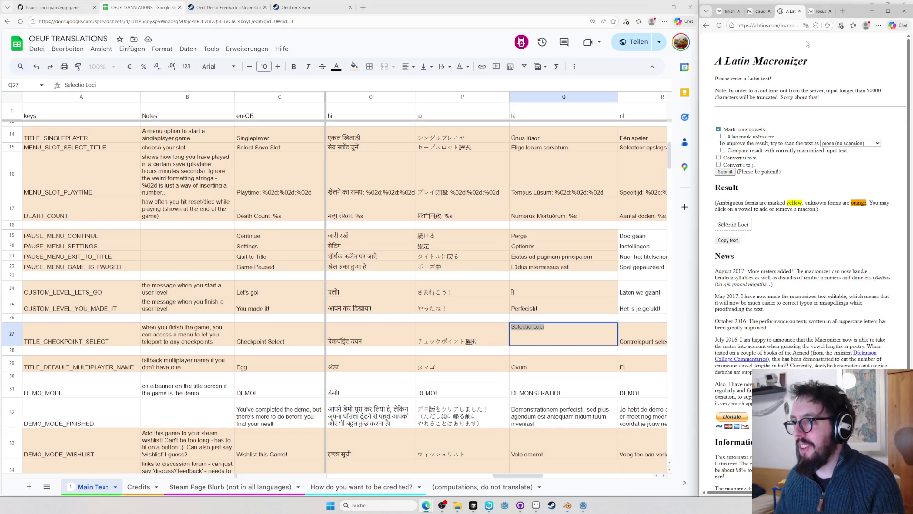
- Macronize Selectio Loci and replace the sheet entry with Sēlēctiō Locī
text(Selectio Loci)
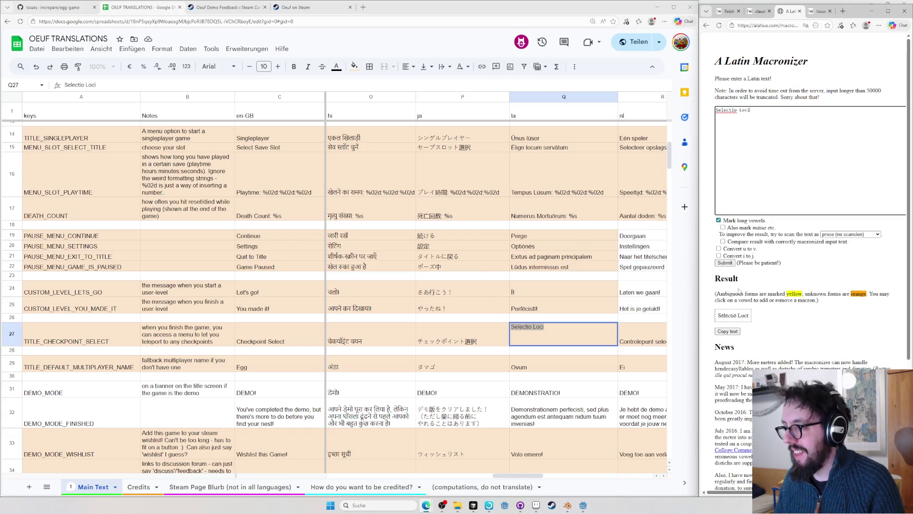
click(724, 262)
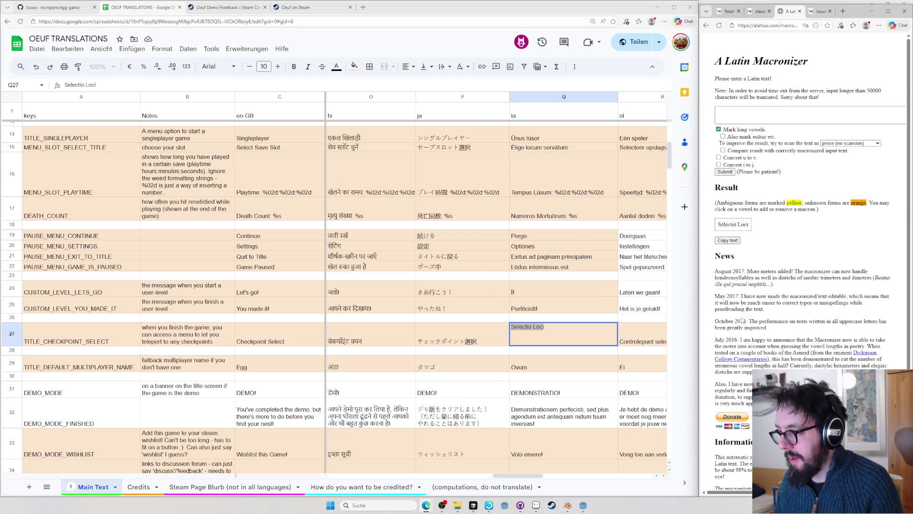
drag(720, 223, 755, 230)
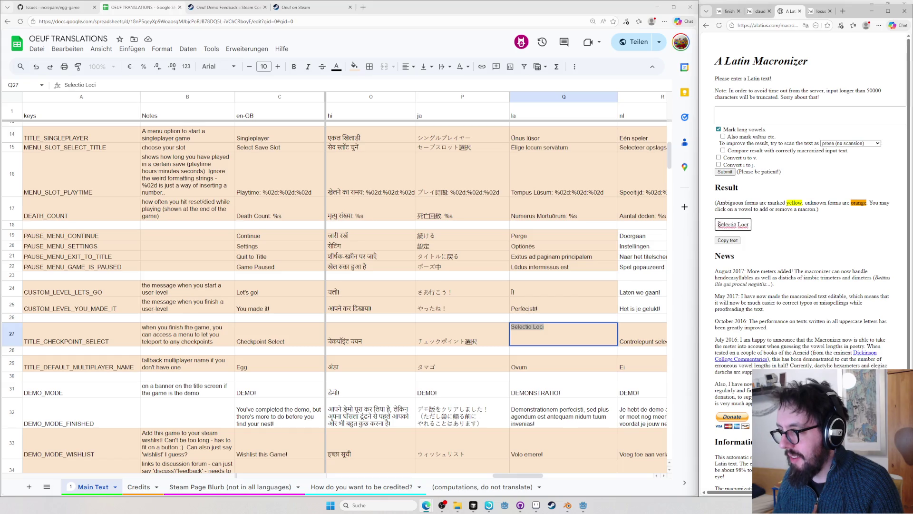
click(522, 347)
key(ctrl+a)
text(Sēlēctiō Locī)
- Macronize Ovum and replace the sheet entry with Ōvum, undoing the formatted paste
click(539, 370)
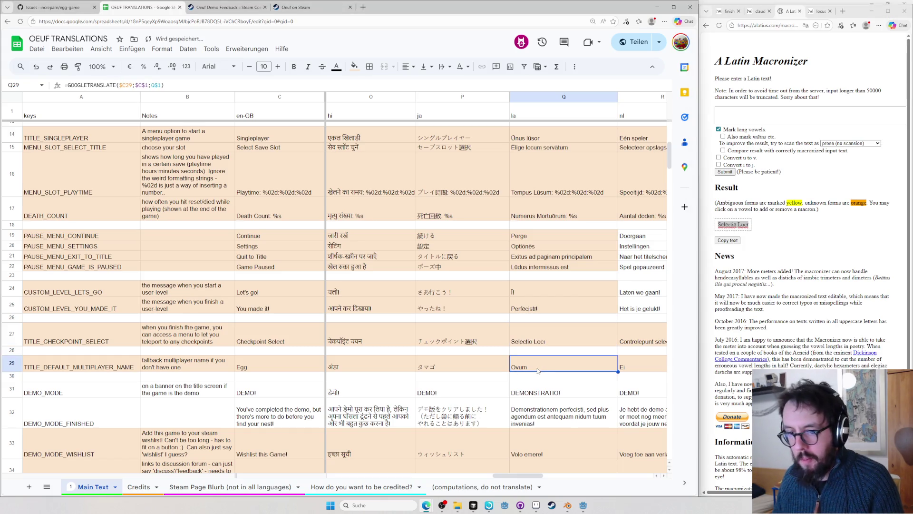
click(762, 112)
text(Ovu)
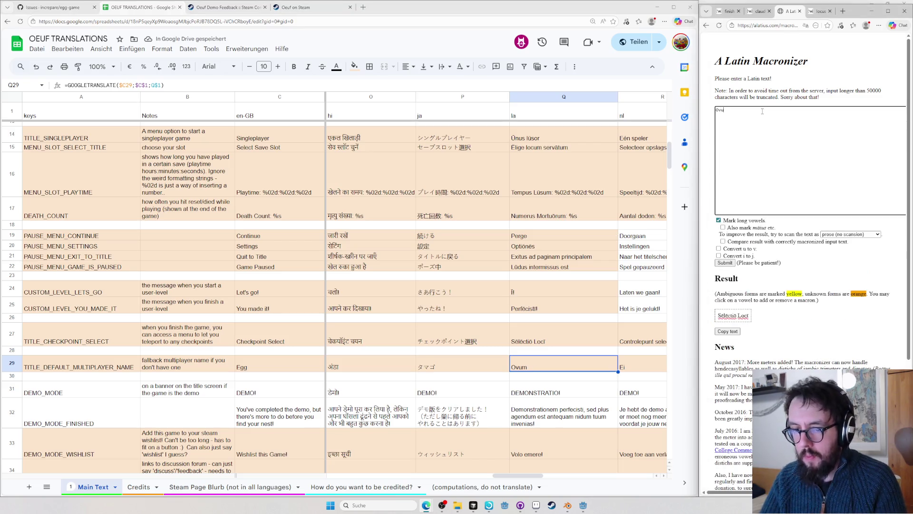
text(m)
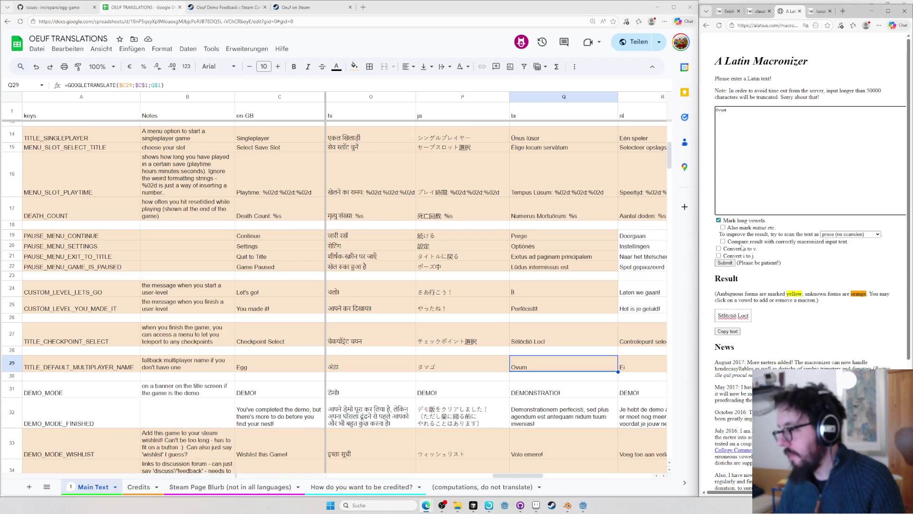
click(724, 263)
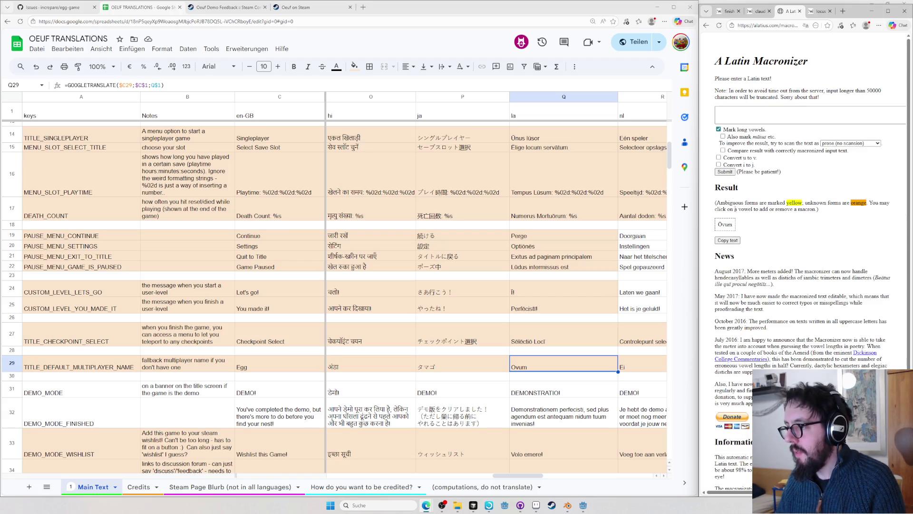
click(725, 226)
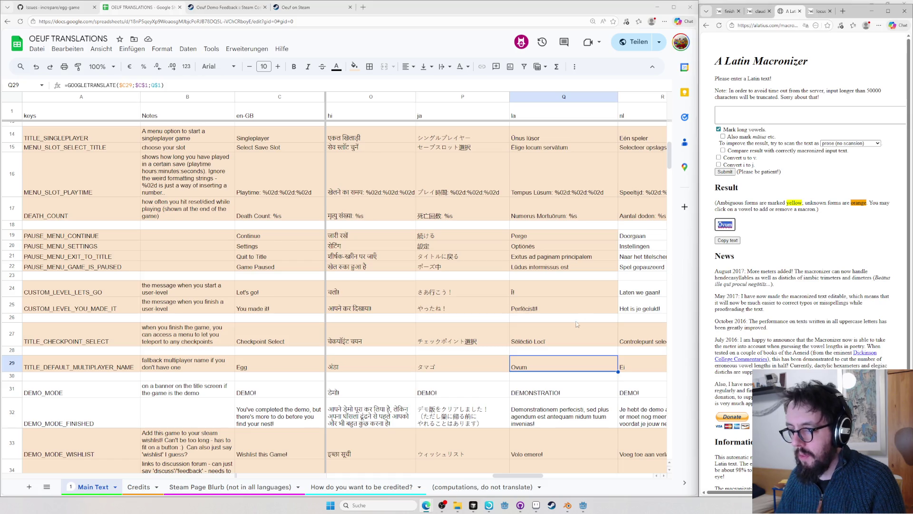
click(552, 366)
text(Ōvum)
key(ctrl+z)
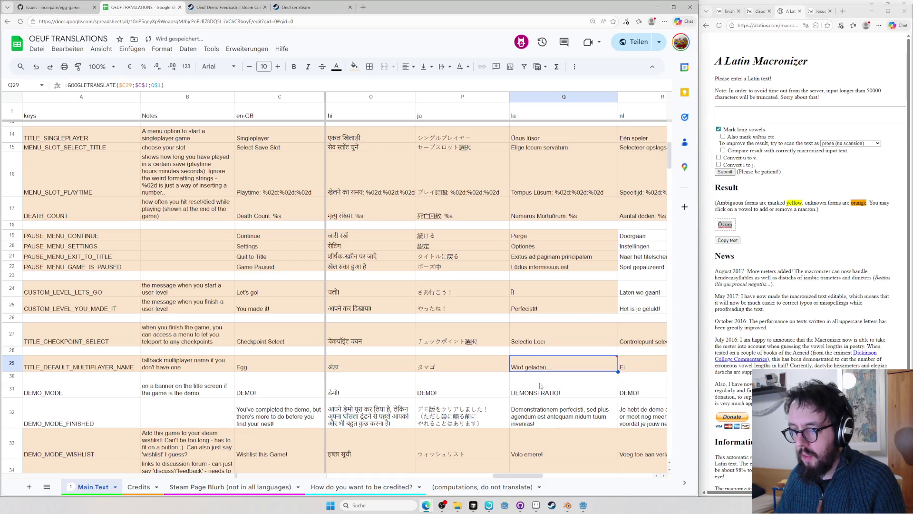
- Macronize DEMONSTRATIO! and replace the sheet entry with DĒMŌNSTRĀTIŌ!
click(546, 391)
key(ctrl+c)
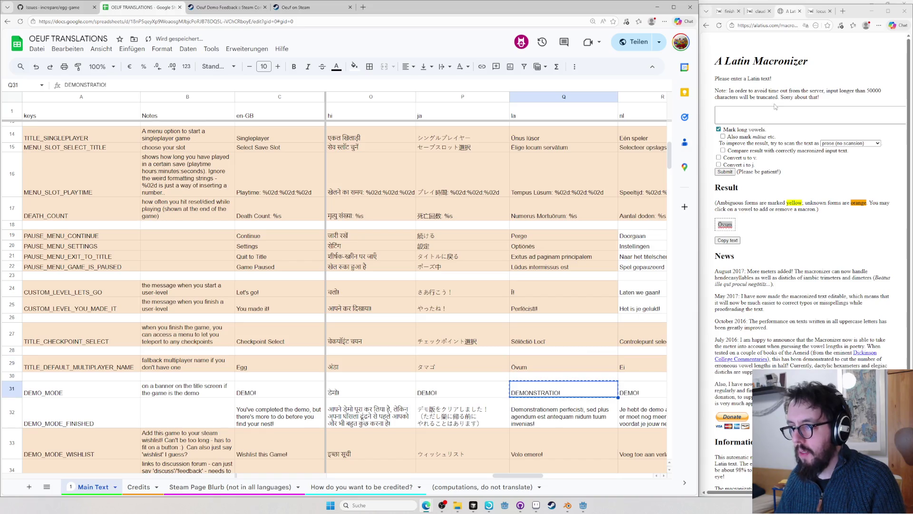
click(775, 109)
key(ctrl+v)
click(724, 264)
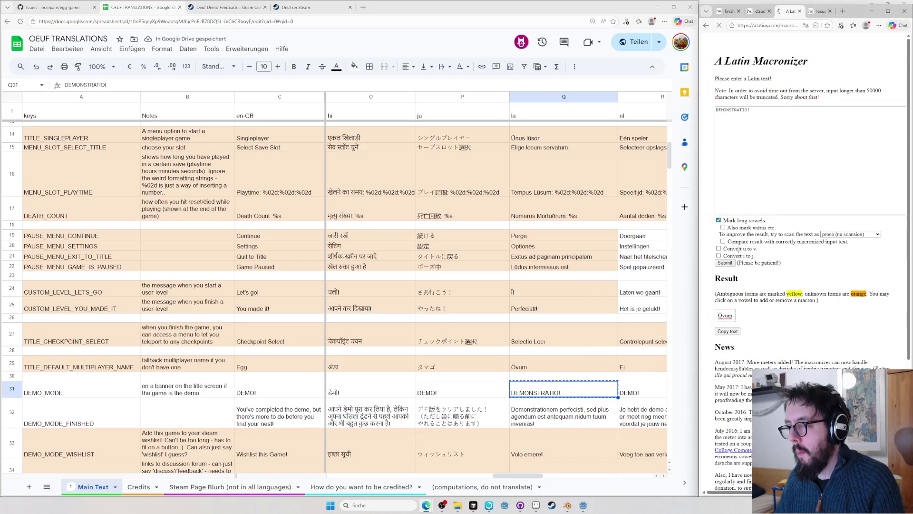
drag(716, 224, 769, 227)
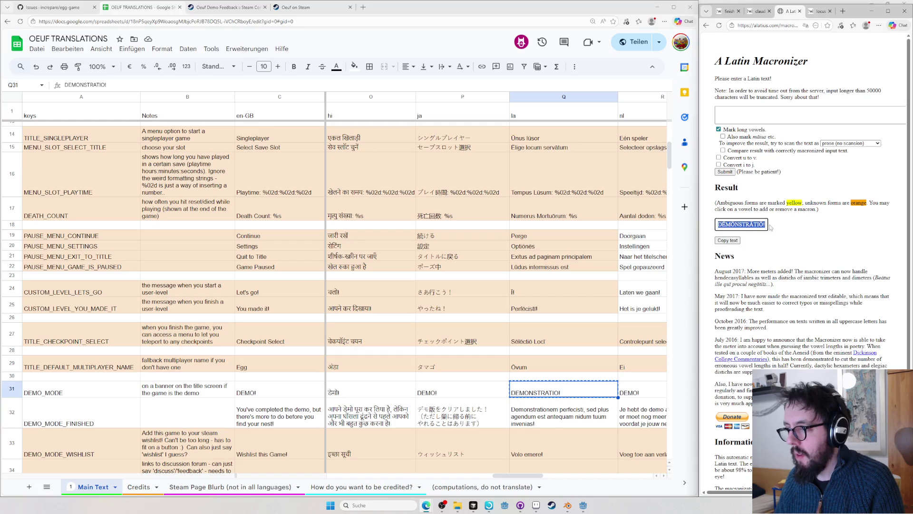
double_click(557, 393)
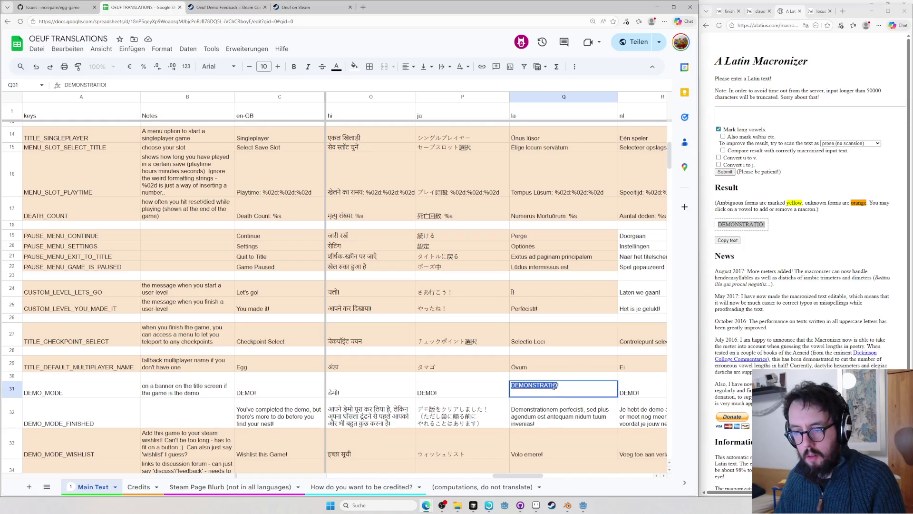
key(ctrl+v)
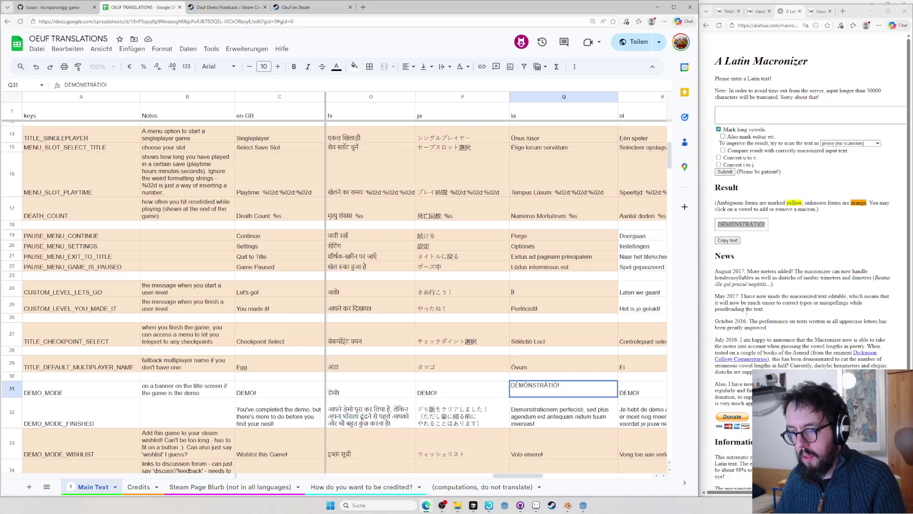
key(ctrl+t)
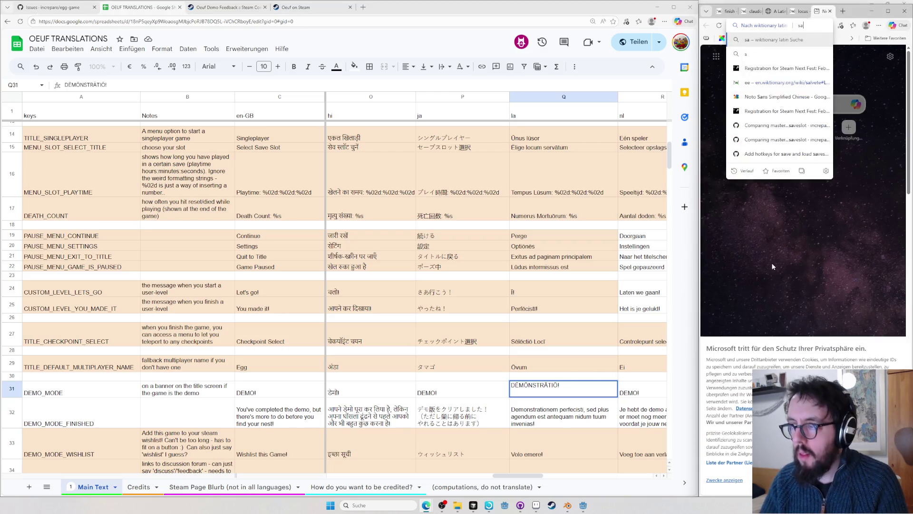
text(samplek)
- On the Wiktionary sample page, expand Translations and open French and Italian translation entries in new tabs
key(Return)
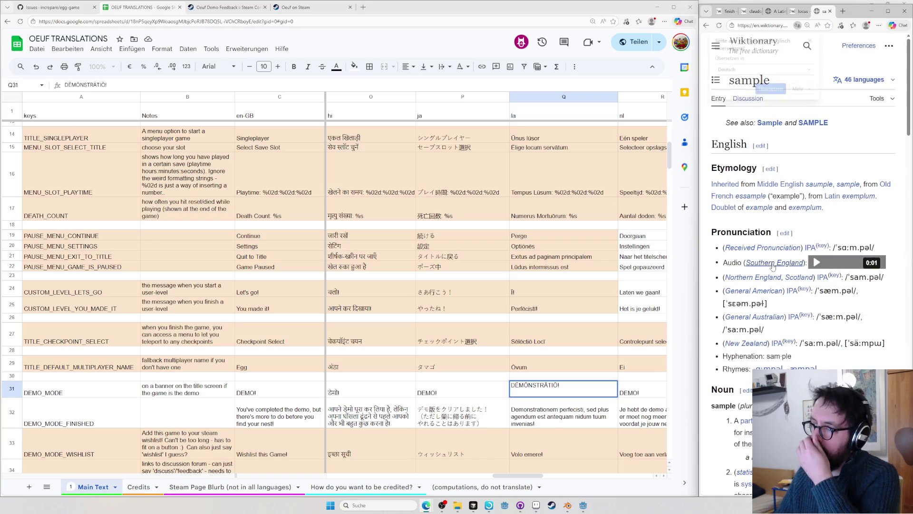
scroll(750, 253, down, 2)
scroll(748, 286, down, 3)
scroll(742, 328, down, 4)
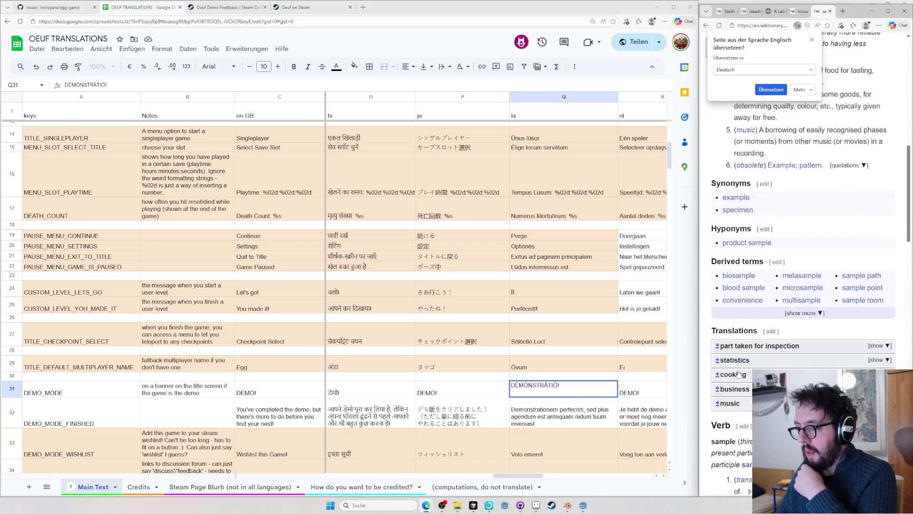
scroll(738, 363, down, 3)
scroll(756, 307, down, 3)
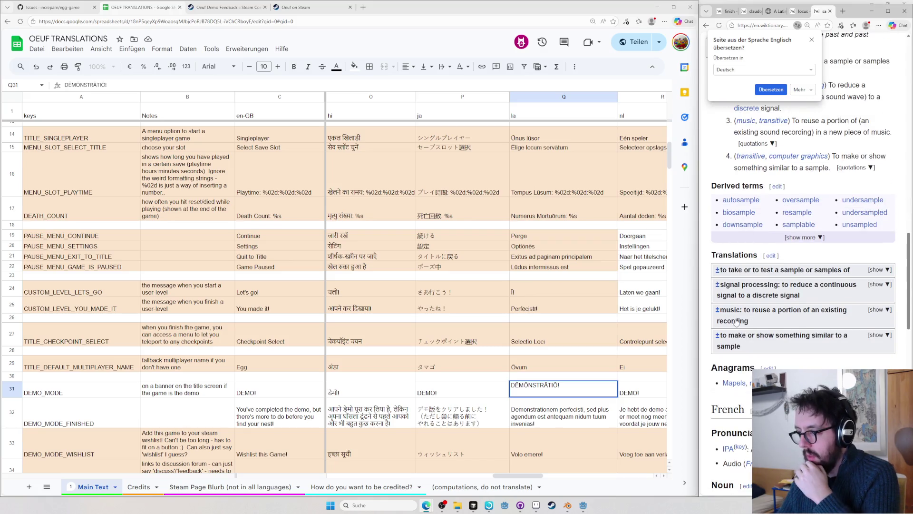
scroll(736, 348, down, 1)
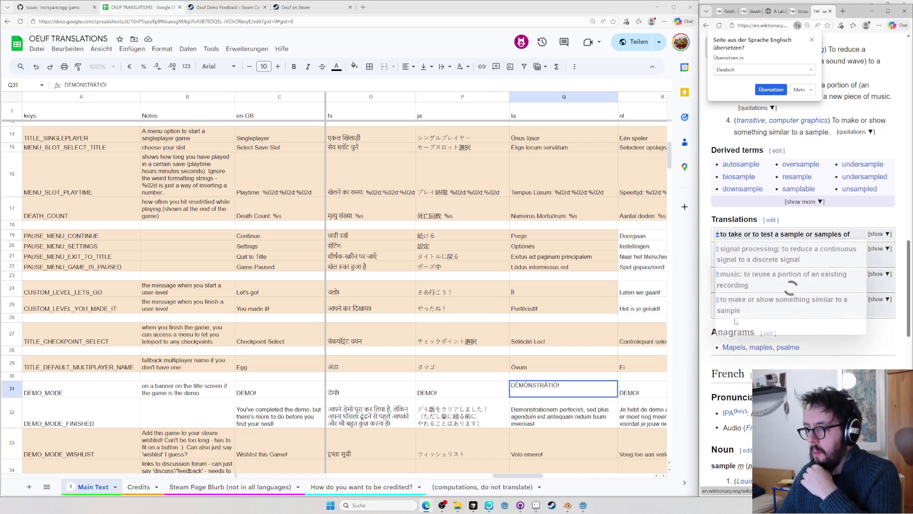
click(798, 238)
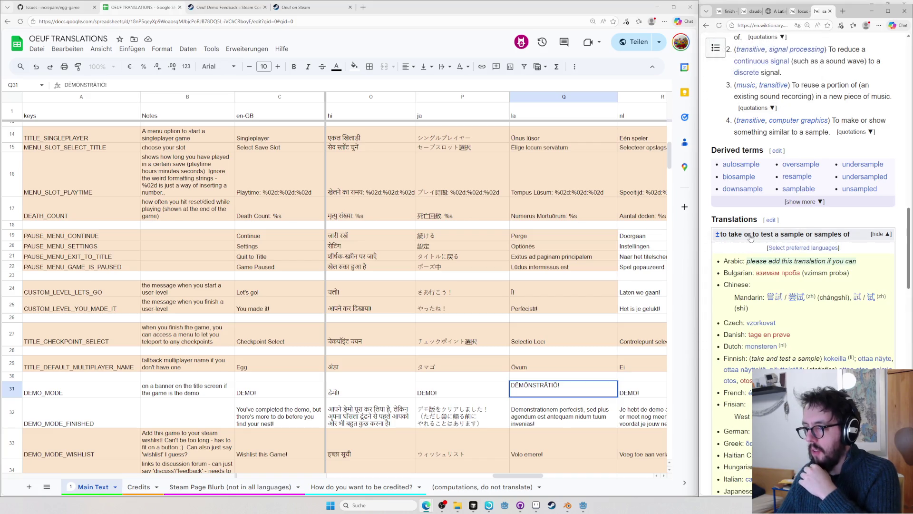
scroll(748, 254, down, 5)
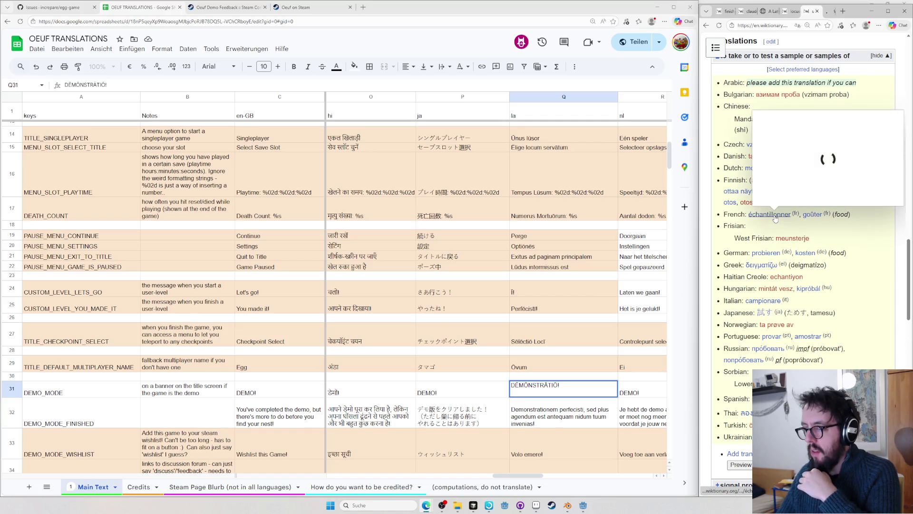
middle_click(758, 216)
middle_click(813, 214)
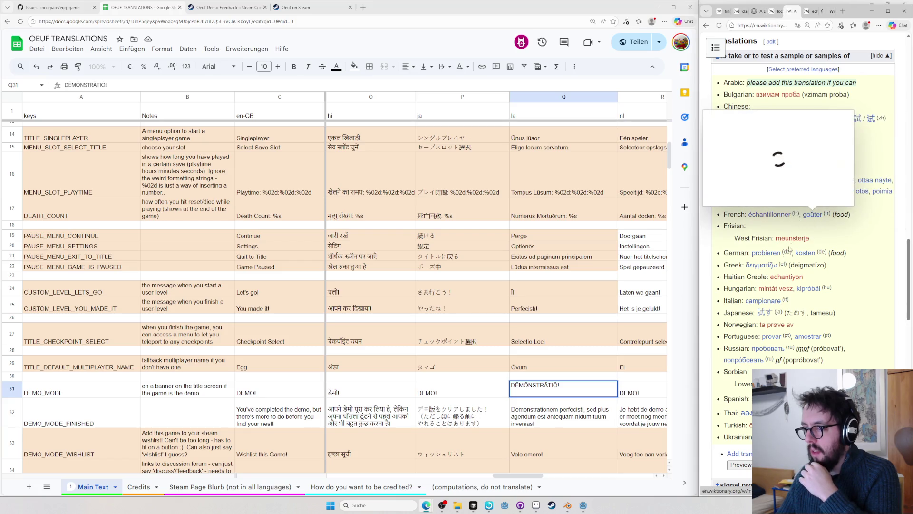
middle_click(760, 306)
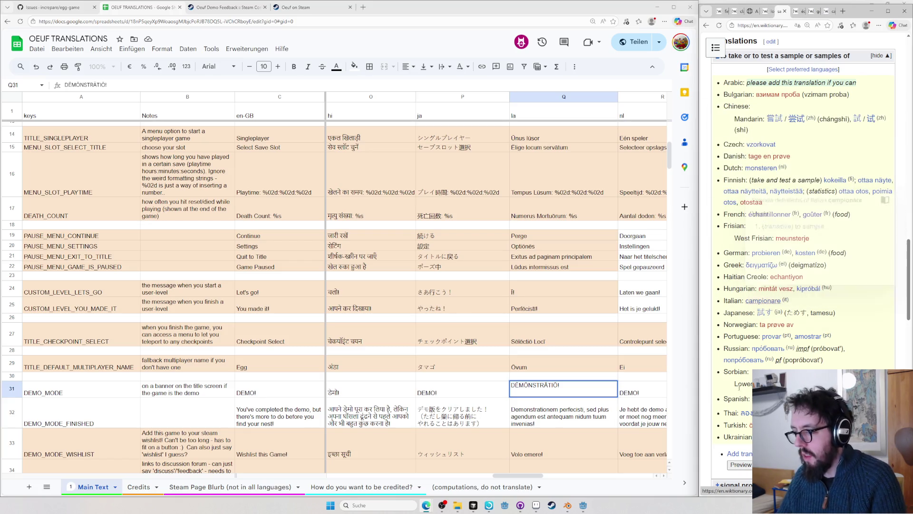
middle_click(770, 288)
- Switch to the échantillonner tab, open the échantillon entry and enlarge the window
key(ctrl+Tab)
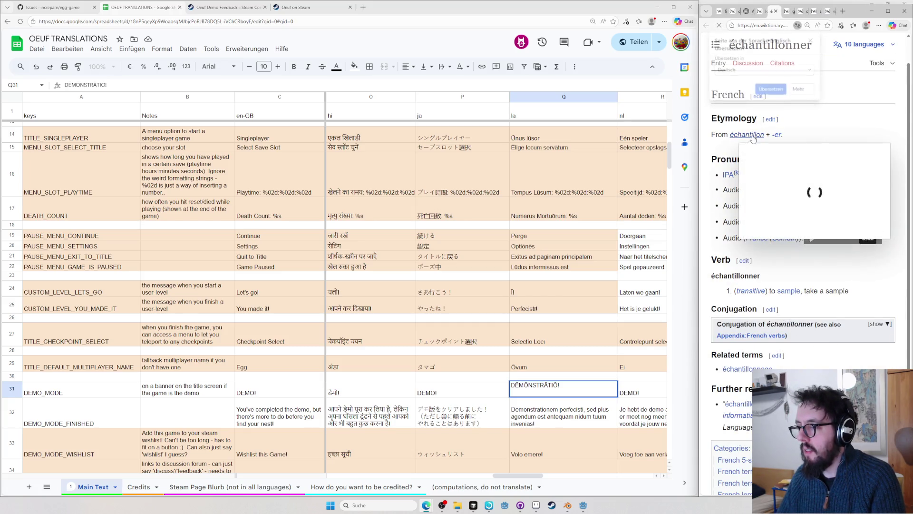
click(749, 135)
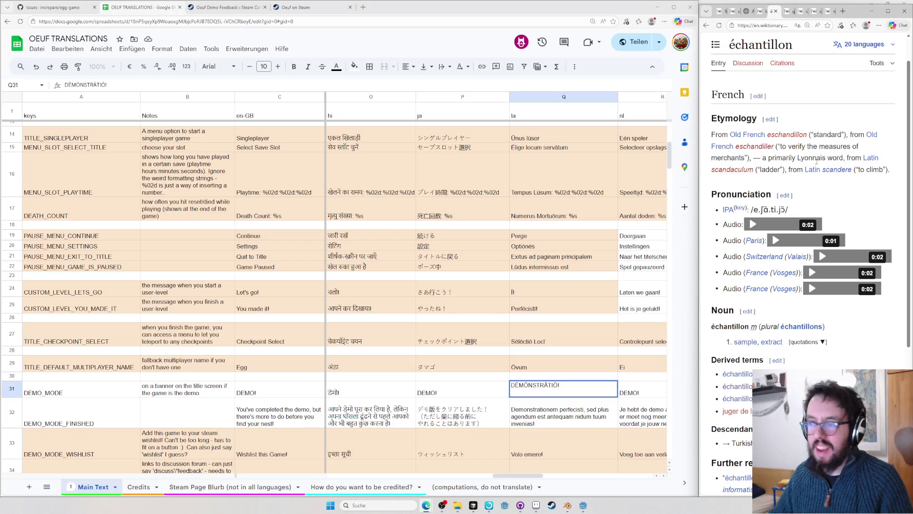
key(super+Up)
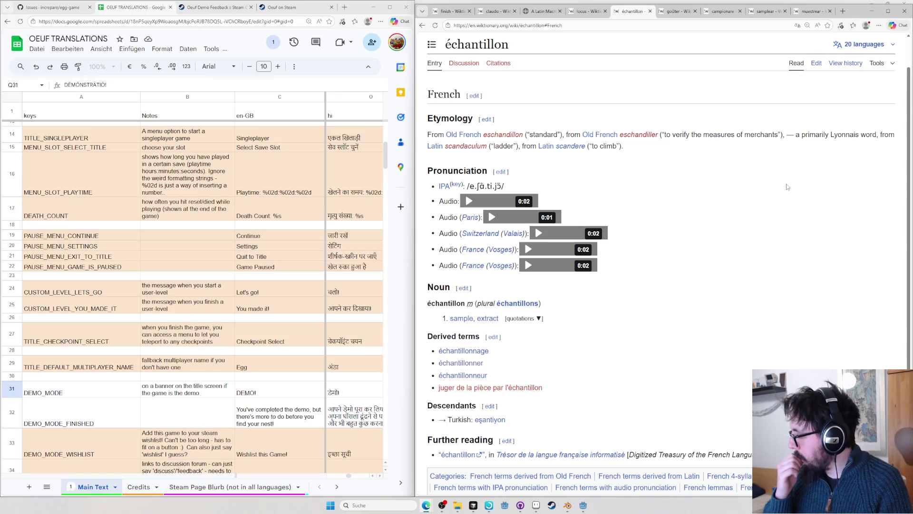
- Search Google for the Latin word for chariot post and pick out meta from the overview
key(ctrl+l)
text(latin wor)
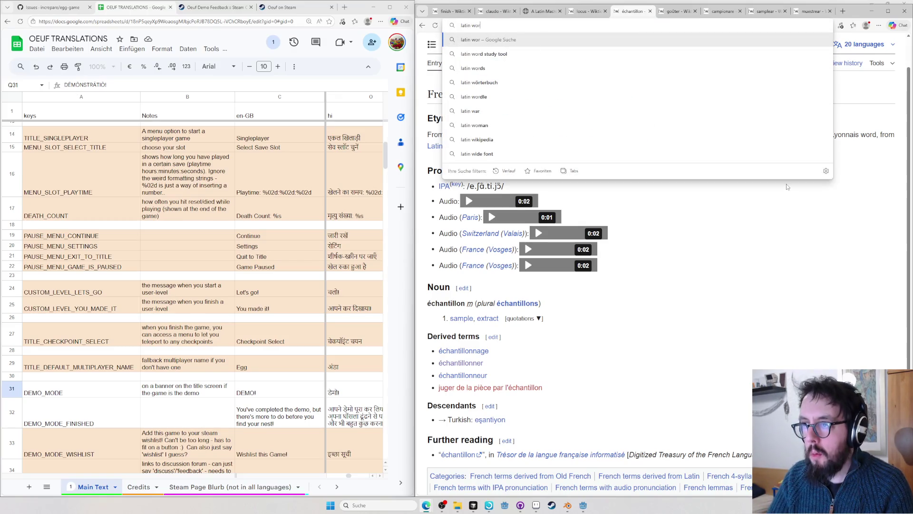
text(d for chariot post)
key(Return)
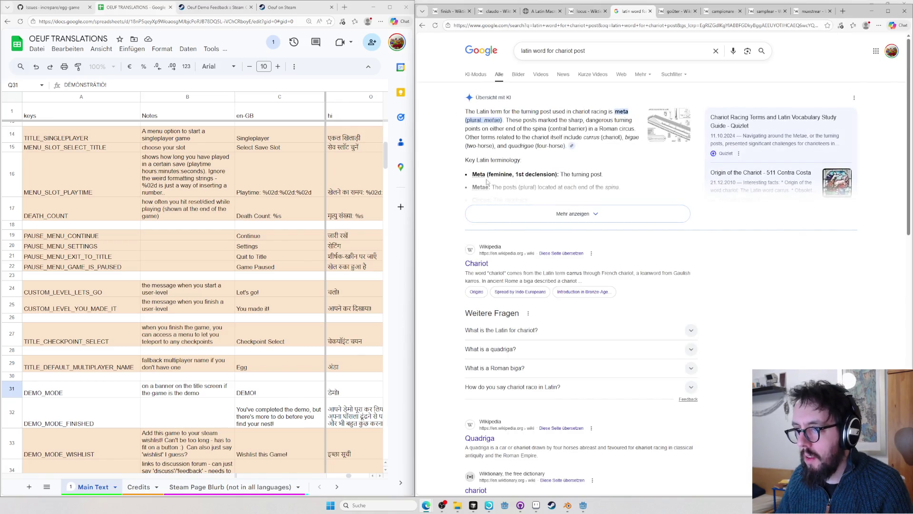
double_click(621, 112)
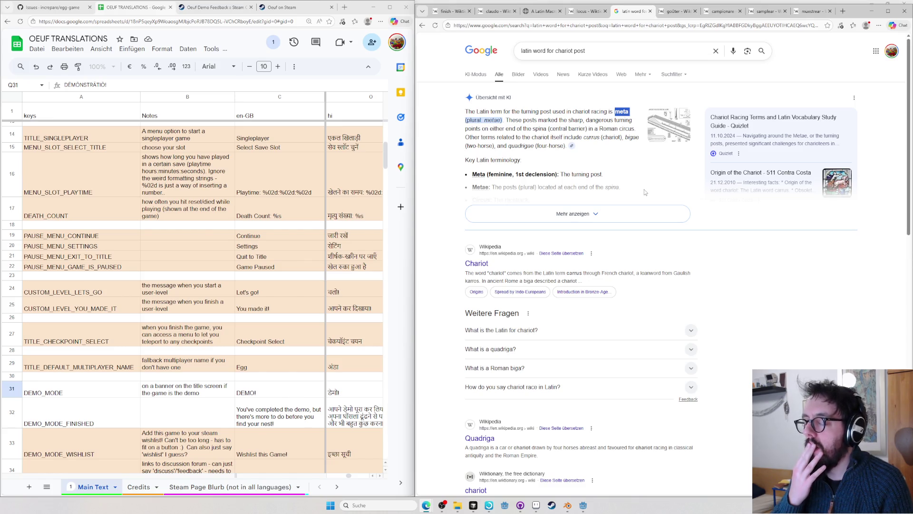
- Search for Horace Book 1 Ode 9, find meta in the Latin text, zoom in and widen the spreadsheet
key(ctrl+l)
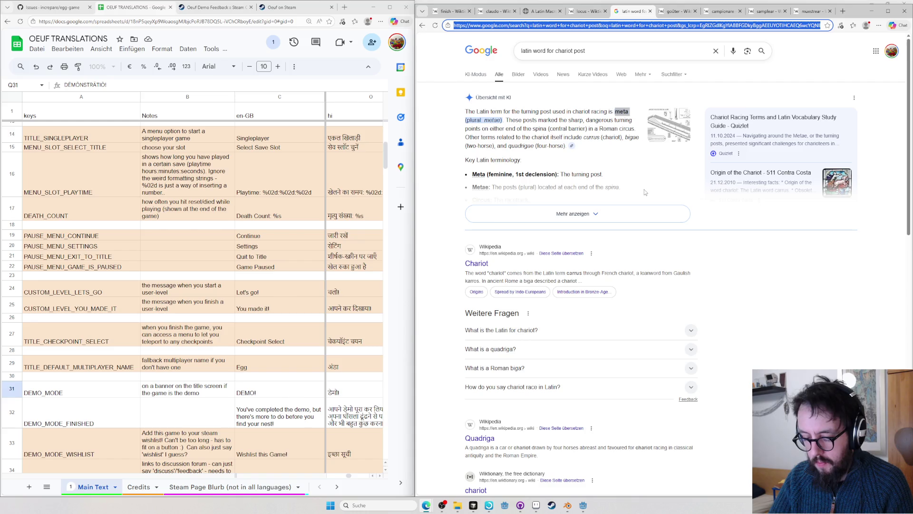
text(horace book 1 ode 9)
key(Return)
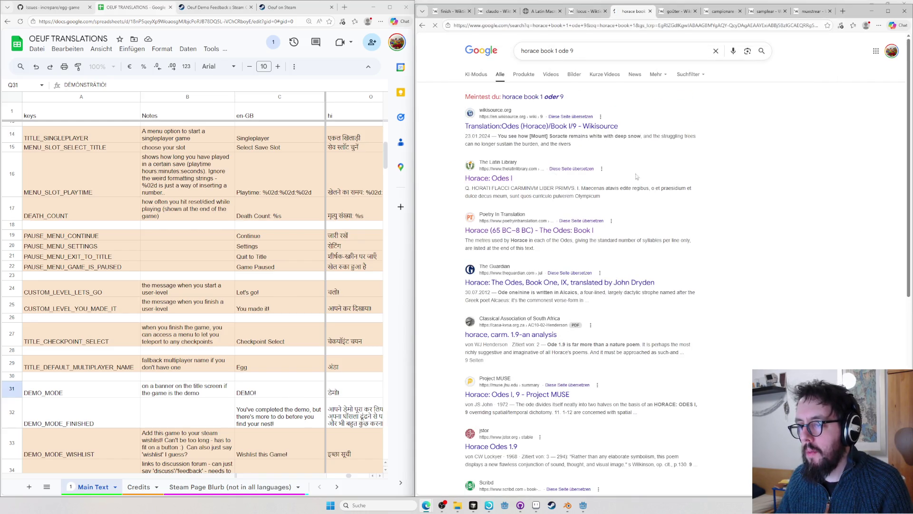
key(ctrl+f)
text(meta)
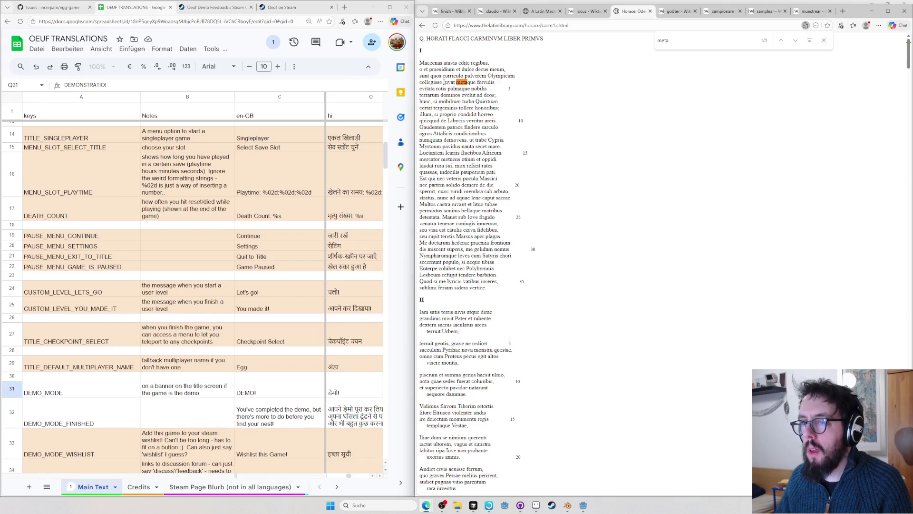
key(ctrl+plus)
key(ctrl+plus)
key(ctrl+plus)
key(ctrl+plus)
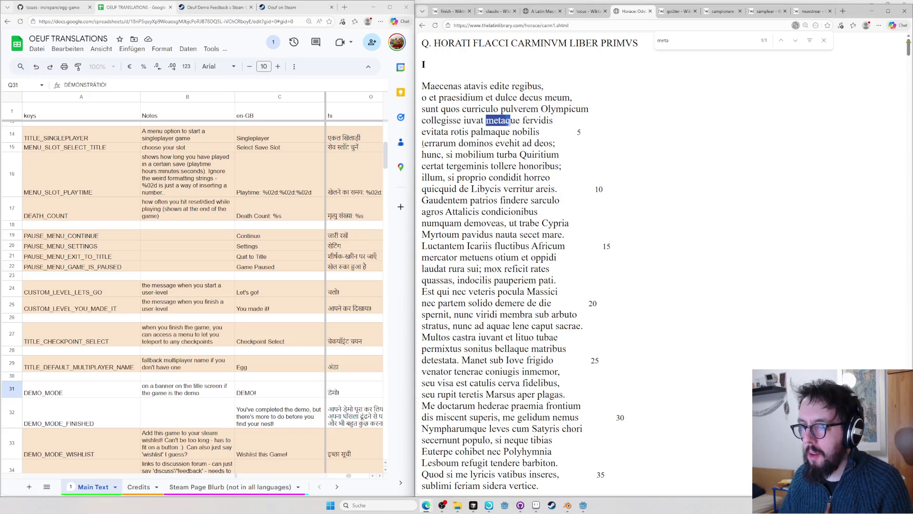
drag(414, 145, 512, 386)
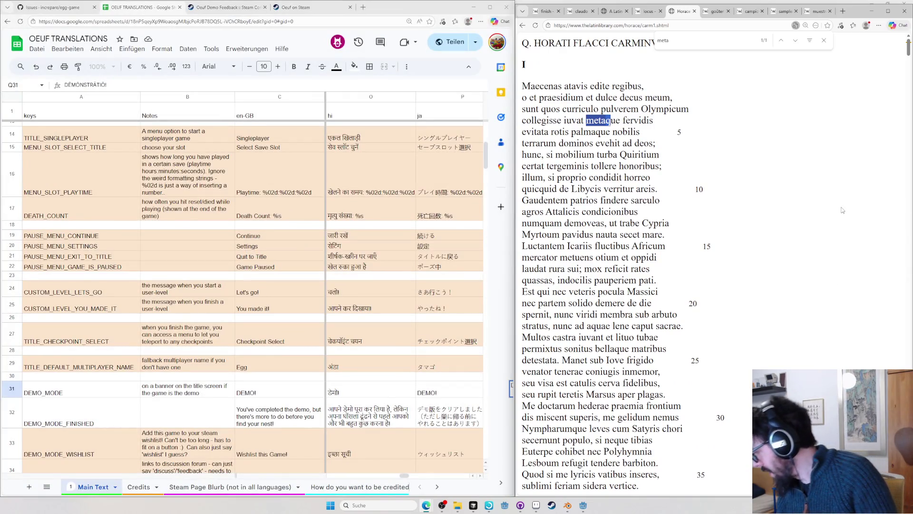
click(826, 221)
- Search for milliarium, open the Wikipedia result and switch to the English Miliarium article
key(ctrl+t)
text(milliarium)
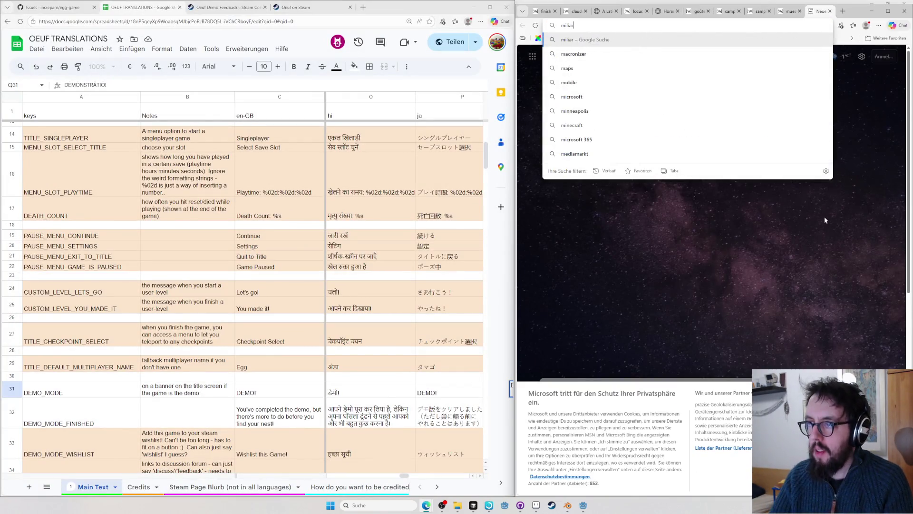
key(Return)
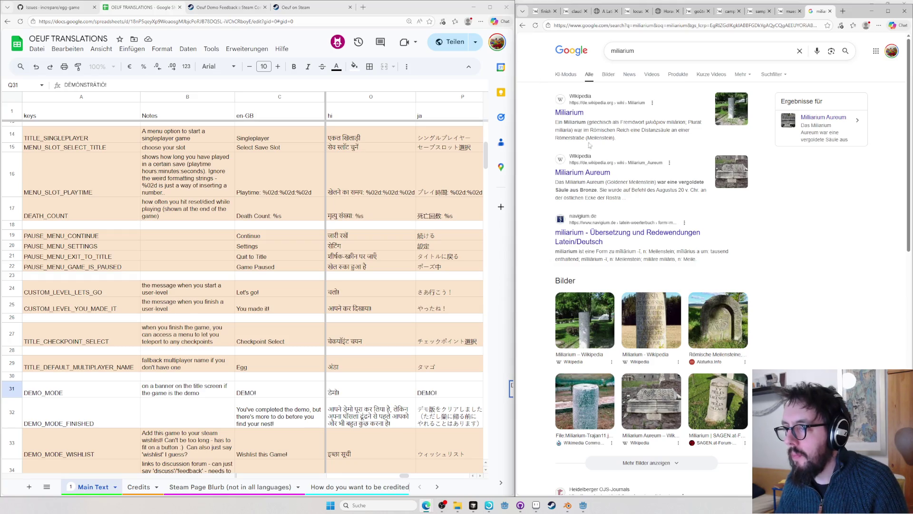
click(570, 115)
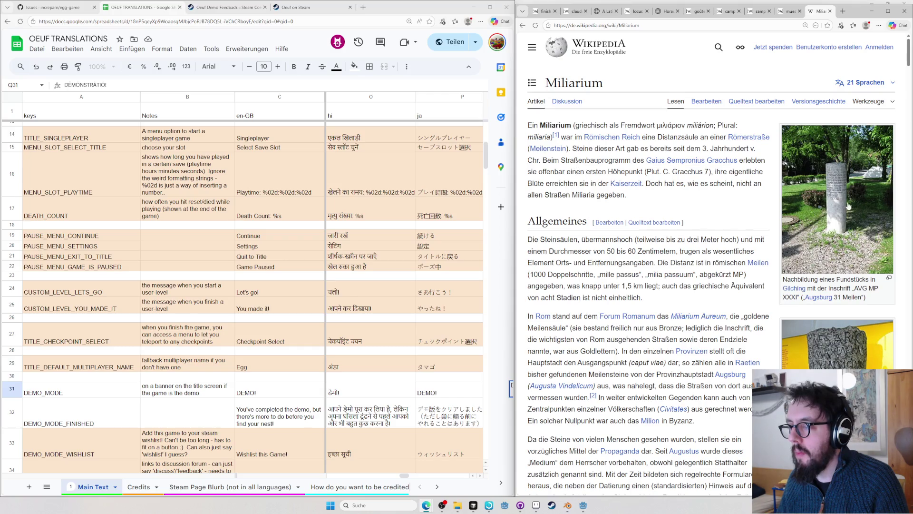
click(858, 84)
click(802, 165)
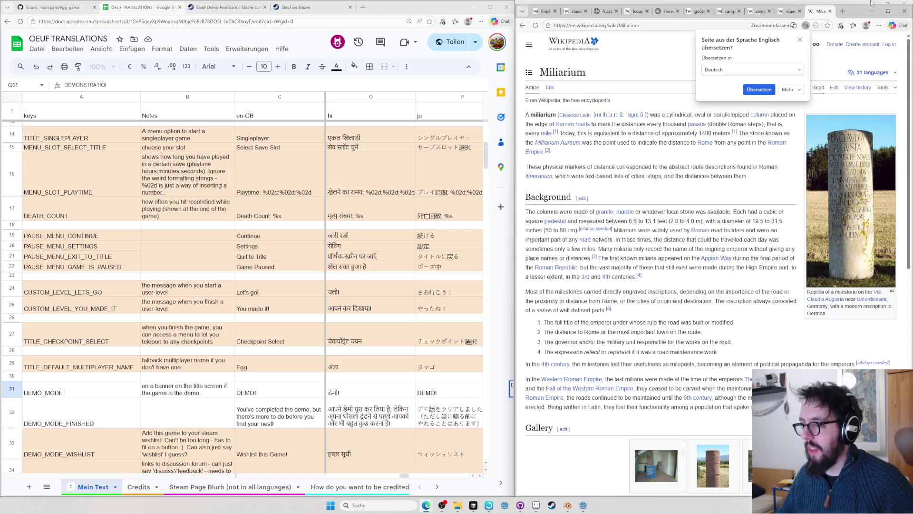
- Select the Miliarium title and return to an empty cell in row 18 of the sheet
double_click(562, 72)
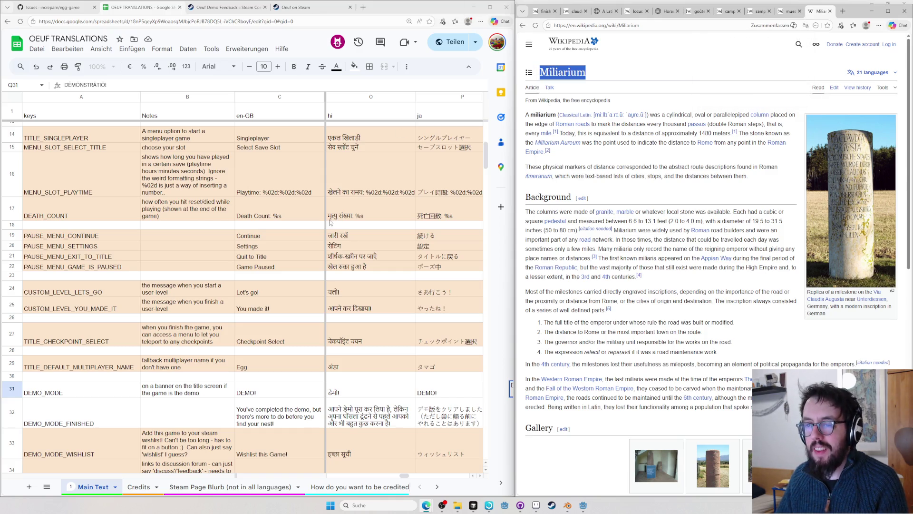
click(324, 218)
click(187, 224)
scroll(402, 209, left, 5)
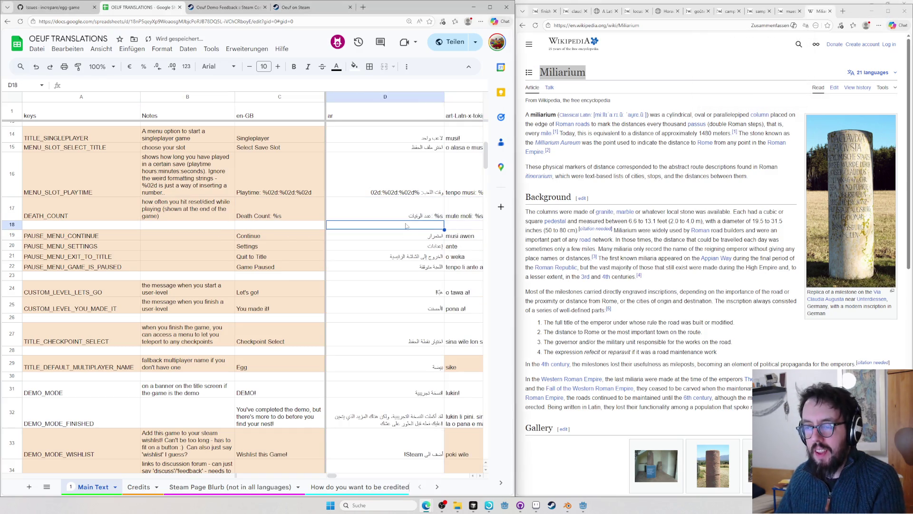
- Widen the sheet and browse the Latin and Italian translation columns with the arrow keys
drag(513, 213, 680, 213)
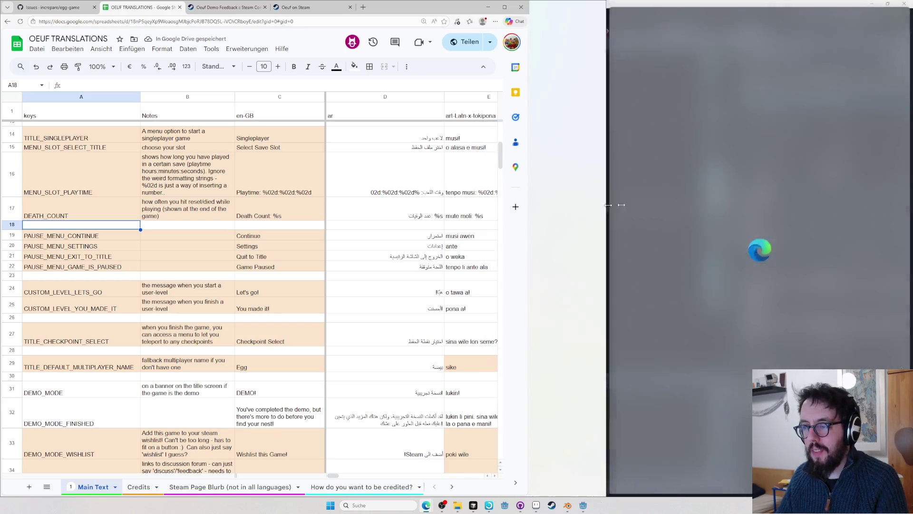
click(452, 240)
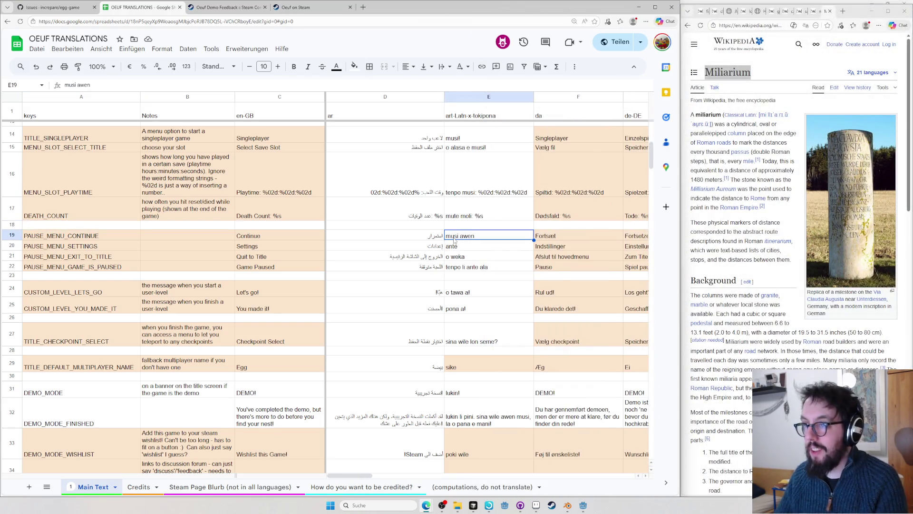
key(Up)
key(Up)
key(Up)
key(Right)
key(Right)
key(Right)
key(Right)
key(Right)
key(Right)
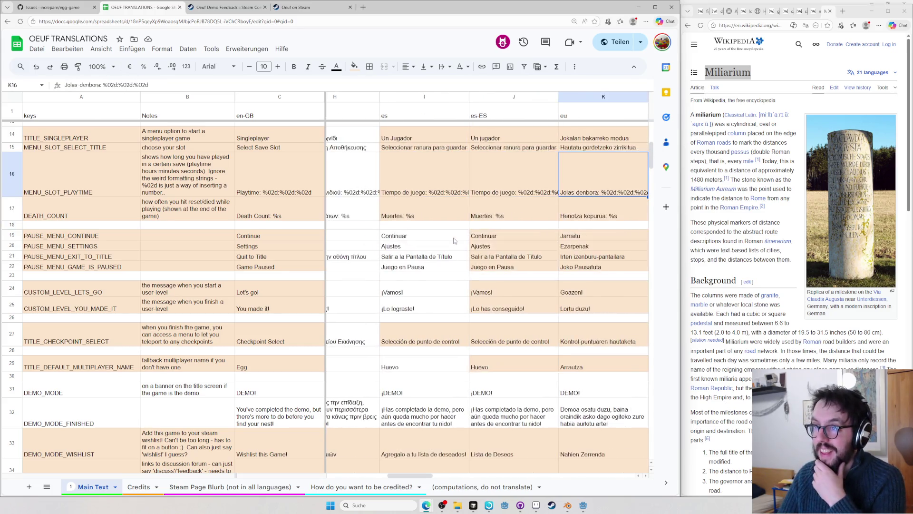
key(Right)
key(Right)
key(Right)
key(Right)
key(Right)
key(Right)
key(Right)
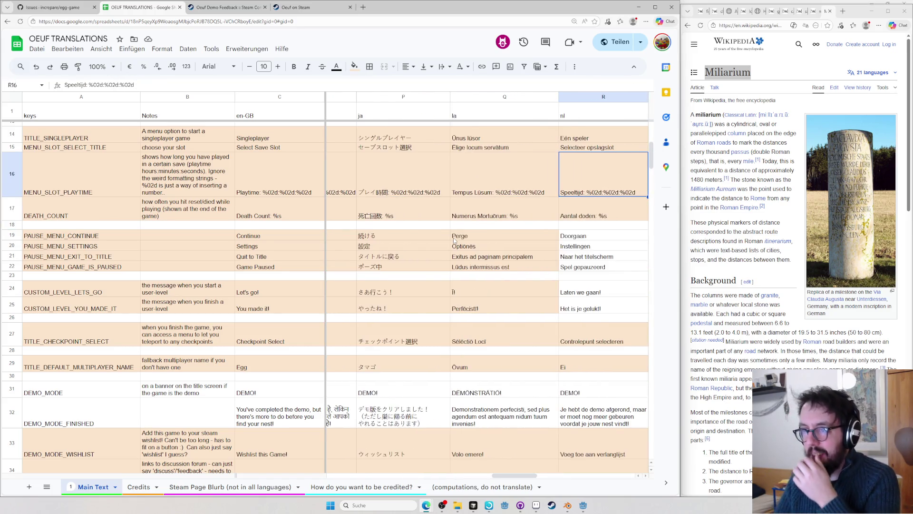
key(Left)
key(Down)
key(Down)
key(Down)
key(Down)
key(Down)
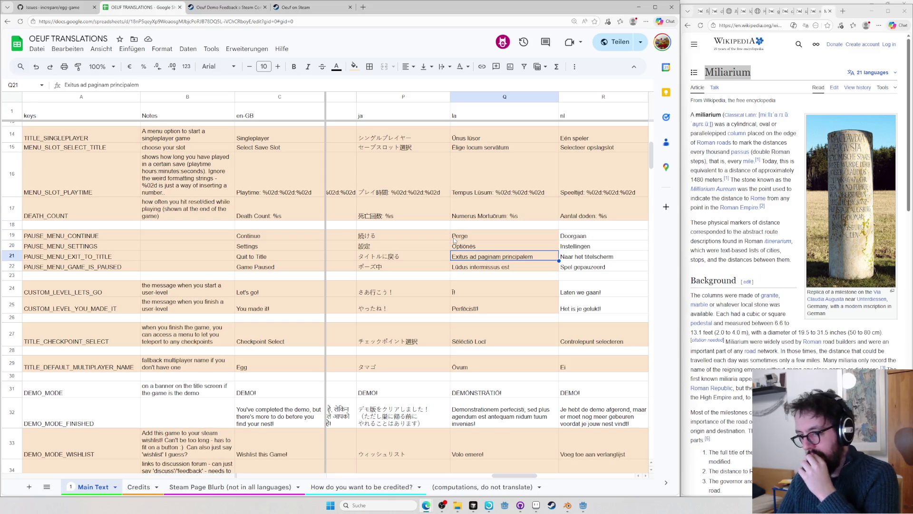
key(Down)
key(Down)
key(Down)
key(Down)
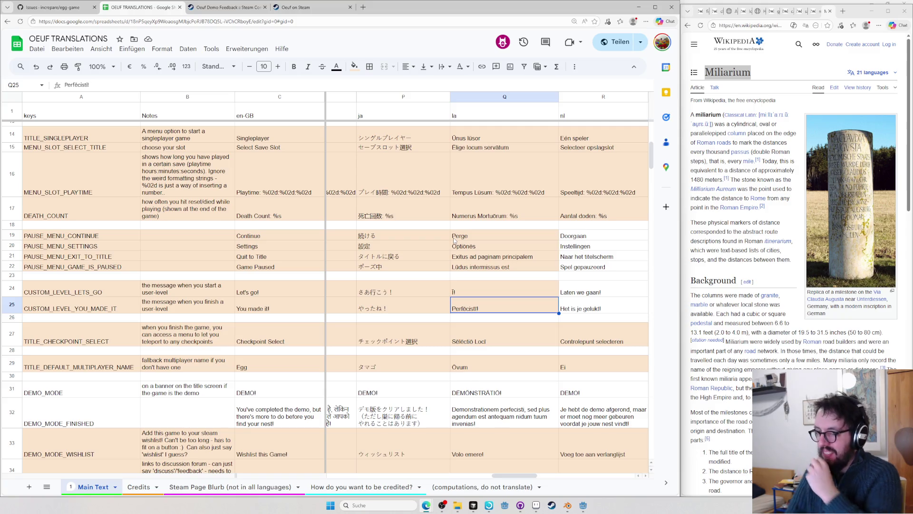
key(Up)
key(Left)
key(Left)
key(Left)
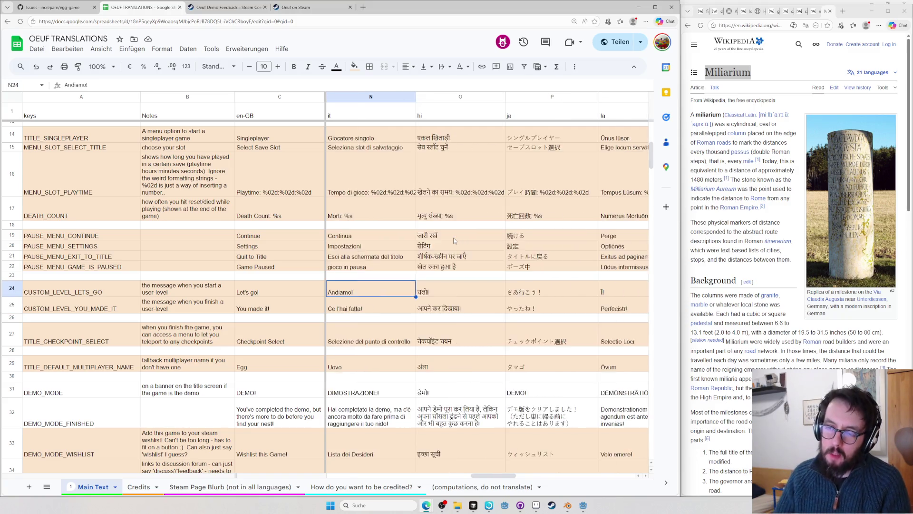
key(Left)
key(Left)
key(Right)
key(Right)
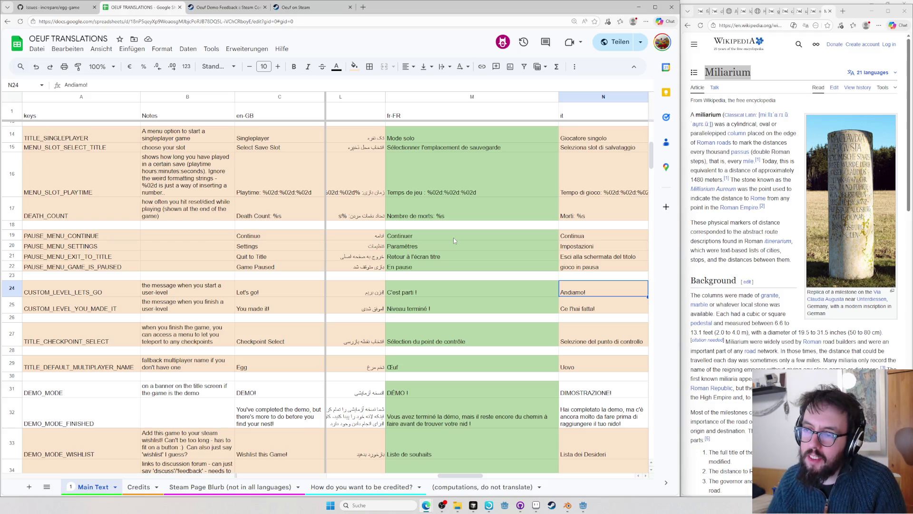
- Move up the French column to Continuer, copy it and paste it into a new browser tab's search
key(Up)
key(Up)
key(Up)
key(Up)
key(Up)
key(Up)
key(Up)
key(Up)
key(Up)
key(Left)
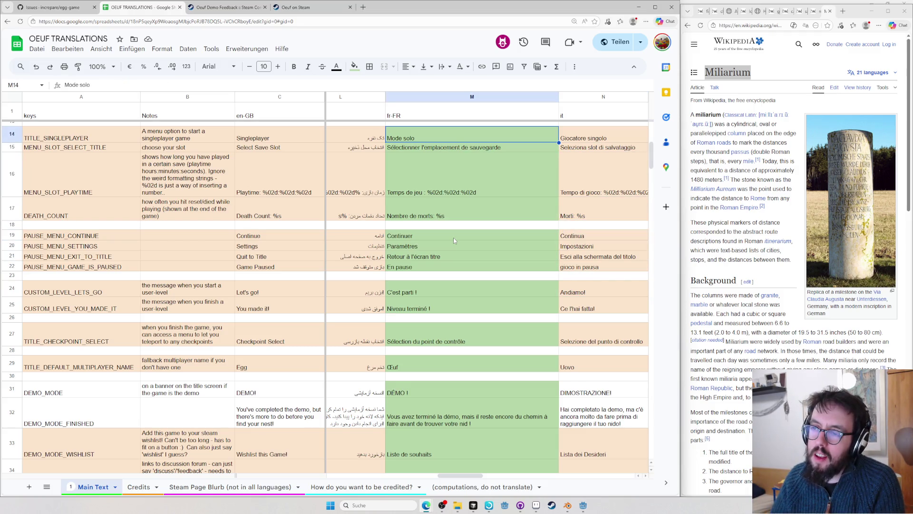
key(Up)
key(Up)
key(Up)
key(Down)
key(Down)
key(Down)
key(Down)
key(Down)
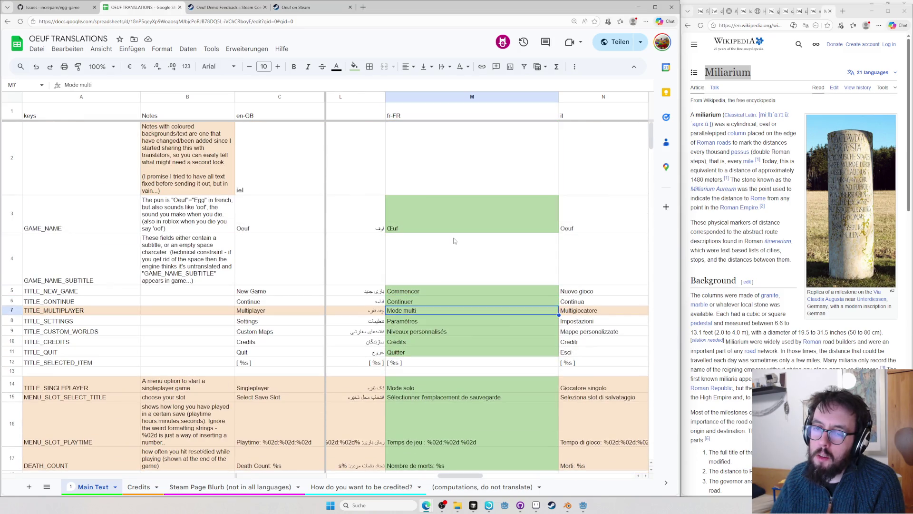
key(Down)
key(Down)
key(Down)
key(Up)
key(Up)
key(Up)
key(Up)
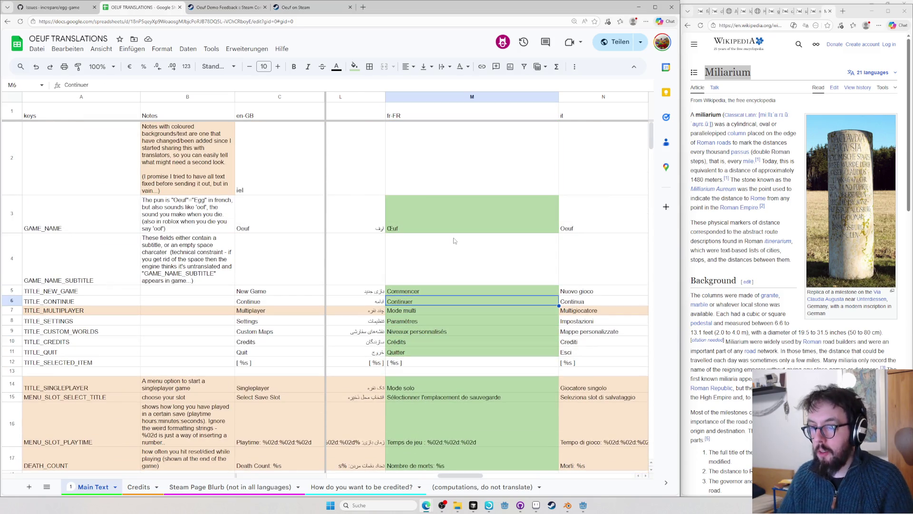
key(ctrl+c)
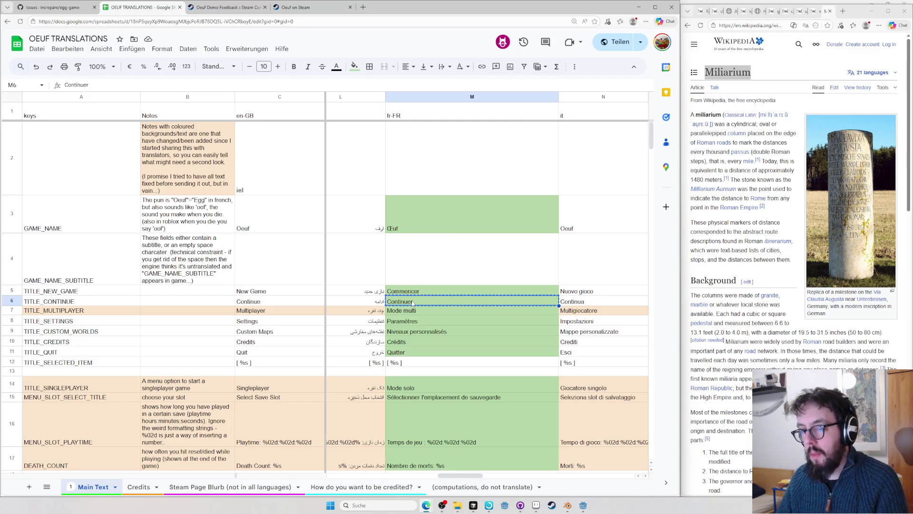
click(723, 246)
key(ctrl+t)
key(ctrl+v)
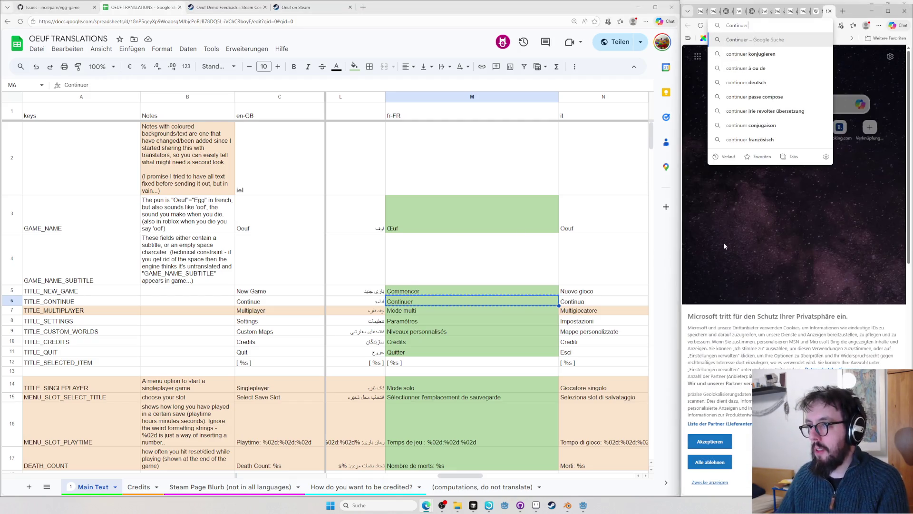
- Search for Continuer, dismiss the translation offer and open the Wiktionary continuer entry
key(Return)
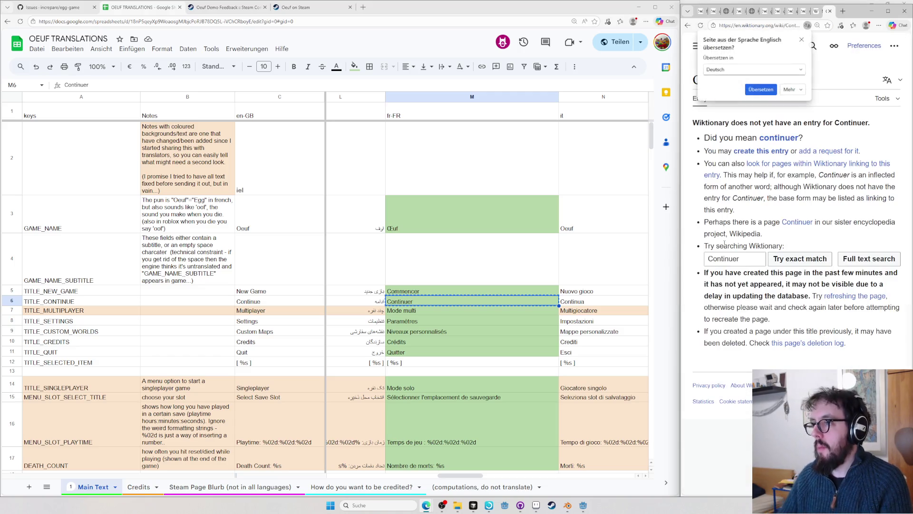
click(800, 113)
key(ctrl+l)
key(ctrl+v)
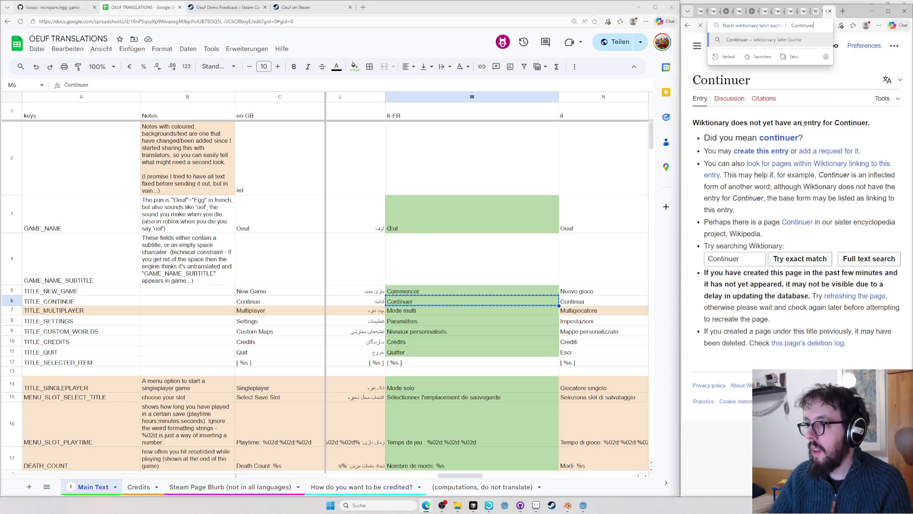
key(Return)
scroll(804, 122, down, 15)
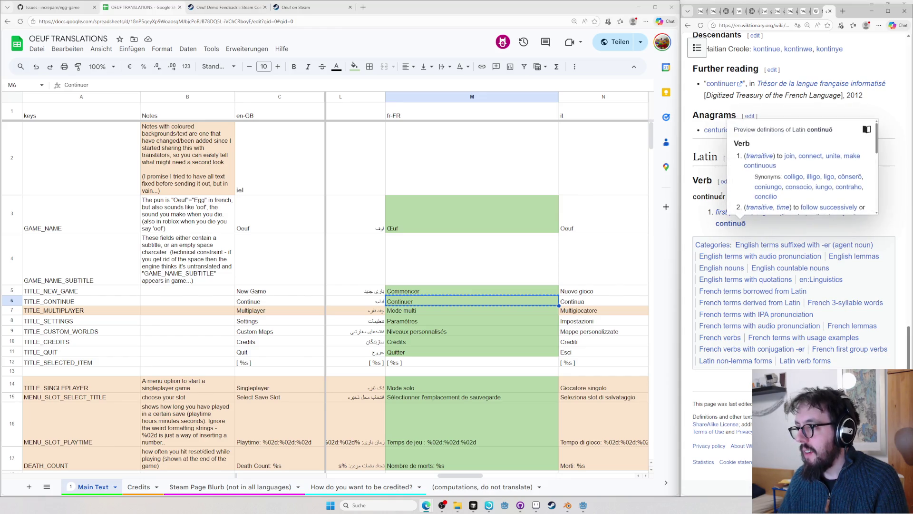
scroll(764, 140, up, 1)
scroll(763, 140, up, 3)
scroll(785, 214, up, 3)
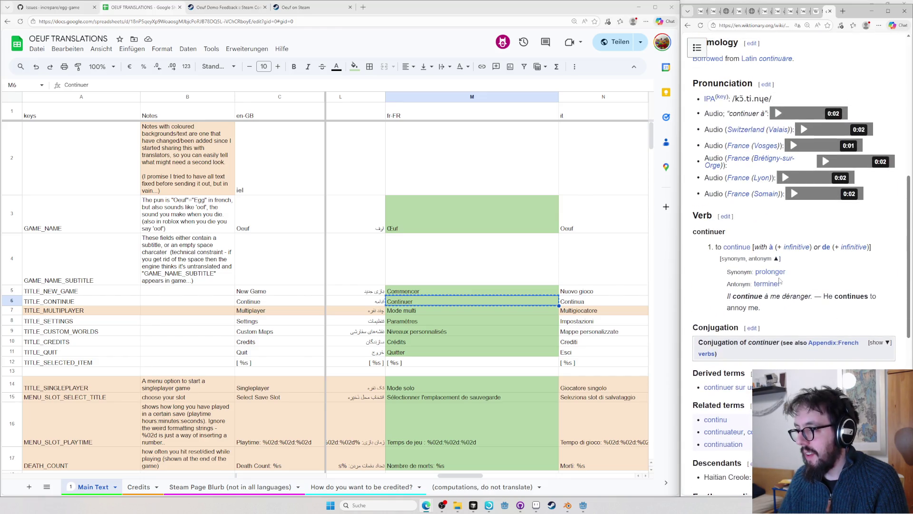
scroll(843, 289, down, 3)
scroll(849, 286, up, 1)
- Expand the conjugation table, find occurrences of continuer, then close the tab back to Miliarium
click(879, 279)
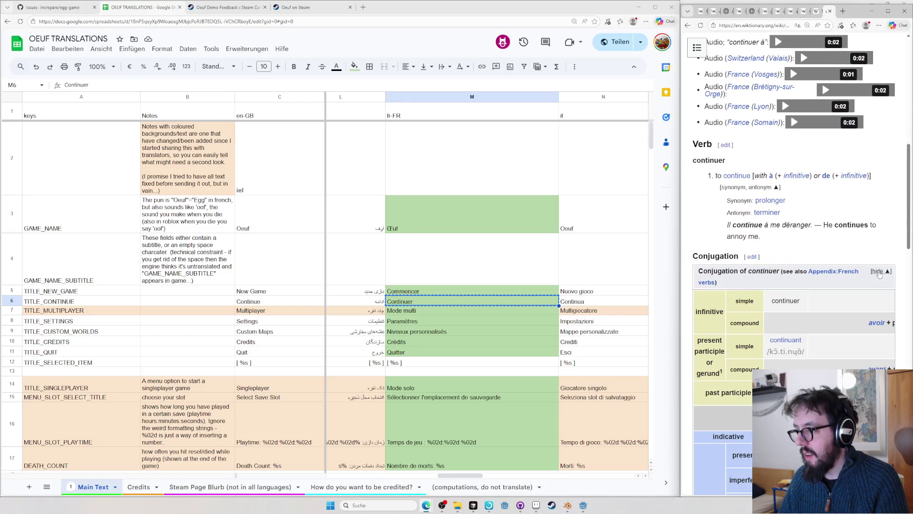
key(ctrl+f)
scroll(855, 247, down, 3)
scroll(842, 256, down, 5)
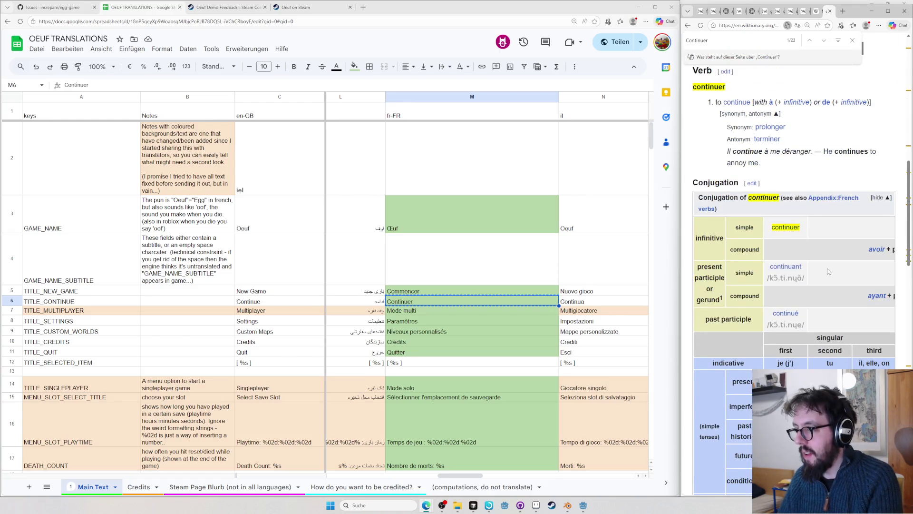
scroll(823, 265, down, 1)
scroll(823, 264, down, 1)
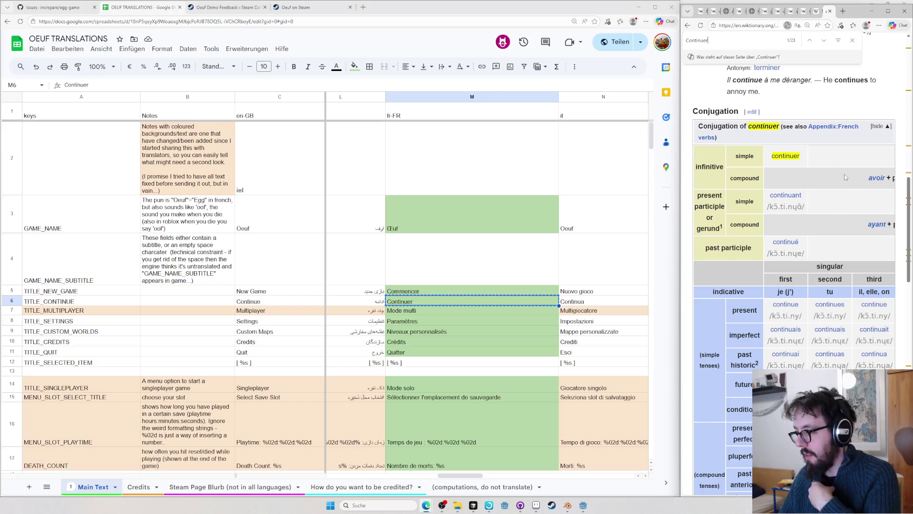
scroll(835, 172, down, 2)
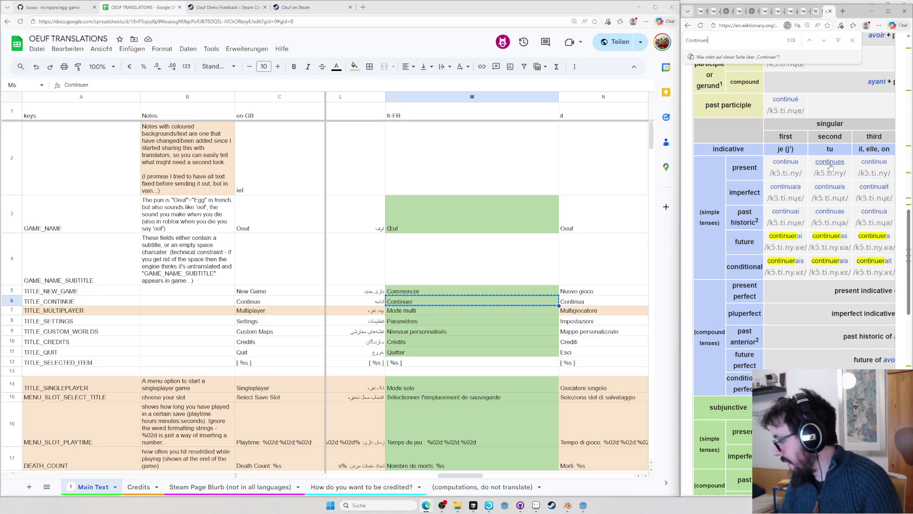
key(ctrl+f)
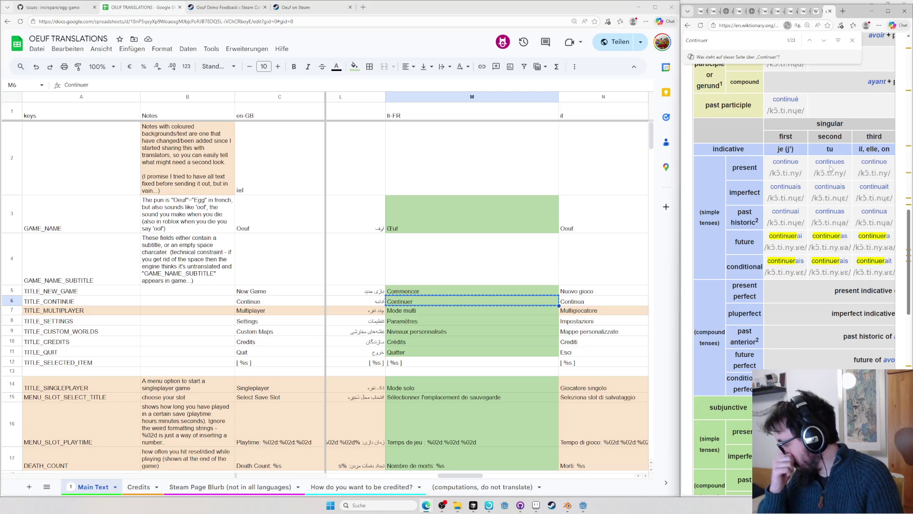
key(ctrl+w)
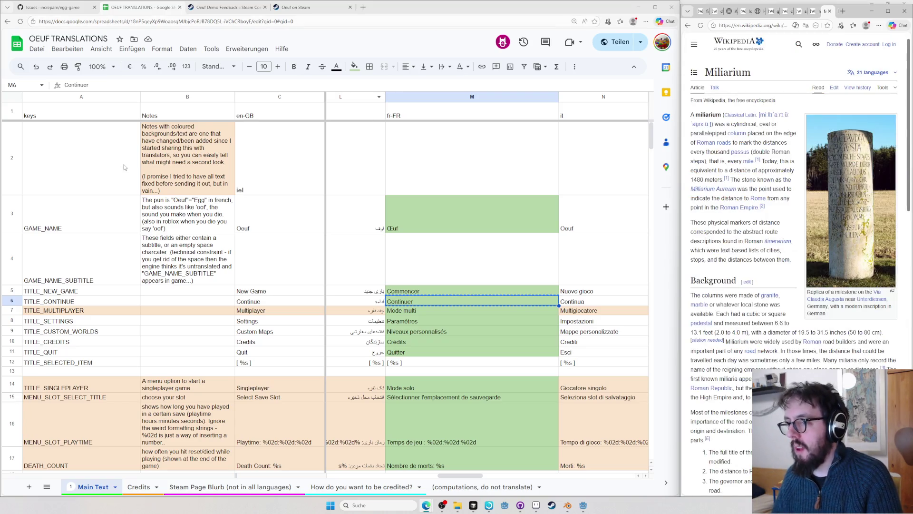
- Select the Mode multi cell, widen the Wikipedia window and bring up the system search
click(515, 307)
drag(680, 252, 646, 252)
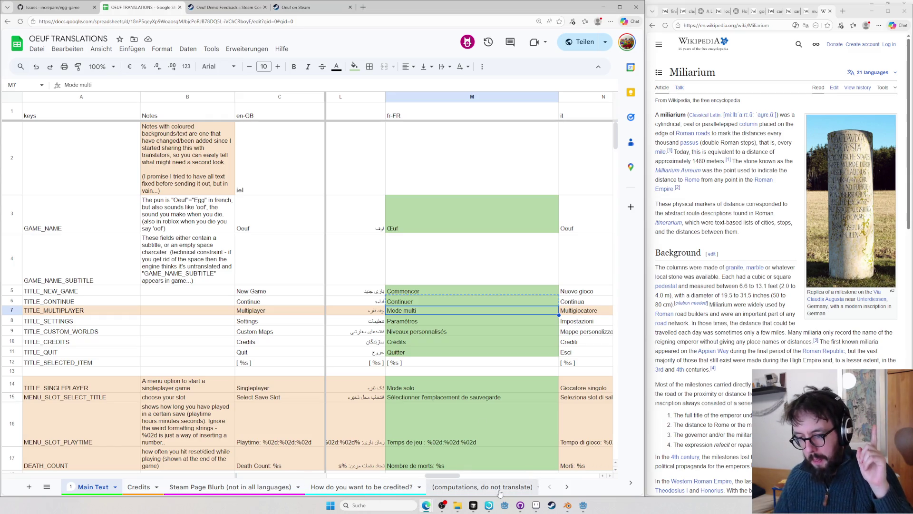
key(super)
text(notepad)
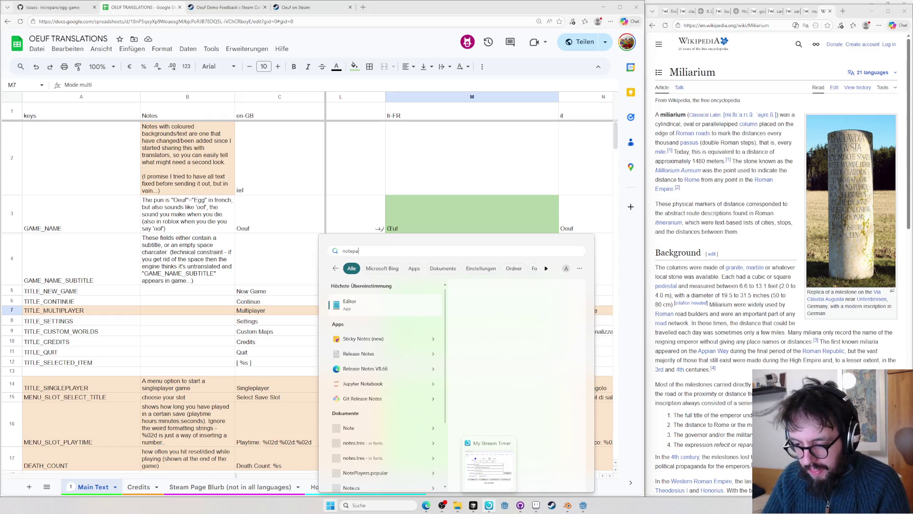
- Launch Notepad, check the notes' Datei menu and return to the sheet at Paramètres
key(Return)
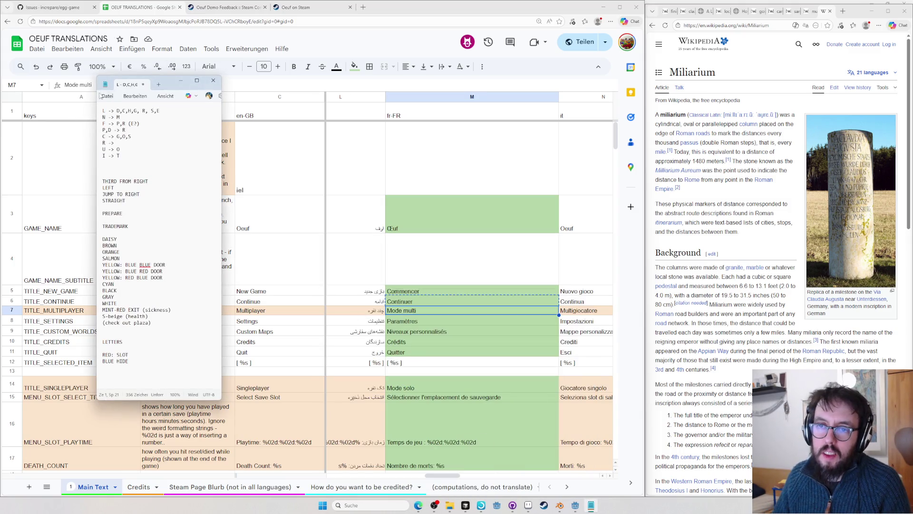
click(107, 96)
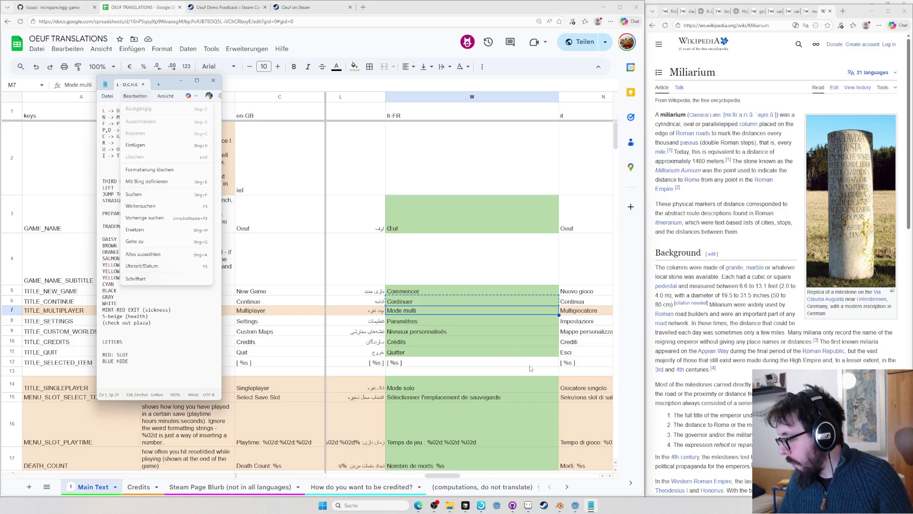
click(484, 321)
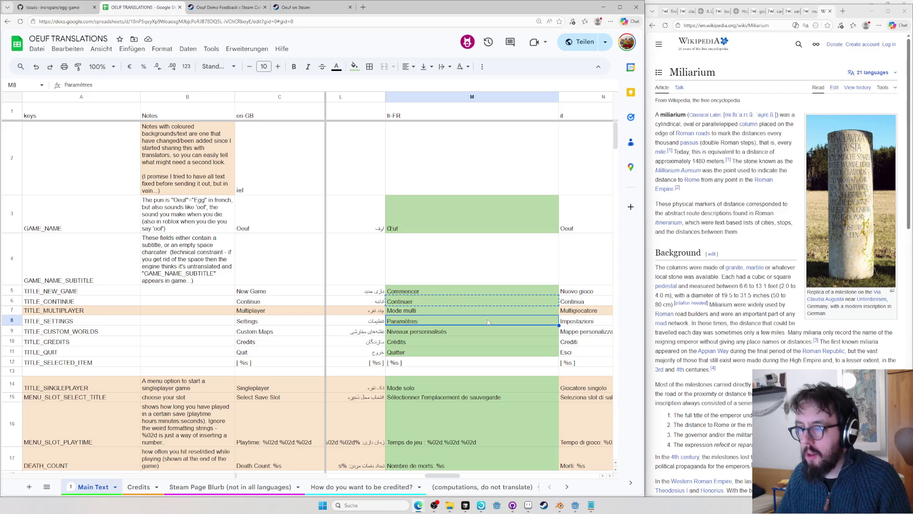
- Move through the Settings row to the Latin column past Claudere and start a Wiktionary search
key(Right)
key(Right)
key(Right)
key(Right)
key(Right)
key(Right)
key(Right)
key(Right)
key(Right)
key(Right)
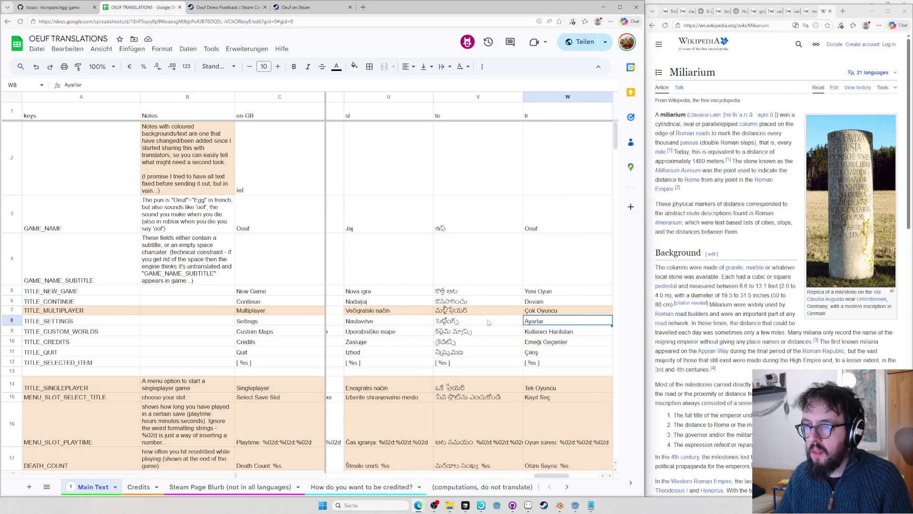
key(Left)
key(Left)
key(Left)
key(Left)
key(Left)
key(Left)
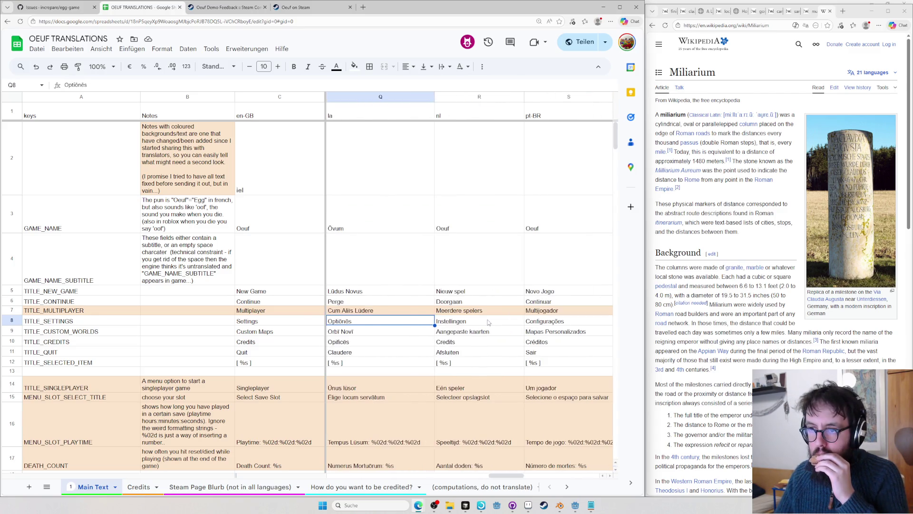
key(Down)
key(Down)
key(Down)
key(Down)
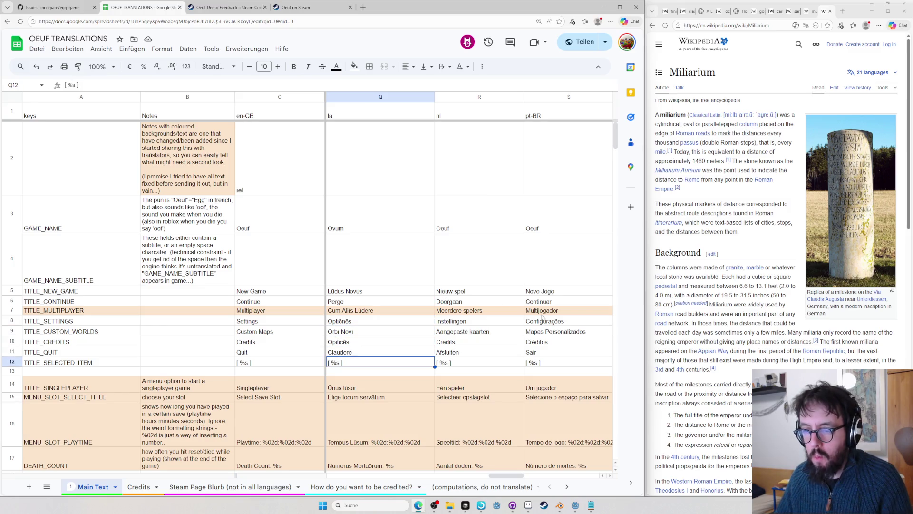
click(766, 354)
key(ctrl+l)
text(calude)
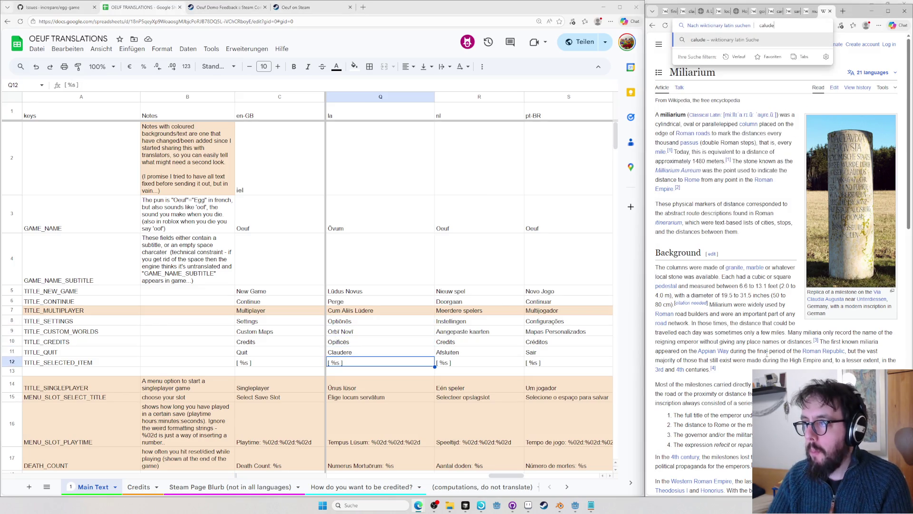
text(re)
scroll(353, 376, down, 2)
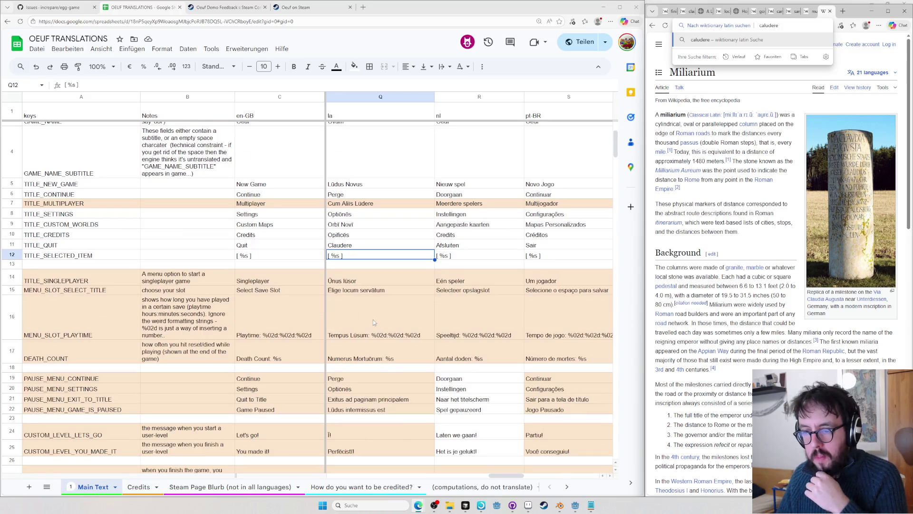
scroll(372, 314, down, 2)
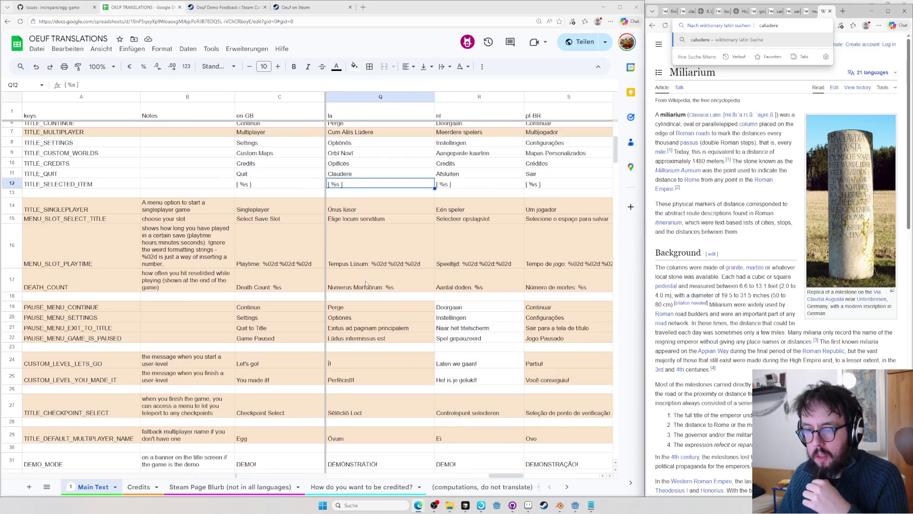
- Select the Latin game-paused entry in Q22 and pick out the word intermissus
click(365, 285)
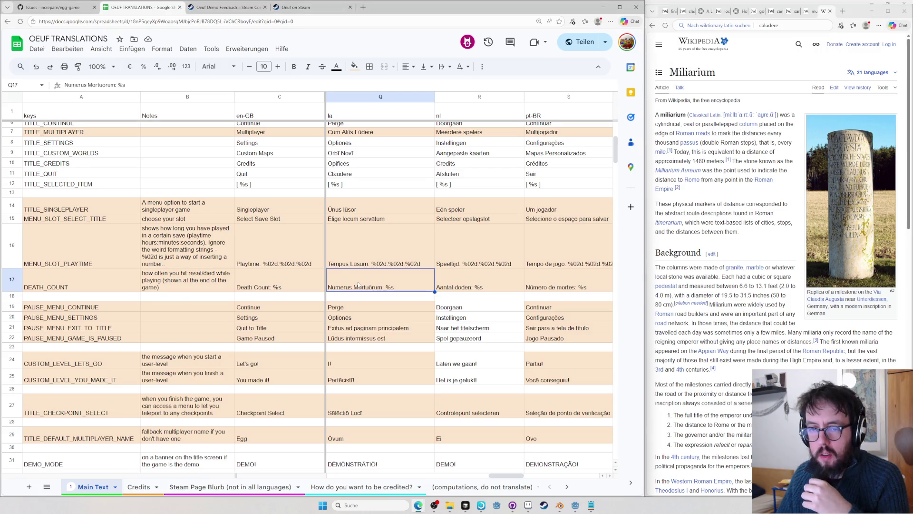
scroll(358, 286, down, 1)
scroll(355, 274, down, 1)
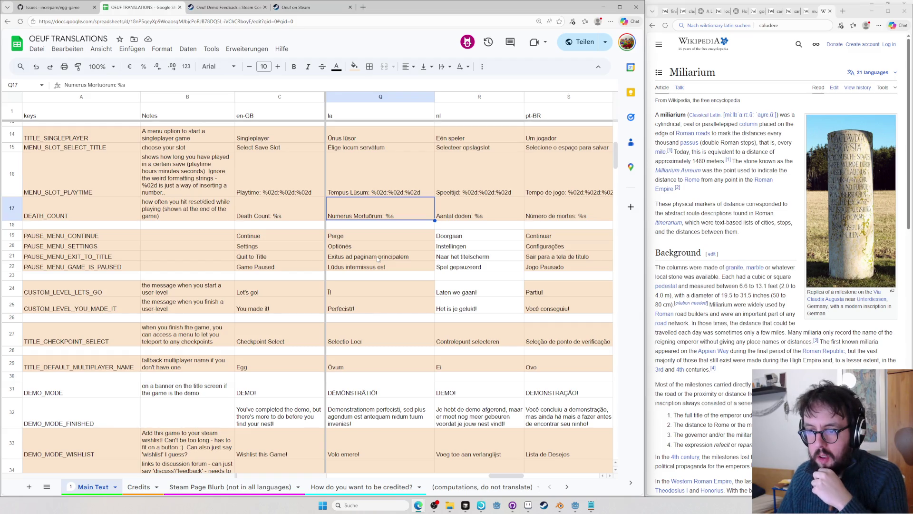
click(350, 267)
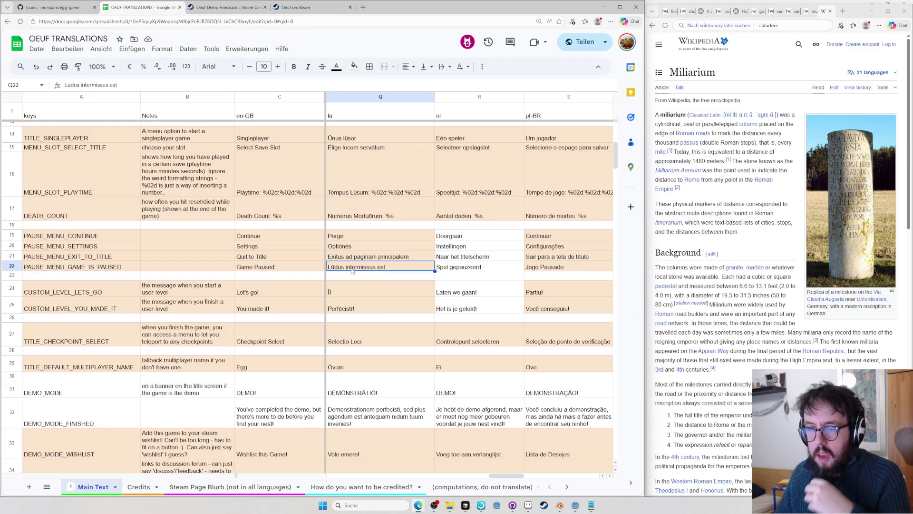
double_click(359, 265)
text(l intermissus)
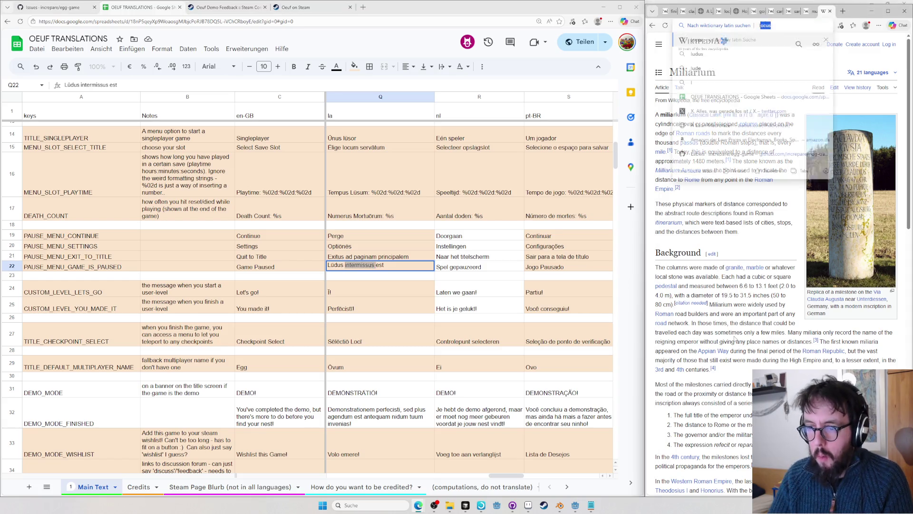
- Correct the Wiktionary search to intermissus and open its Latin entry
key(Return)
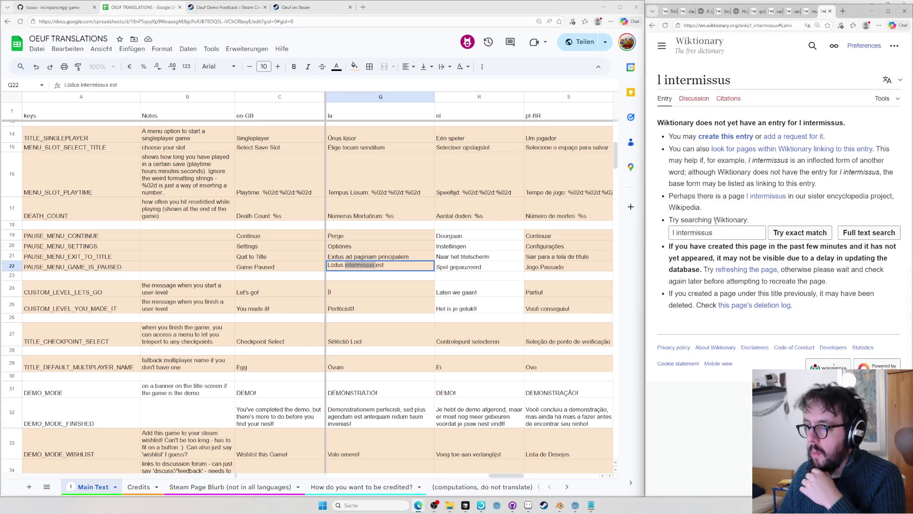
click(713, 232)
key(ctrl+a)
key(ctrl+v)
key(Return)
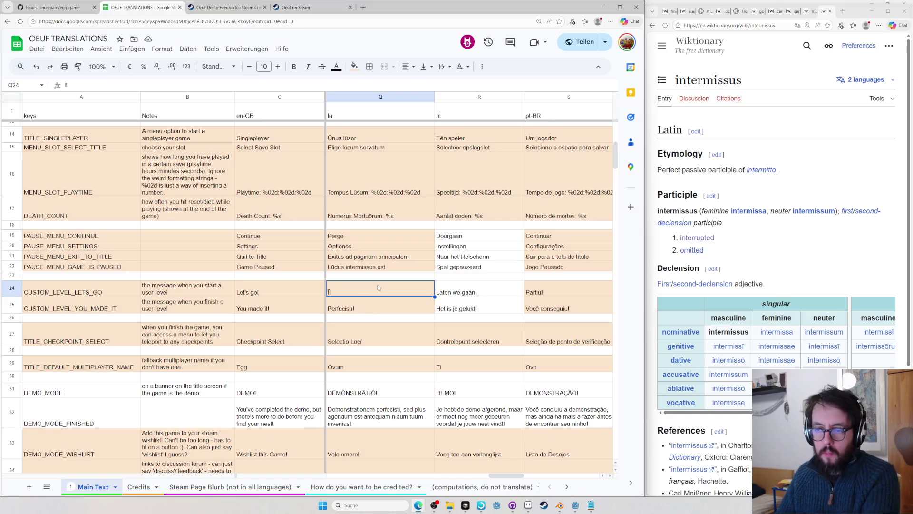
- Move down the Latin column to the Ovum entry
key(Down)
key(Down)
key(Down)
key(Down)
key(Down)
scroll(459, 242, down, 3)
key(Down)
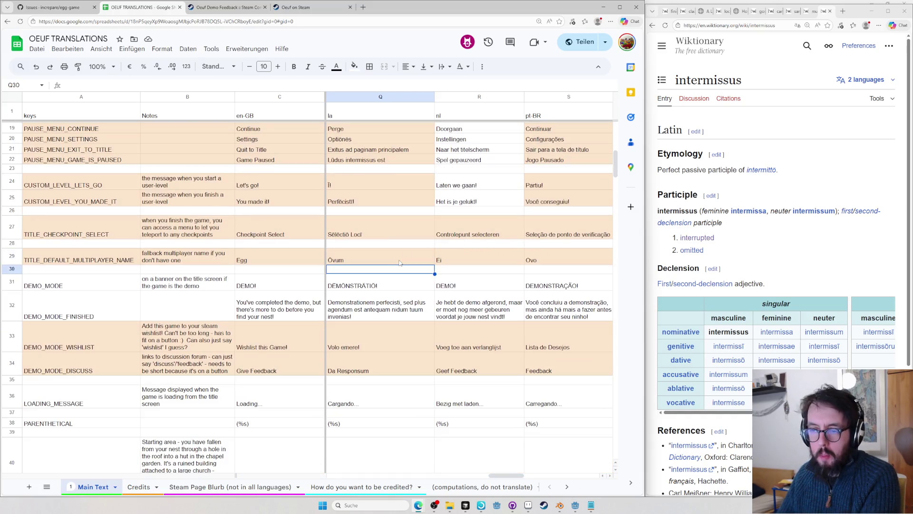
key(Down)
key(Down)
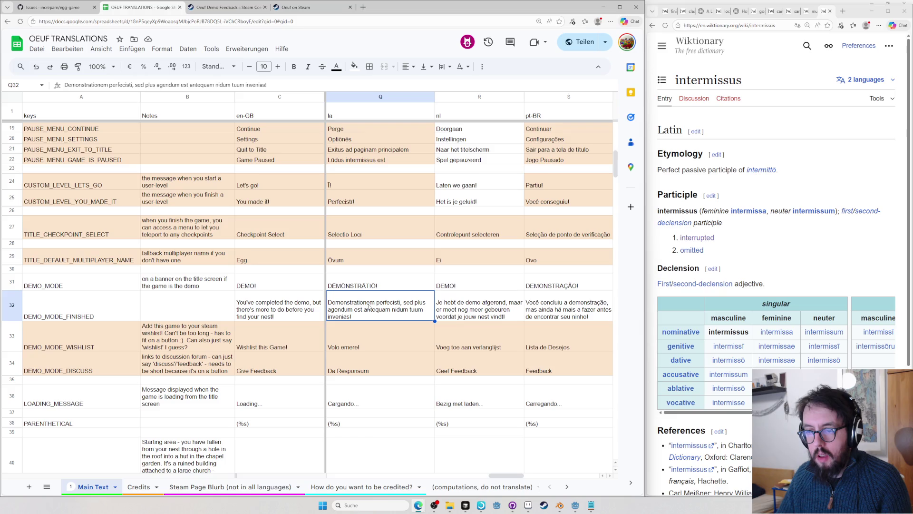
- Look up Demonstrationem from the Q32 demo-finished message on Wiktionary's demonstratio entry
double_click(367, 306)
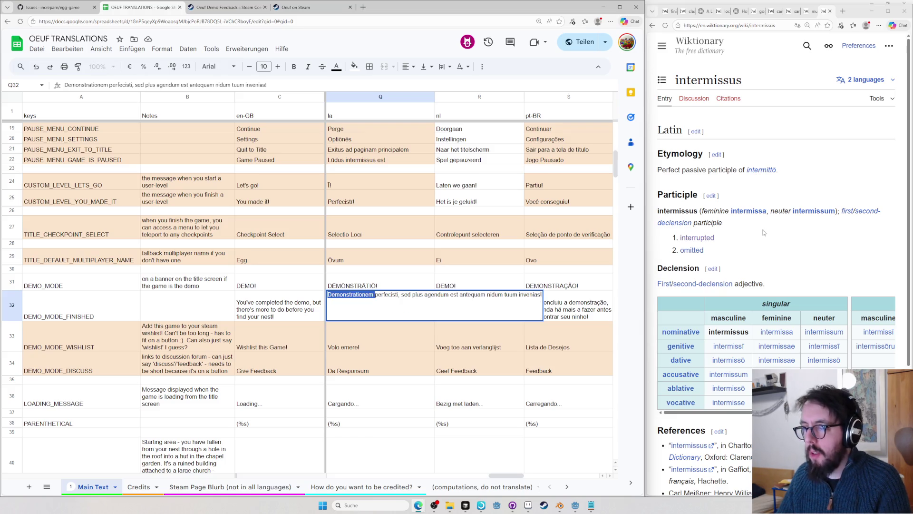
click(751, 240)
key(ctrl+l)
key(ctrl+v)
key(Return)
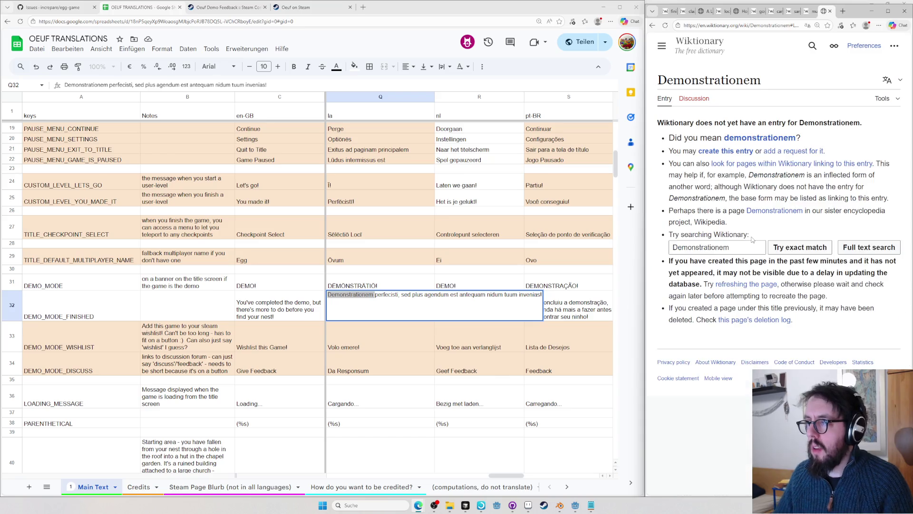
click(758, 138)
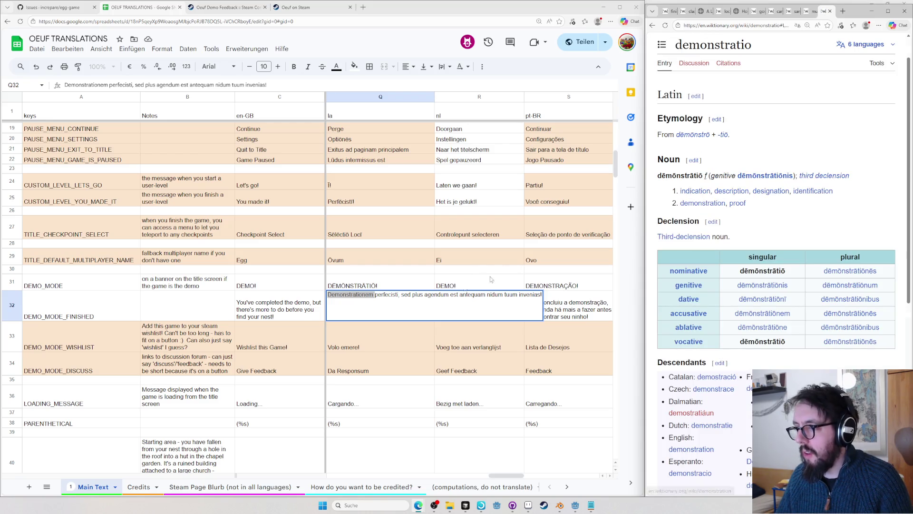
- Trim Demonstrationem's ending in Q32 and select perfecisti to reword it as perfecta est
key(shift+Return)
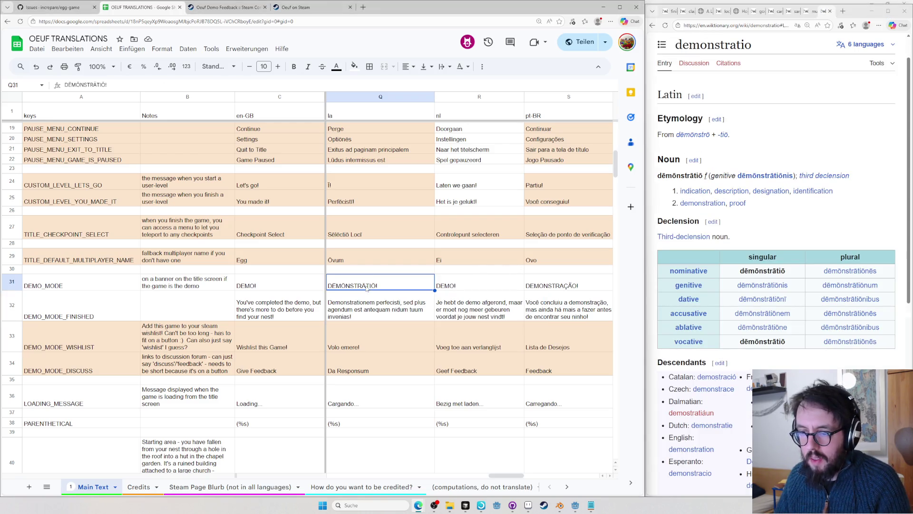
double_click(358, 304)
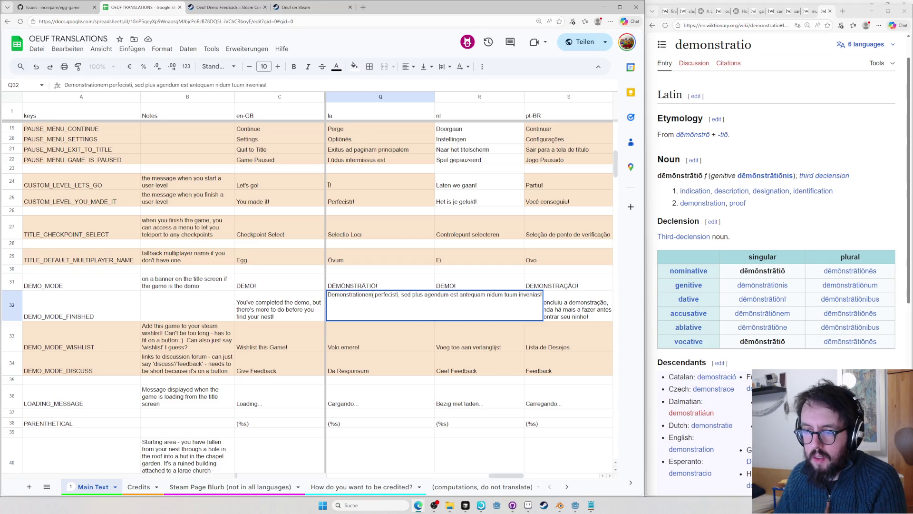
key(BackSpace)
key(BackSpace)
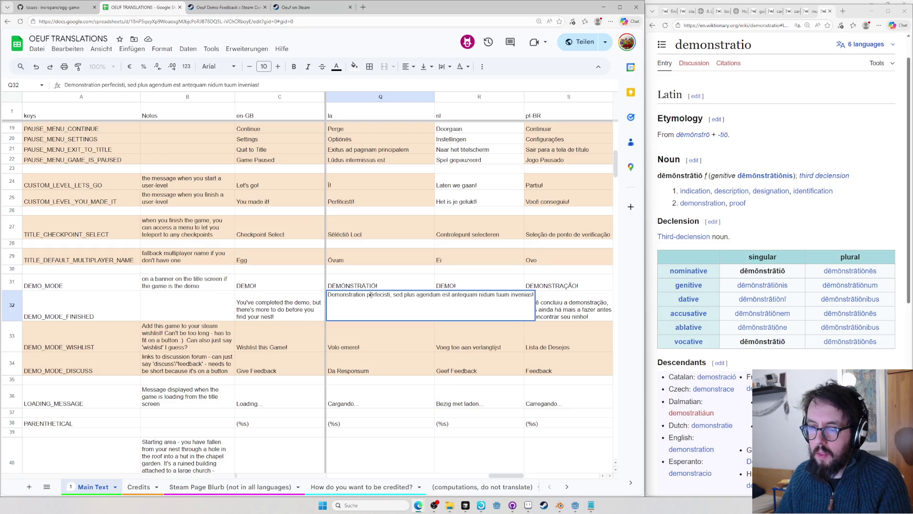
double_click(374, 294)
text(perfect)
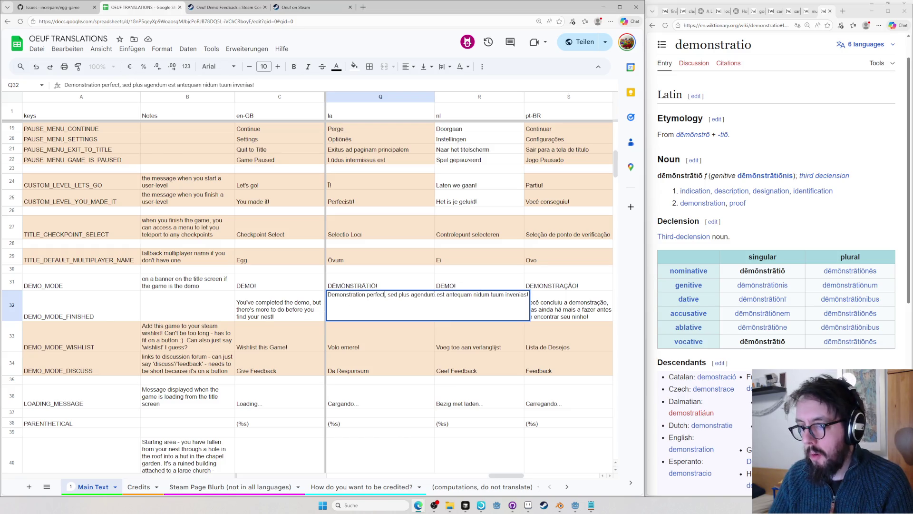
text(a est)
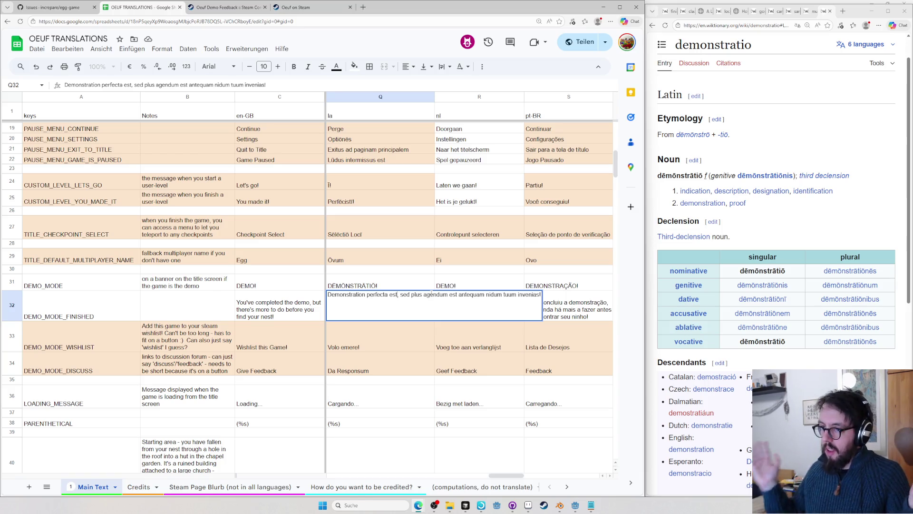
- Delete the trailing n so Q32 begins with Demonstratio, then look up nidum on Wiktionary
click(366, 294)
key(BackSpace)
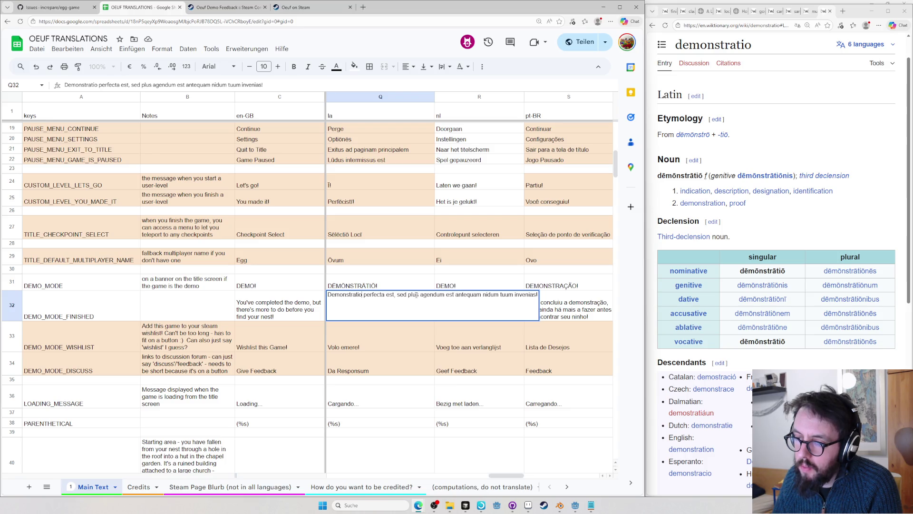
double_click(467, 294)
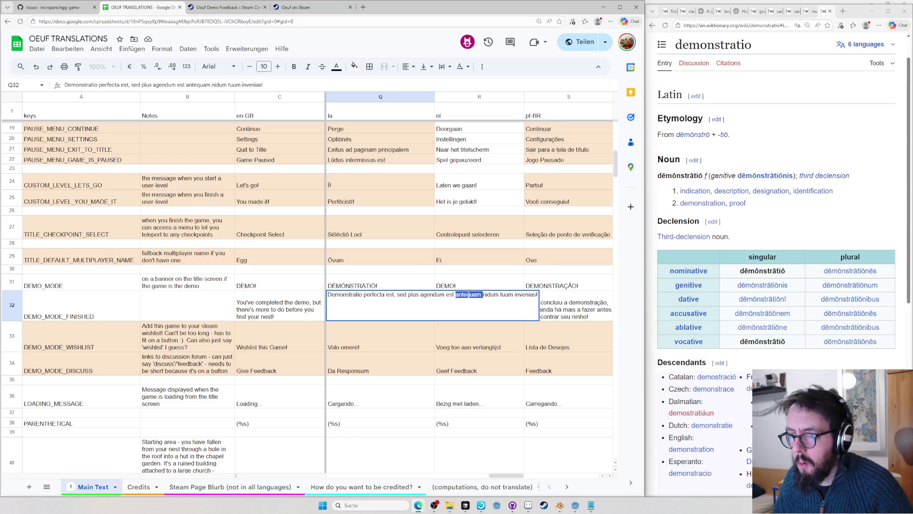
click(891, 237)
key(ctrl+l)
text(l)
key(Tab)
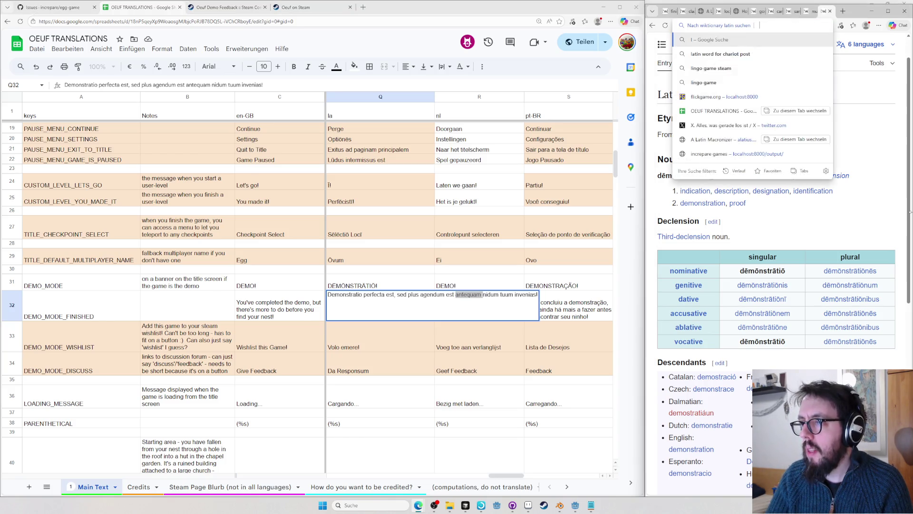
text(nidum)
key(Return)
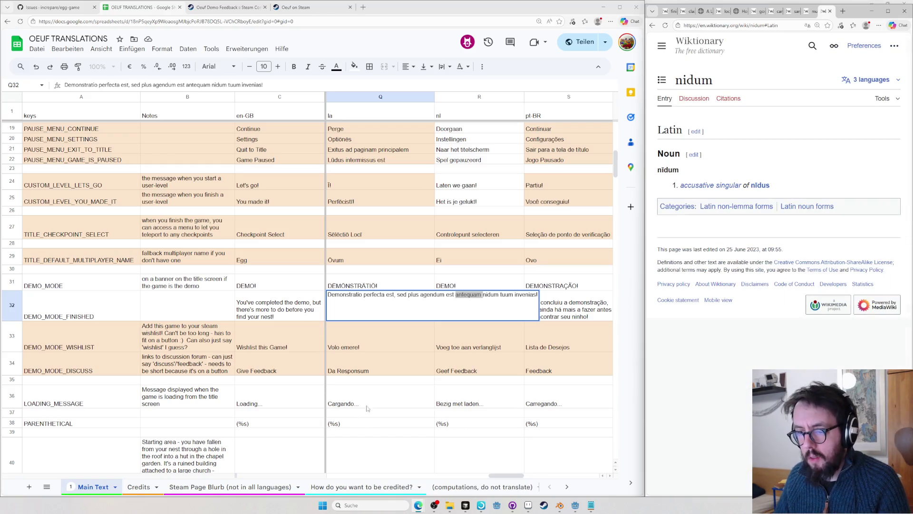
- Commit the Q32 edit, then clear and close the sheet's find box
click(370, 362)
key(ctrl+f)
text(fram)
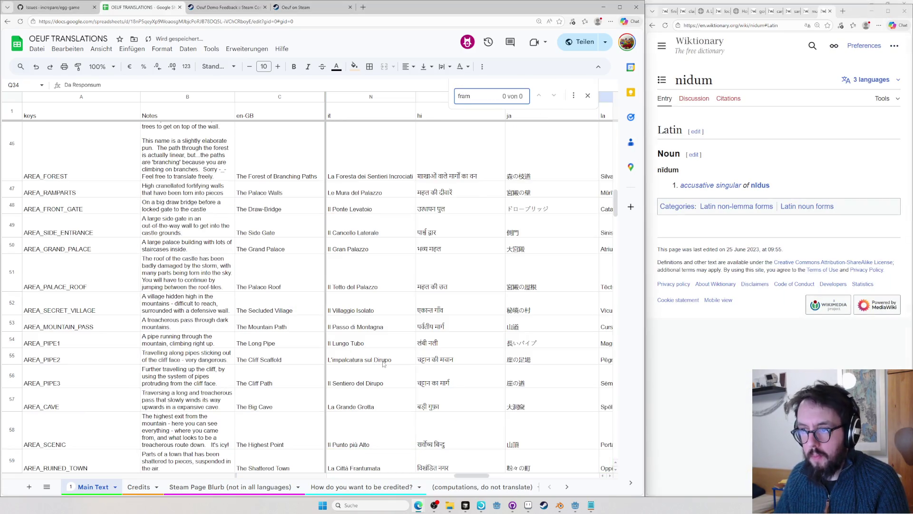
key(BackSpace)
key(BackSpace)
key(BackSpace)
key(BackSpace)
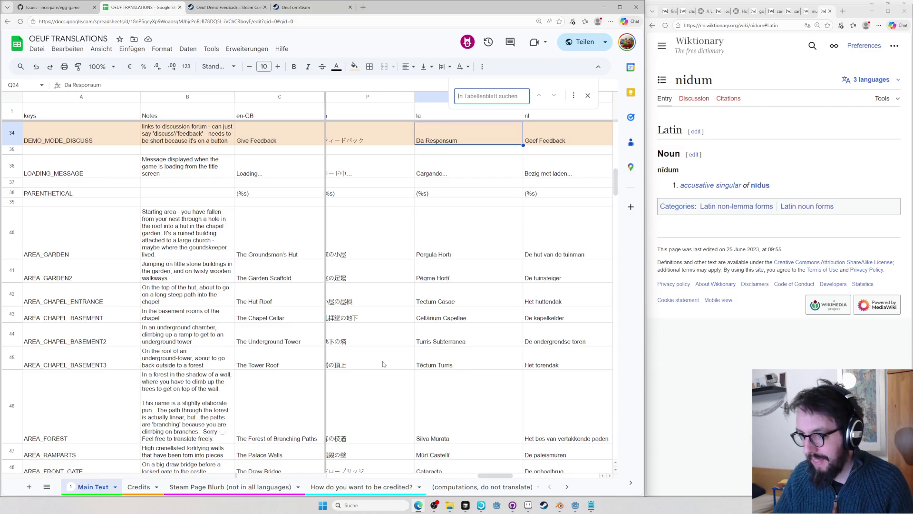
click(590, 97)
click(586, 98)
- Browse the loading and AREA_GARDEN rows across languages, ending on the Latin PARENTHETICAL cell
click(381, 160)
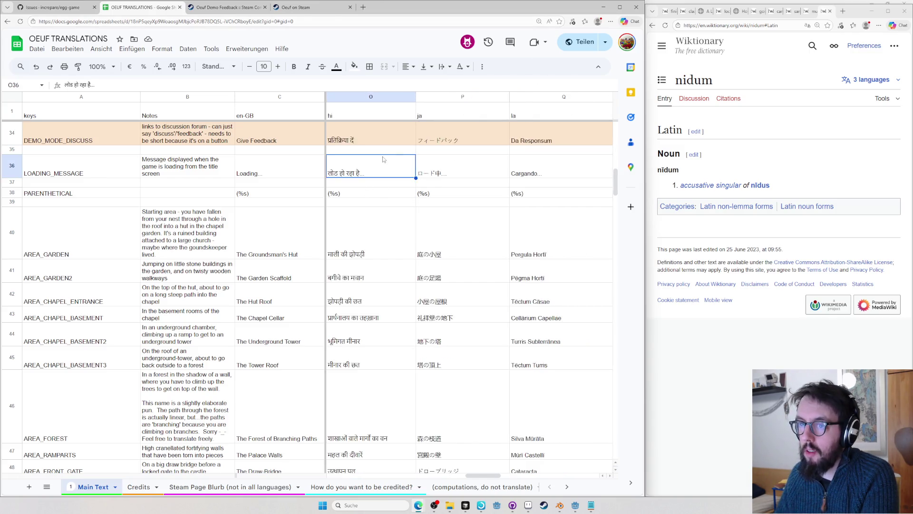
key(Right)
key(Right)
key(Right)
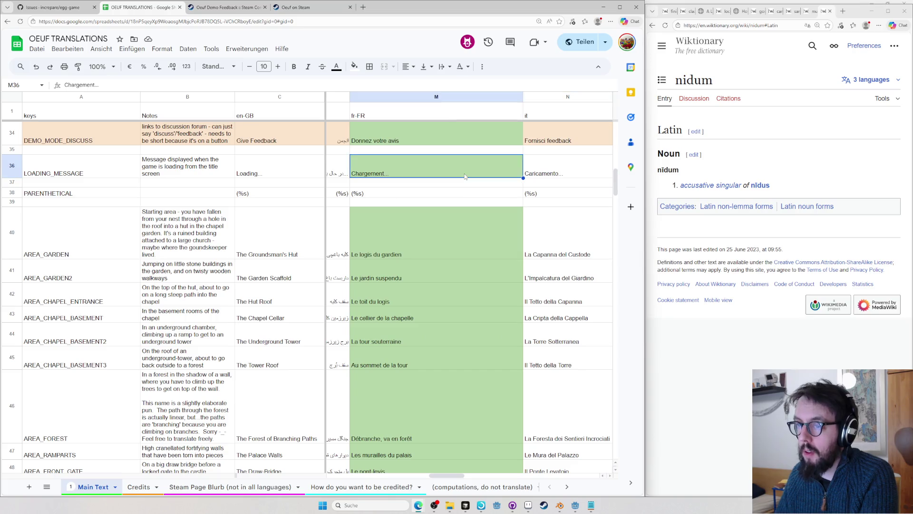
key(Up)
key(Up)
key(Up)
key(Up)
key(Up)
key(Up)
key(Up)
key(Up)
key(Up)
key(Up)
key(Up)
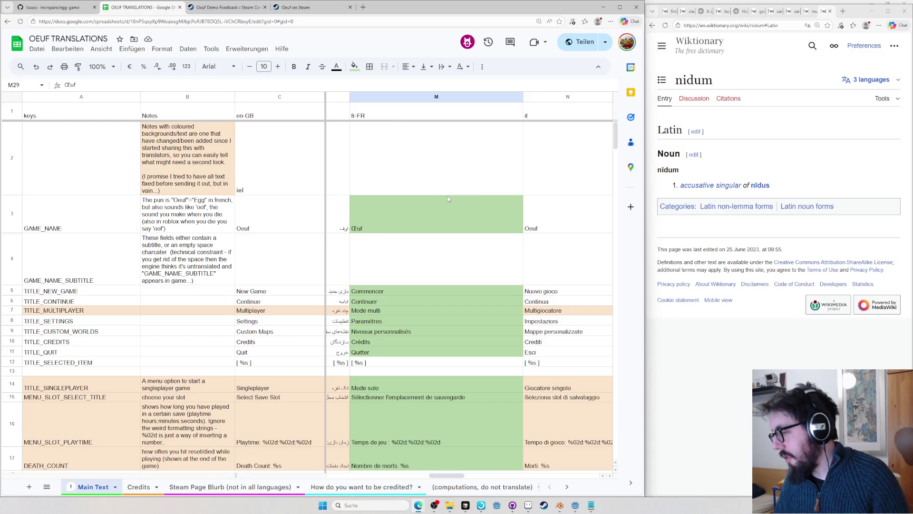
scroll(446, 199, down, 3)
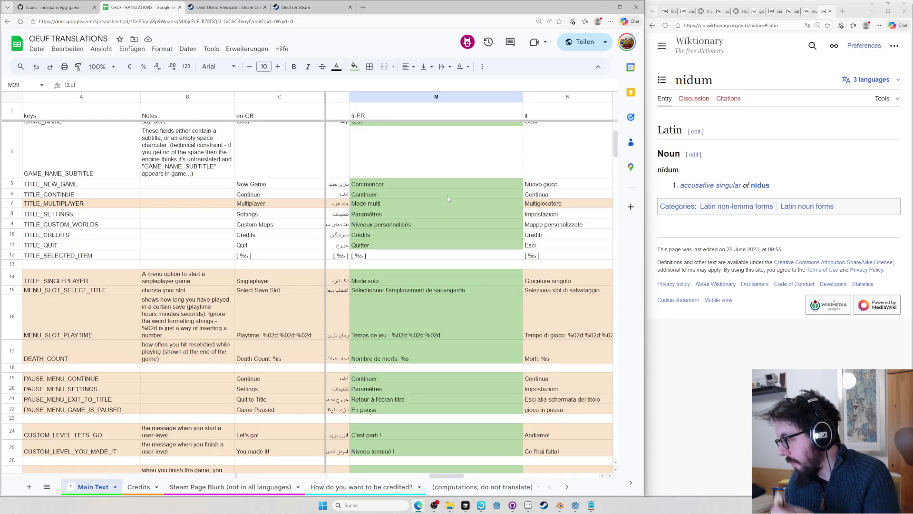
scroll(450, 199, down, 3)
scroll(450, 199, down, 5)
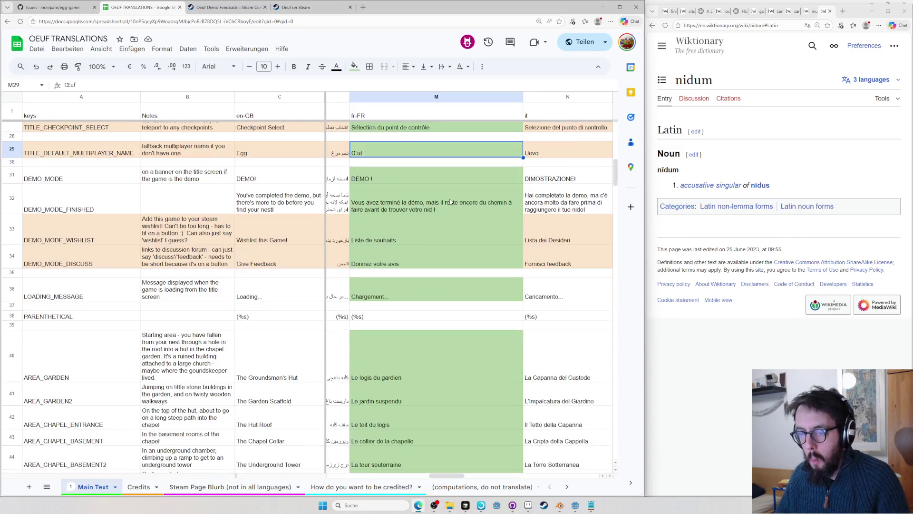
scroll(449, 201, down, 5)
scroll(450, 200, down, 2)
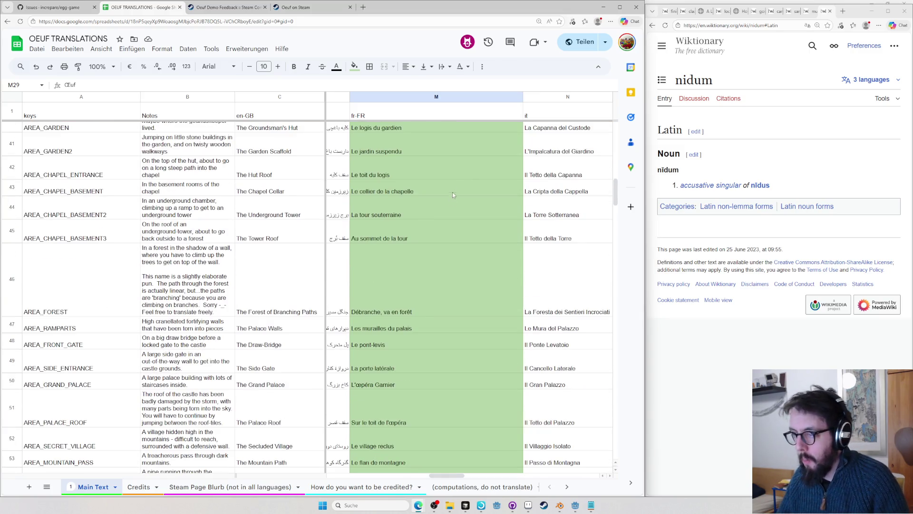
scroll(432, 240, up, 5)
click(416, 280)
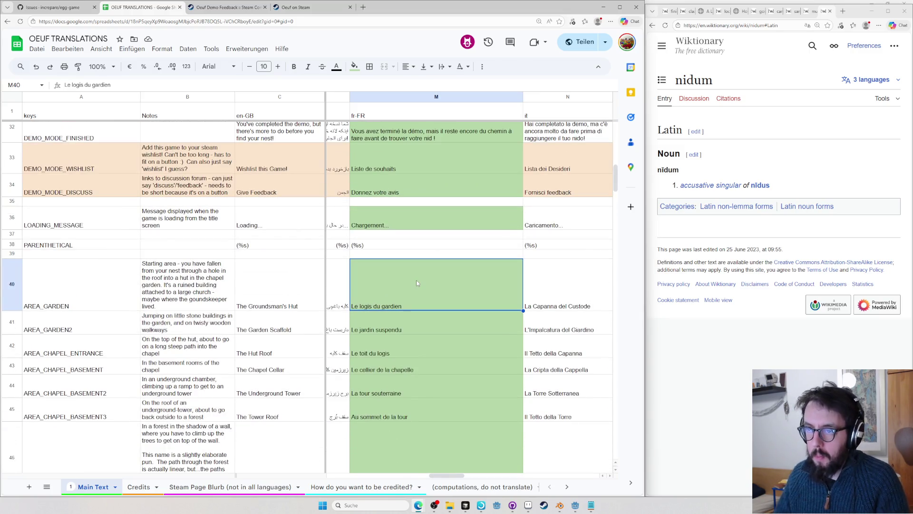
key(Right)
key(Right)
key(Right)
key(Up)
key(Right)
key(Right)
key(Right)
key(Left)
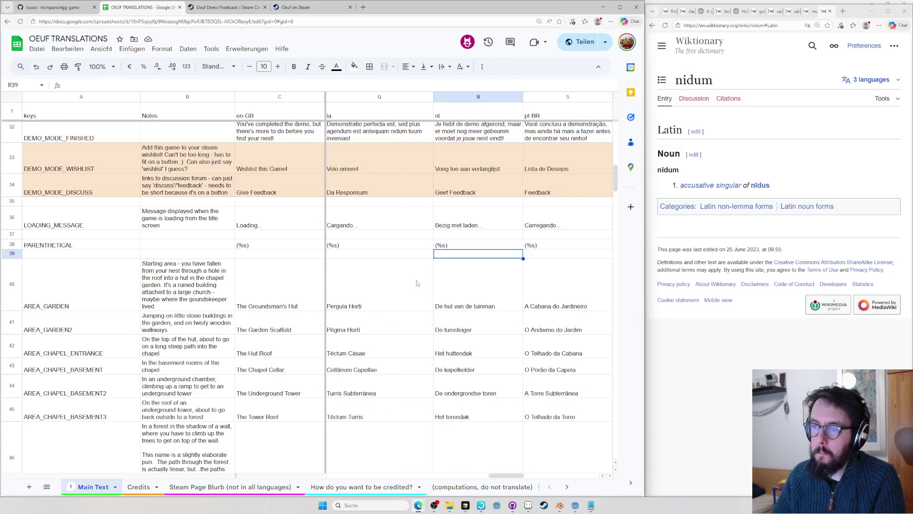
key(Left)
key(Up)
scroll(371, 279, up, 2)
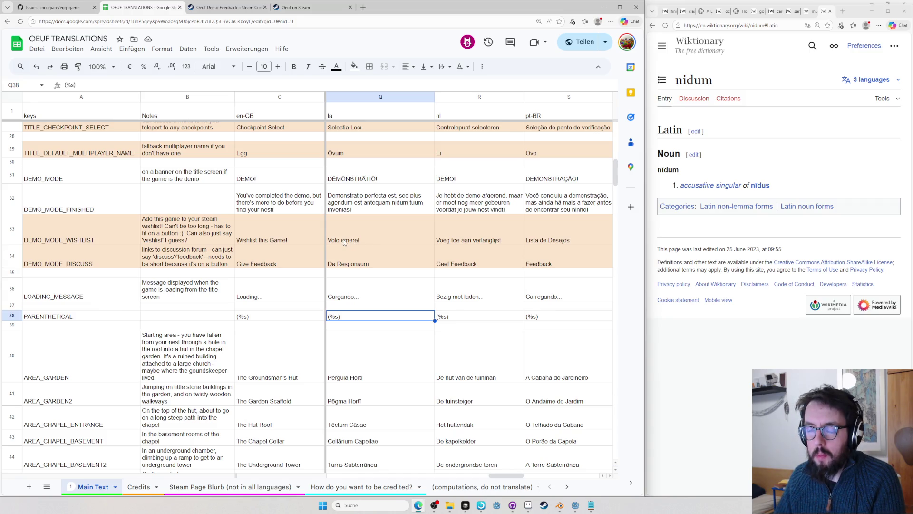
- Select the Volo emere! text in Q33 and move focus to the browser for macronizing
double_click(344, 243)
drag(359, 218, 319, 226)
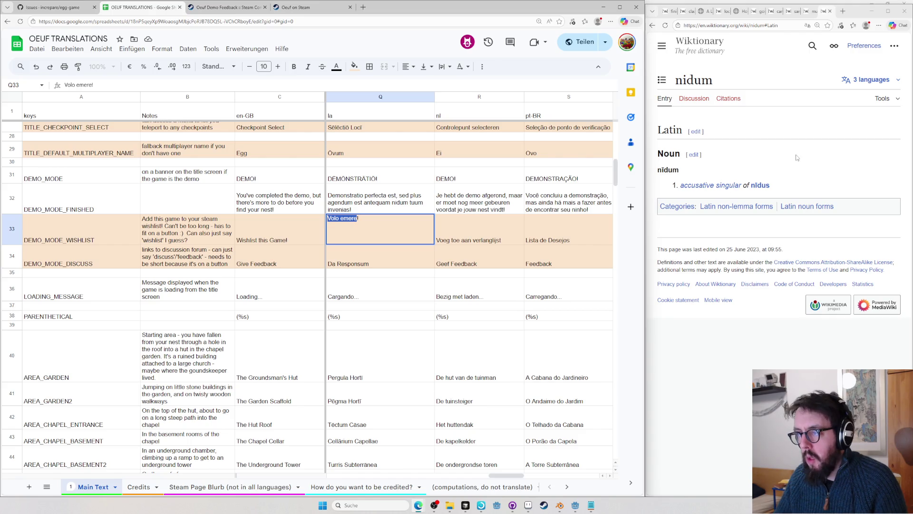
click(777, 127)
- Macronize the phrase and replace Q33 with Volō ēmerē!, then copy Da Responsum from Q34
click(705, 10)
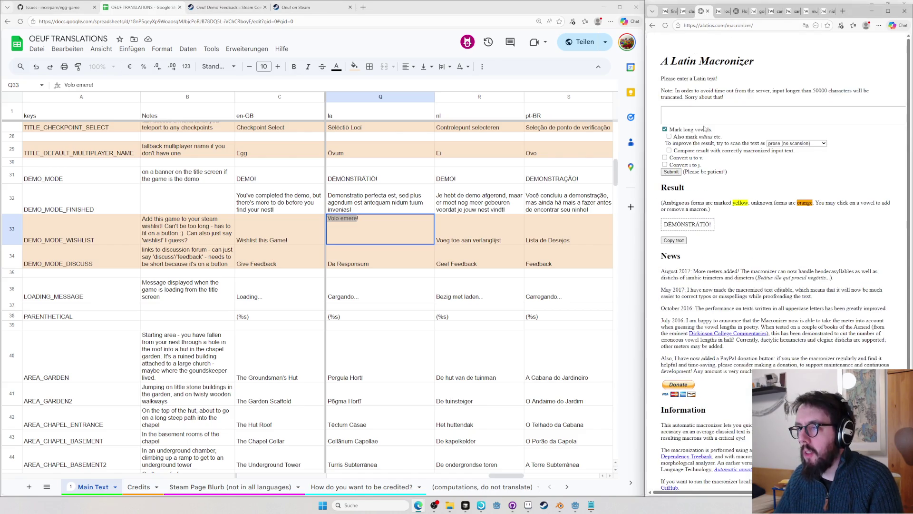
click(674, 263)
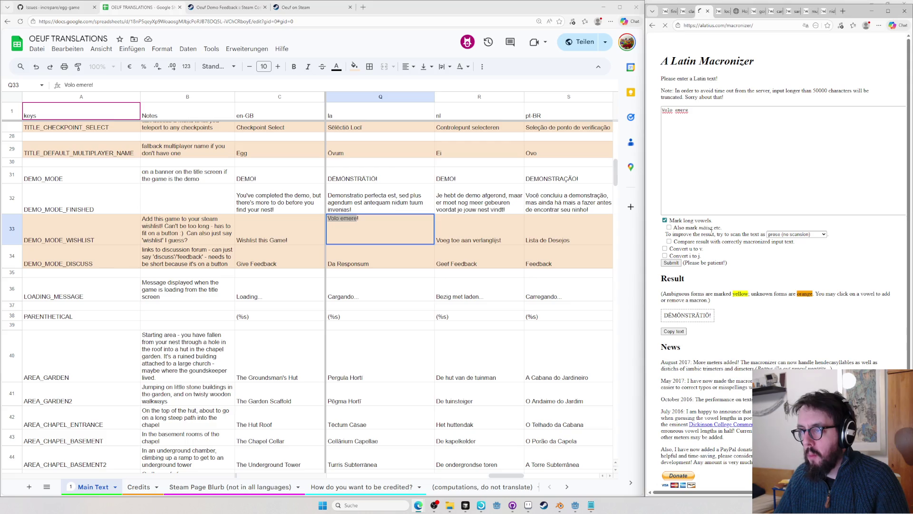
drag(665, 225, 695, 224)
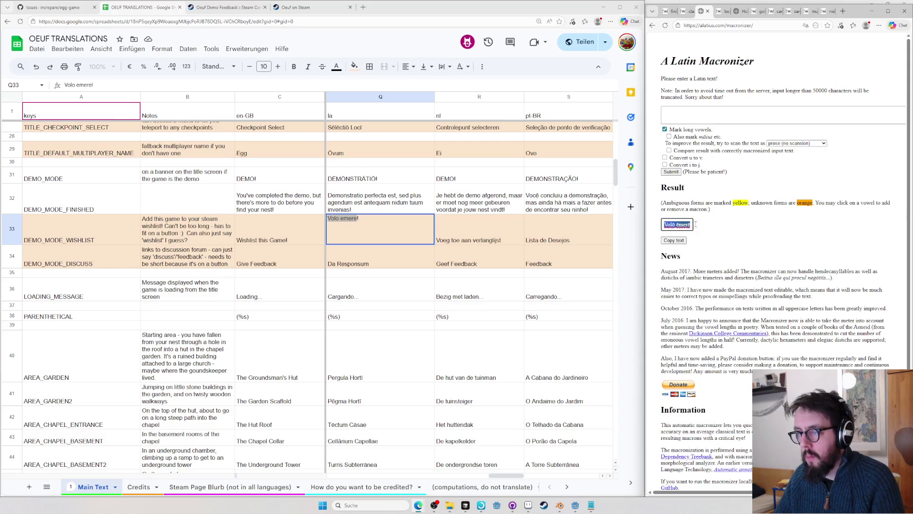
click(395, 228)
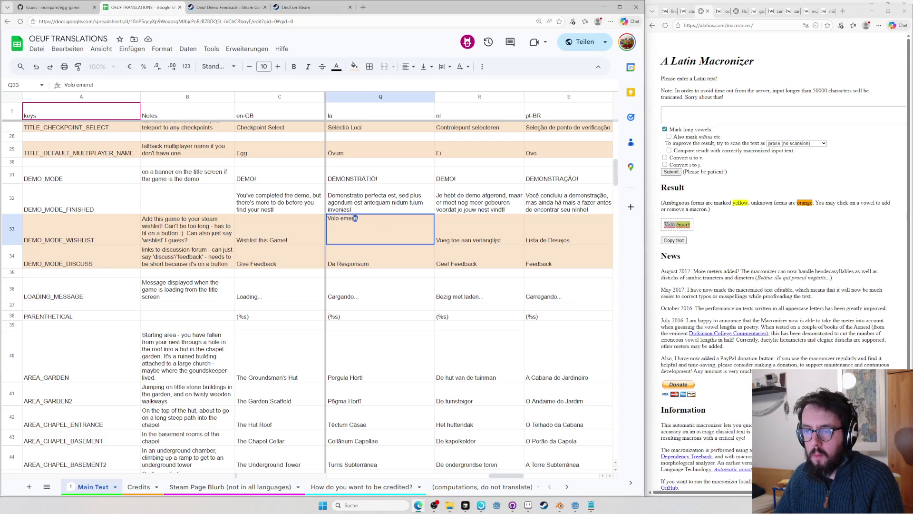
key(ctrl+a)
text(Volō ēmerē!)
key(Return)
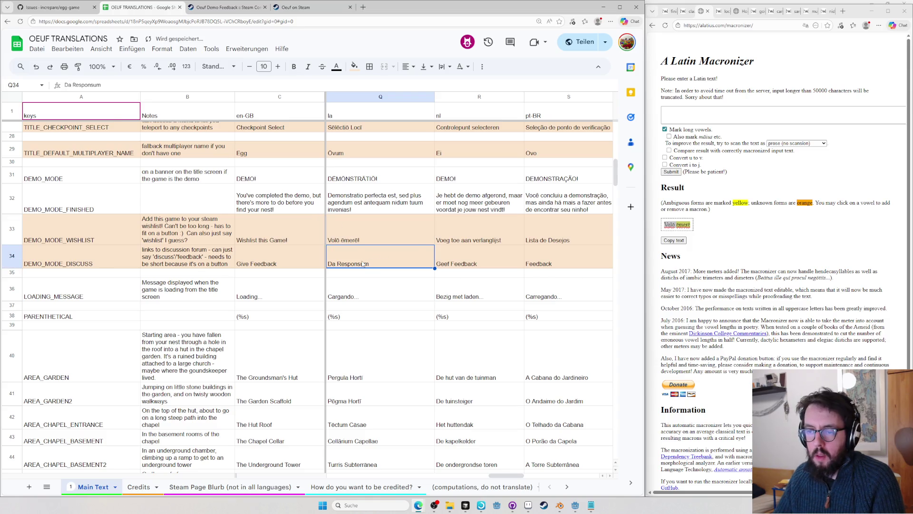
key(ctrl+c)
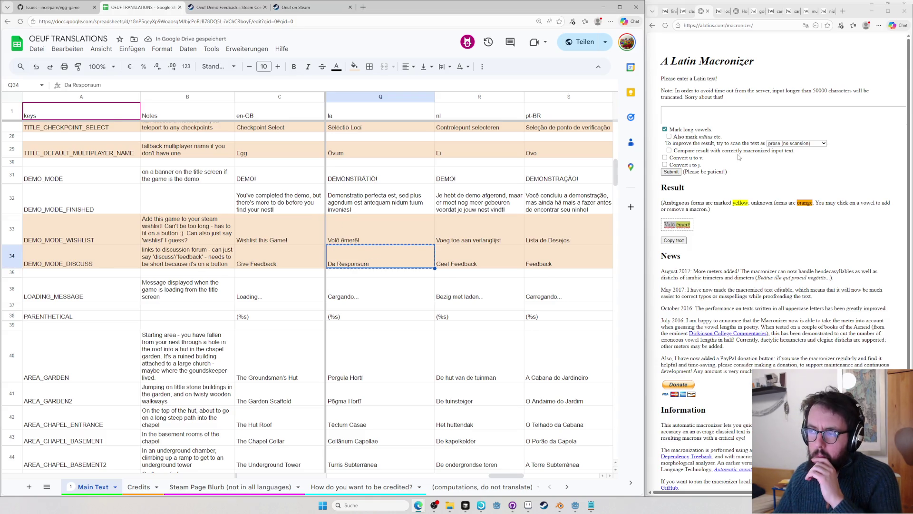
key(ctrl+l)
text(l d)
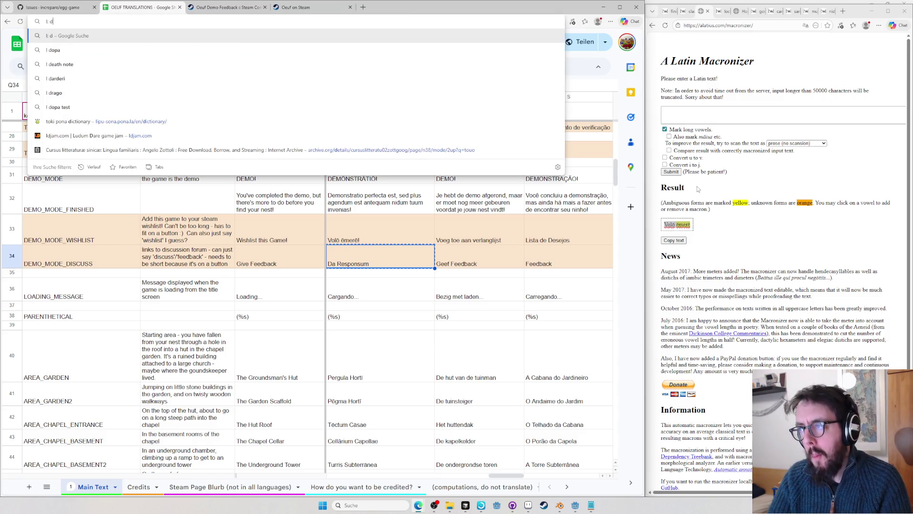
- Look up discussiones, read Wiktionary's Latin discussiō and English discussion entries, then bring up Godot
key(Escape)
click(781, 160)
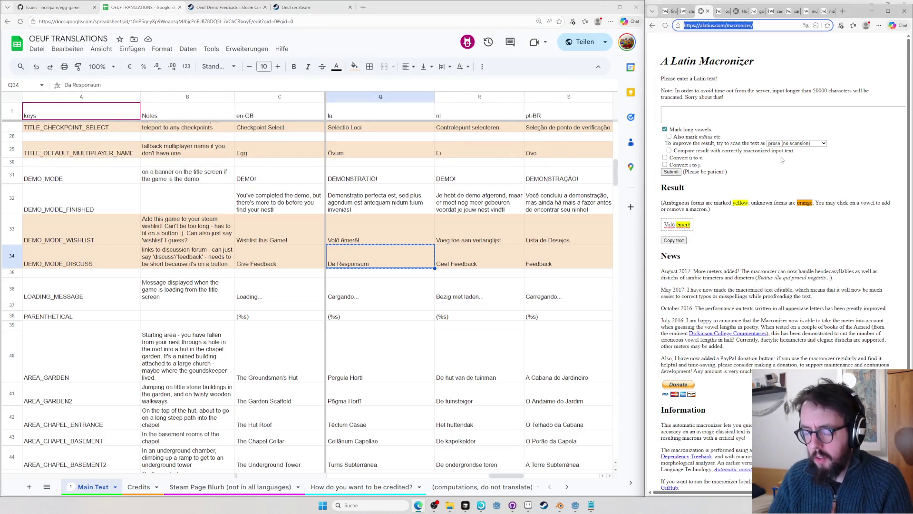
key(ctrl+l)
text(discussio)
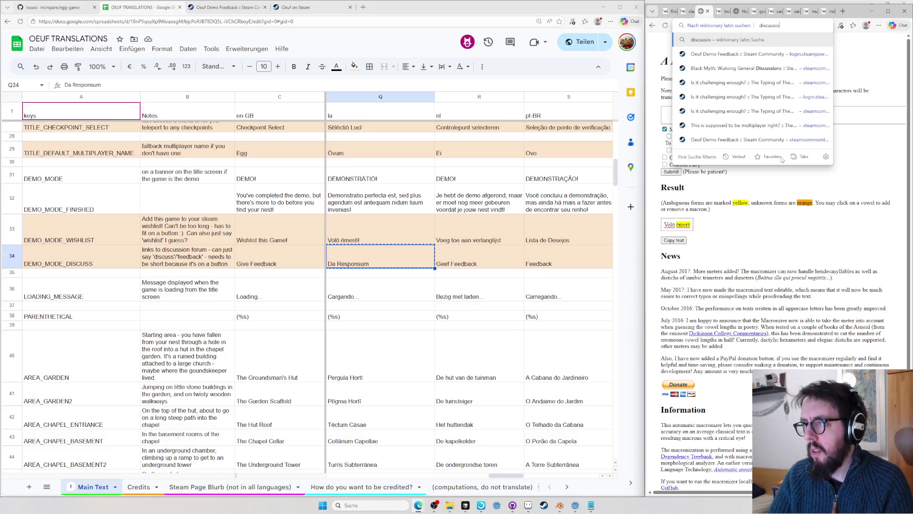
text(ne)
text(s)
key(Return)
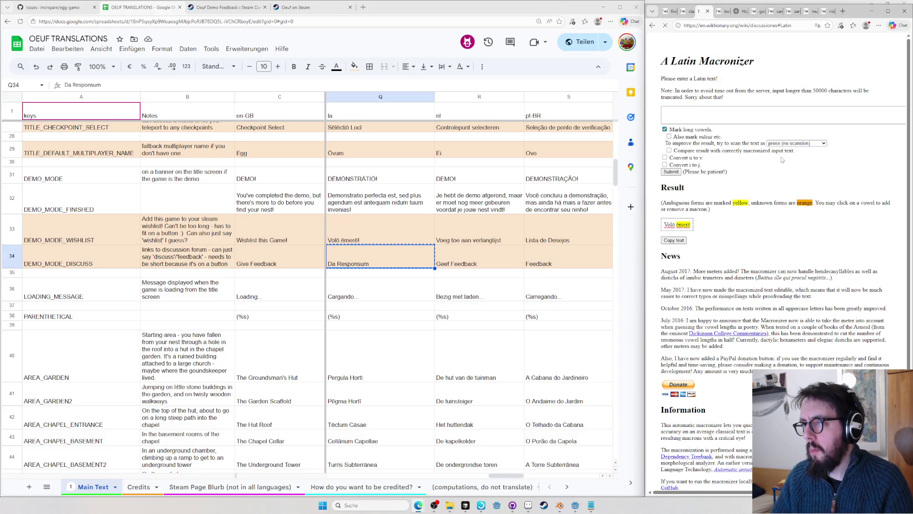
click(835, 185)
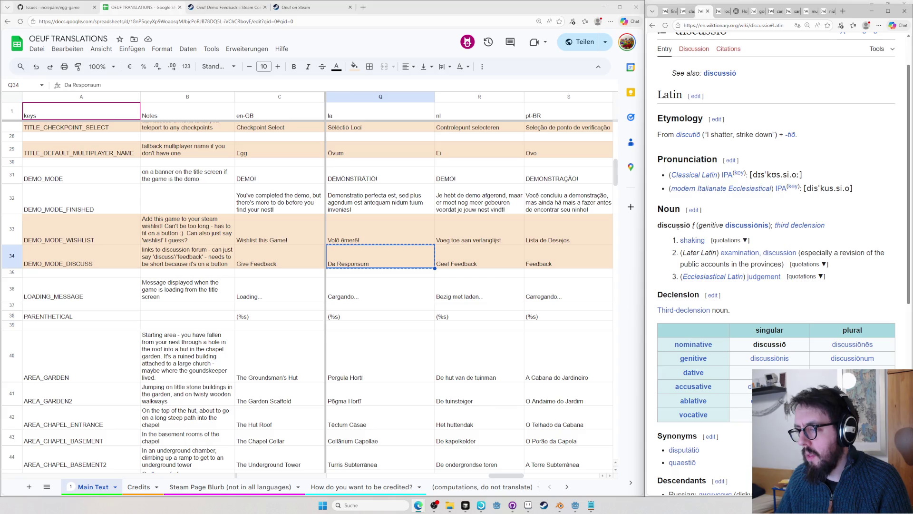
click(765, 256)
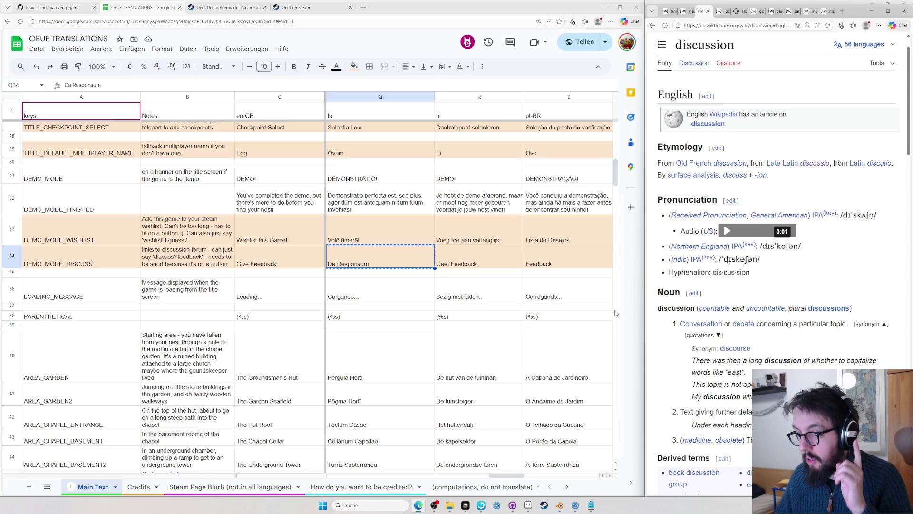
click(574, 505)
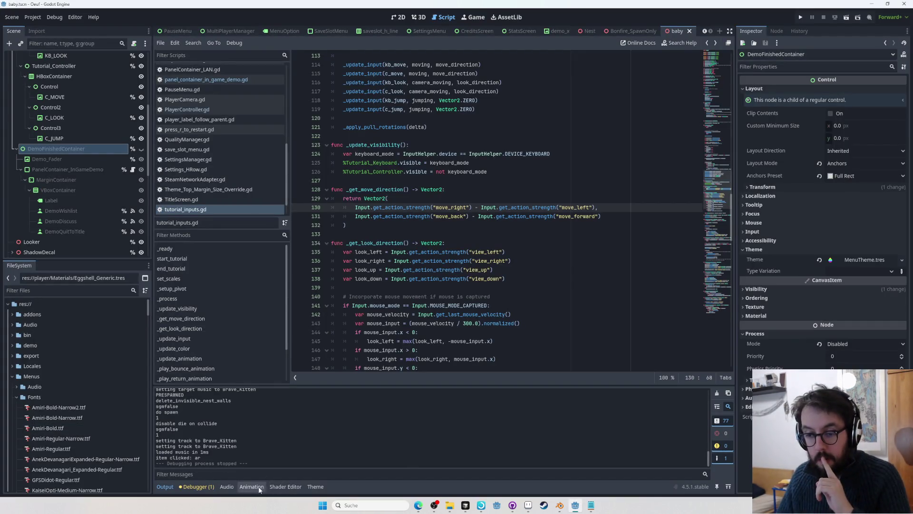
- Enlarge the Godot debugger panel and run the game to see its Arabic title menu
click(196, 486)
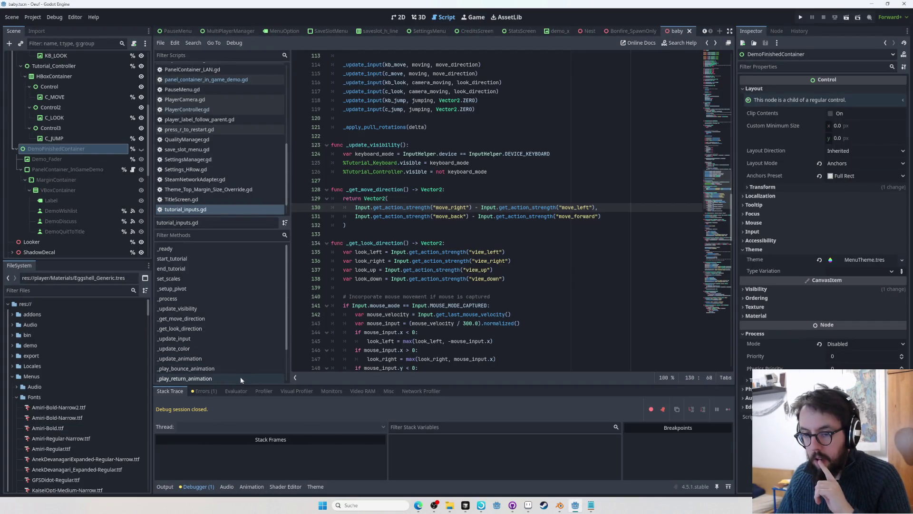
drag(236, 385, 225, 239)
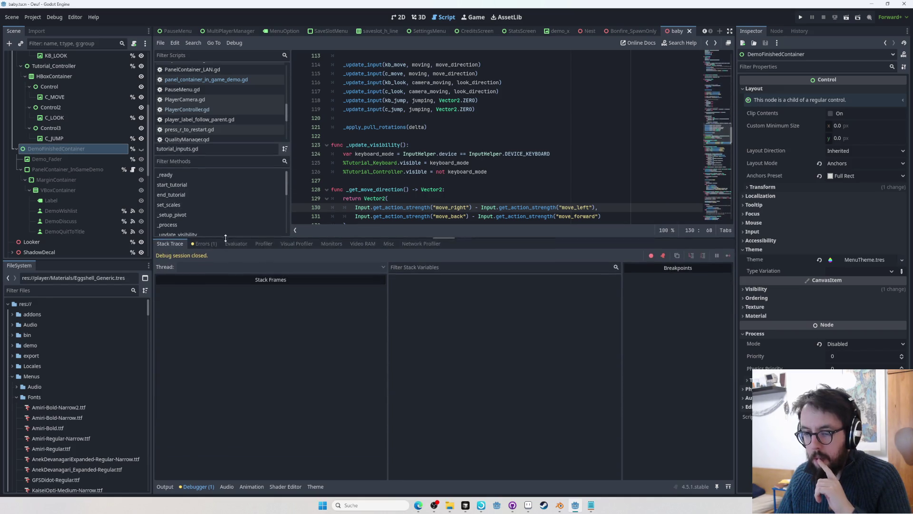
click(801, 16)
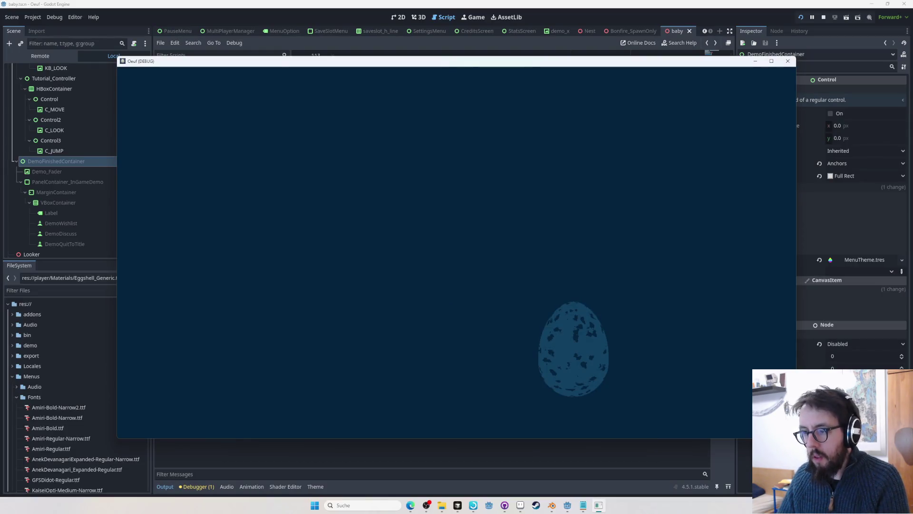
key(alt+Tab)
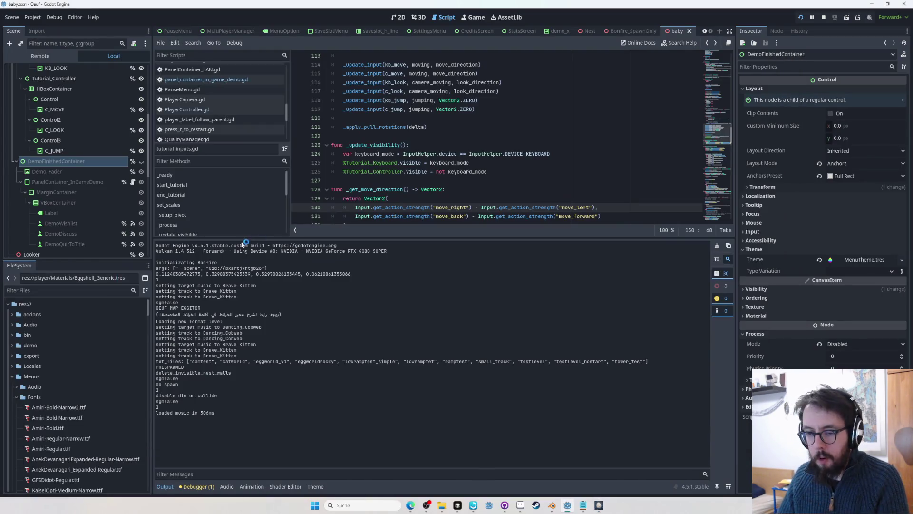
- Start the Visual Profiler, inspect Render Opaque Pass and several frames' timings, then return to the sheet
click(202, 487)
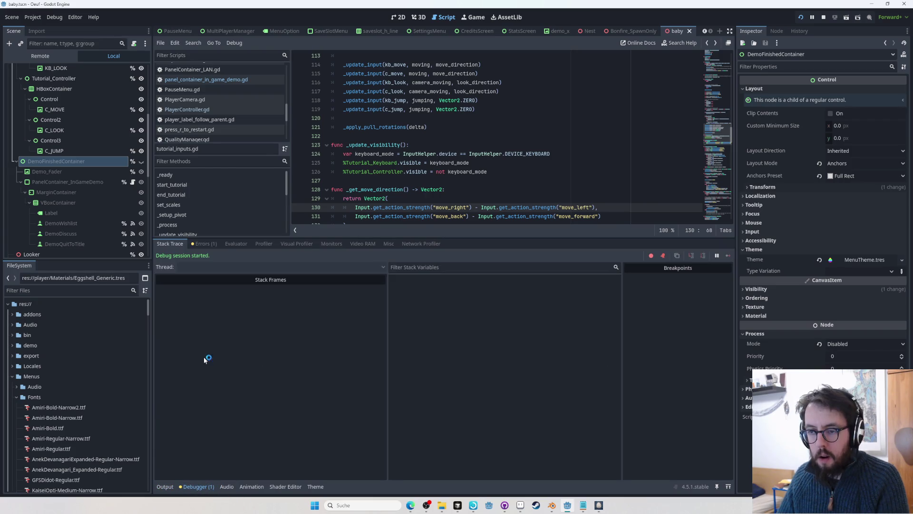
click(295, 245)
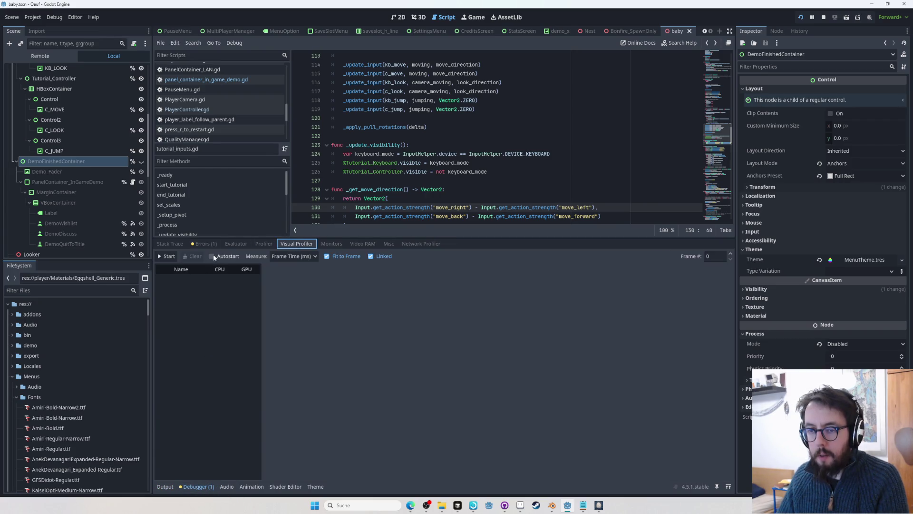
click(171, 255)
key(alt+Tab)
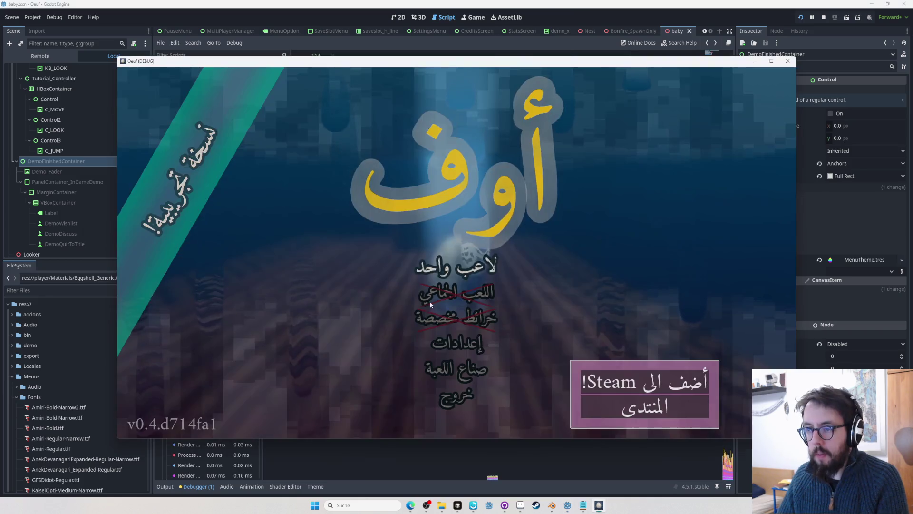
key(alt+Tab)
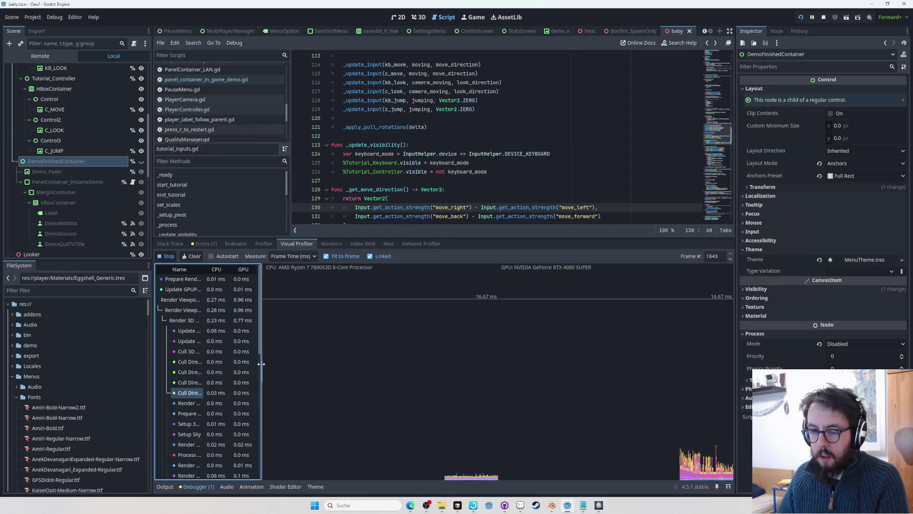
drag(261, 364, 404, 364)
click(214, 386)
scroll(215, 397, down, 3)
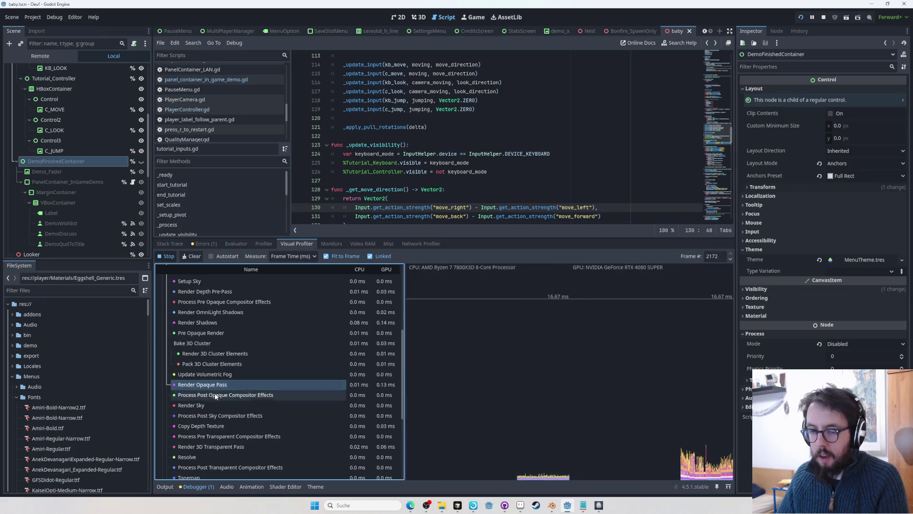
click(569, 371)
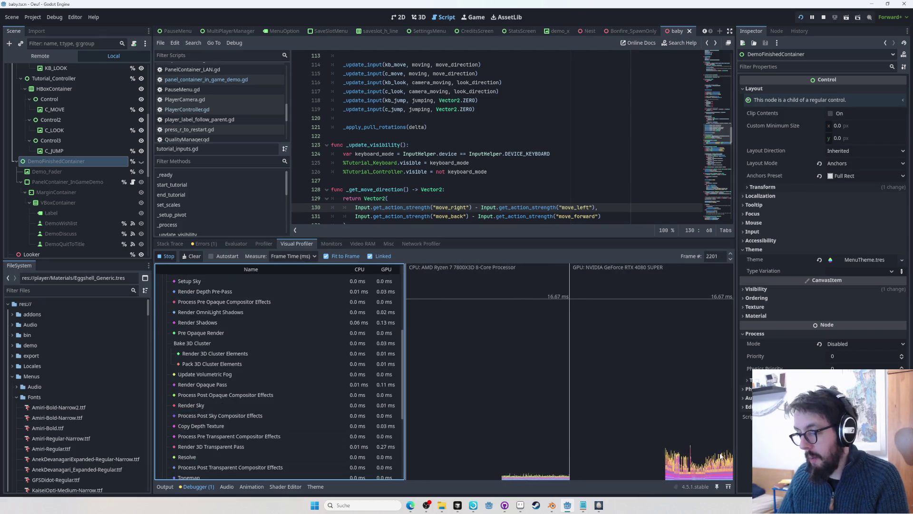
click(544, 340)
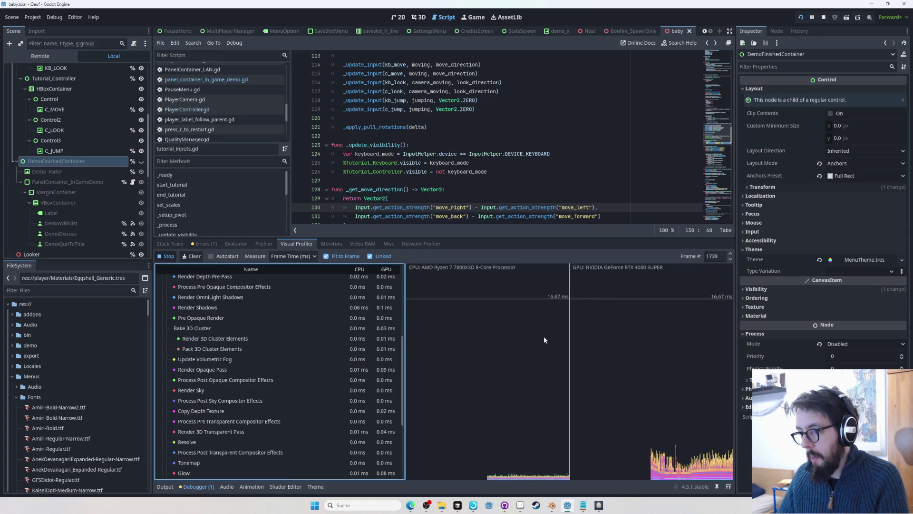
click(519, 462)
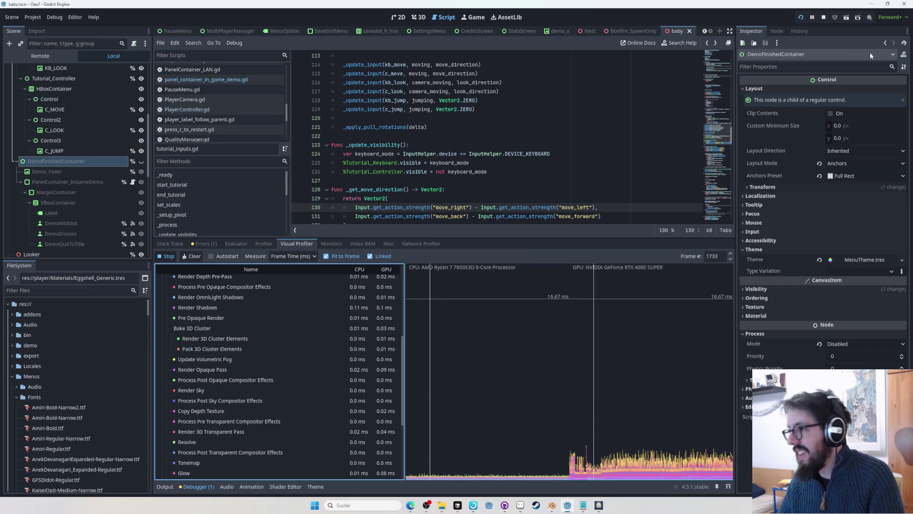
key(alt+Tab)
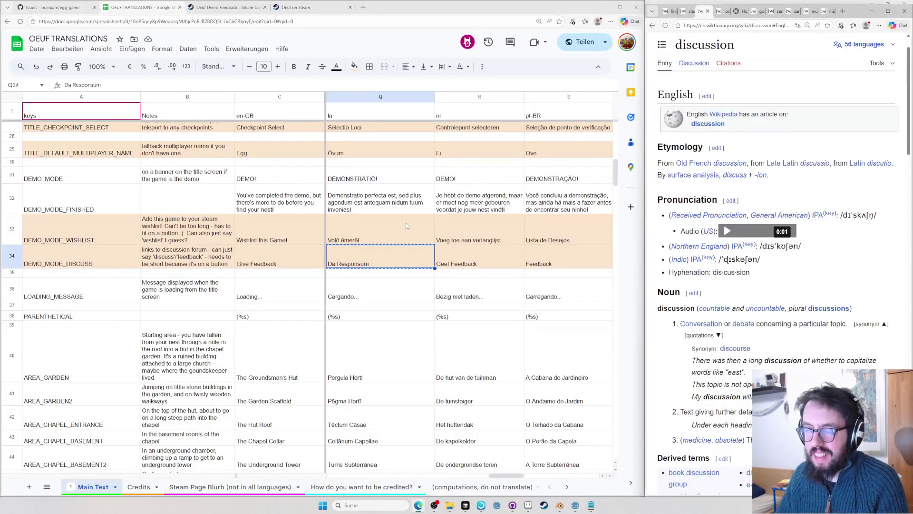
- Confirm on Wiktionary's Forum#Latin entry that forum is a Latin noun
key(ctrl+l)
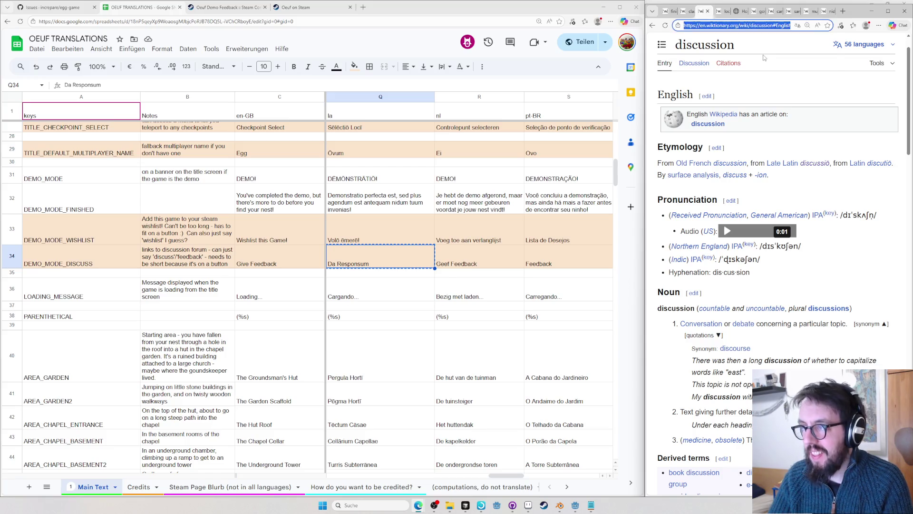
text(forum)
key(Return)
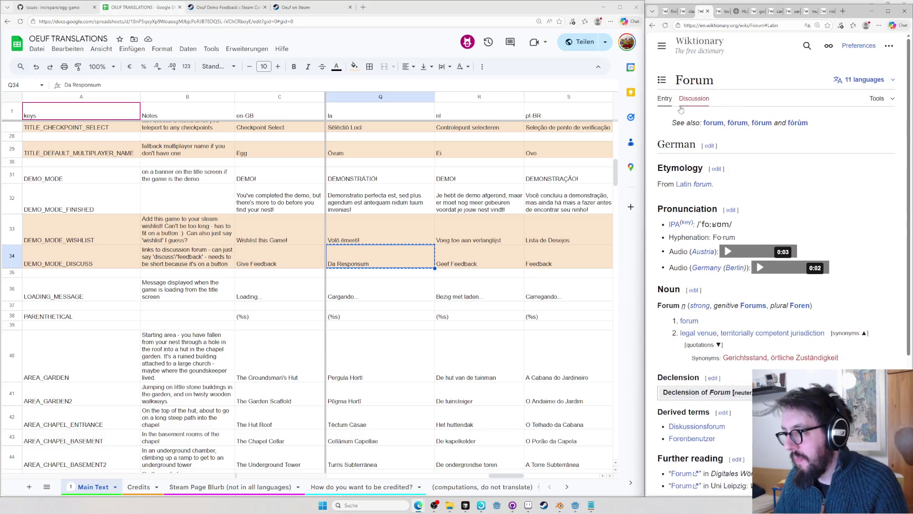
scroll(695, 188, down, 2)
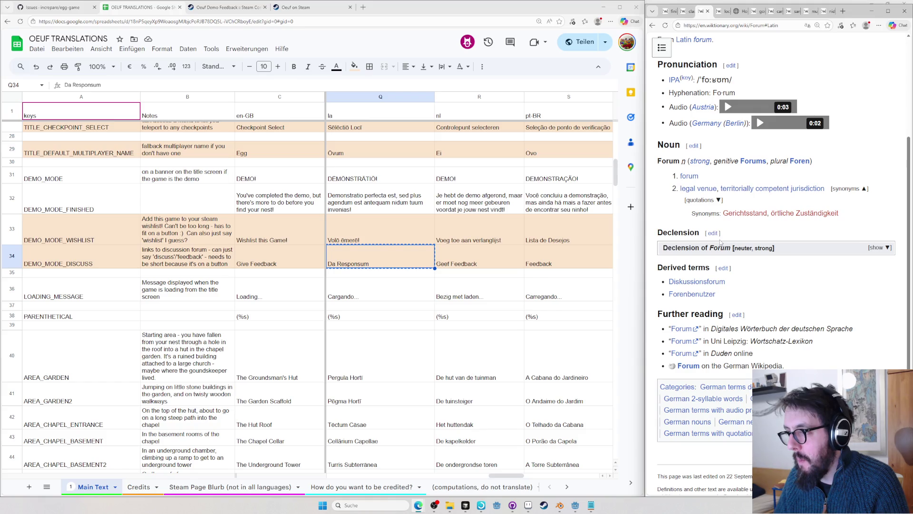
double_click(670, 160)
scroll(668, 239, up, 2)
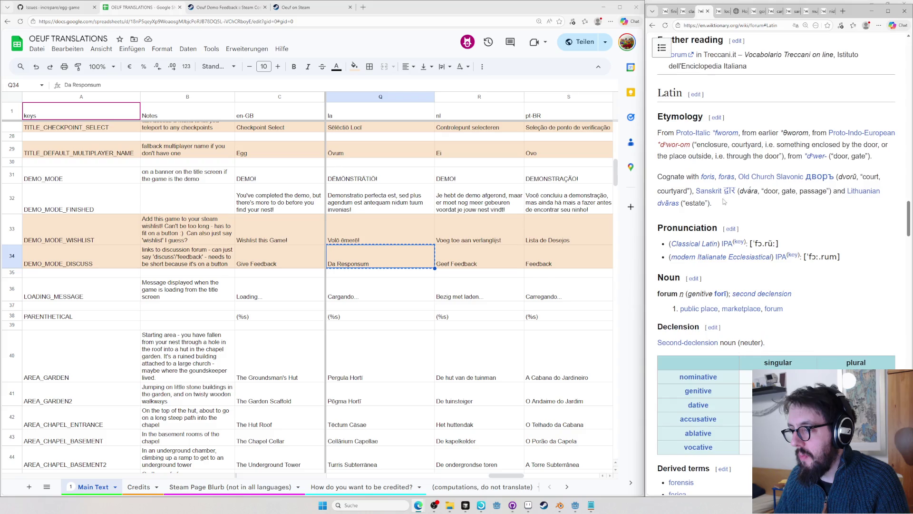
double_click(666, 296)
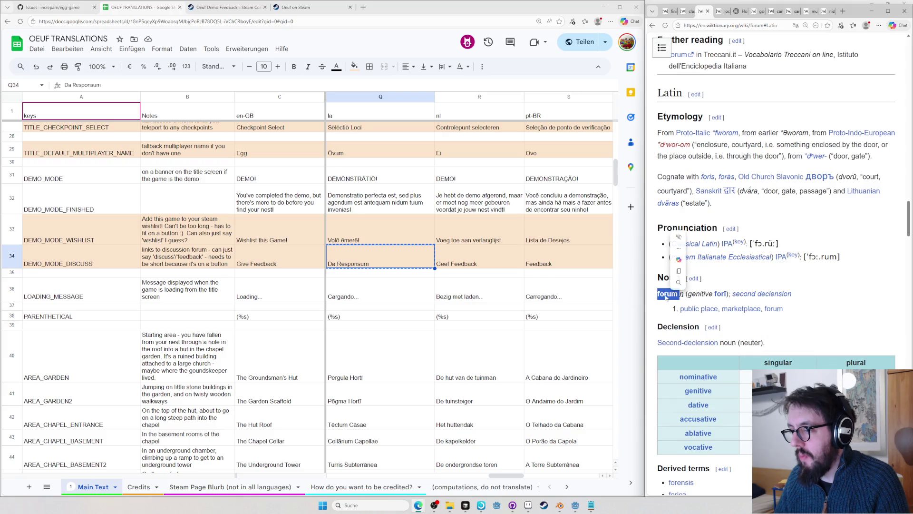
- Replace Da Responsum in Q34 with Forum and move on to the Cargando... entry in Q36
click(358, 264)
text(Forum)
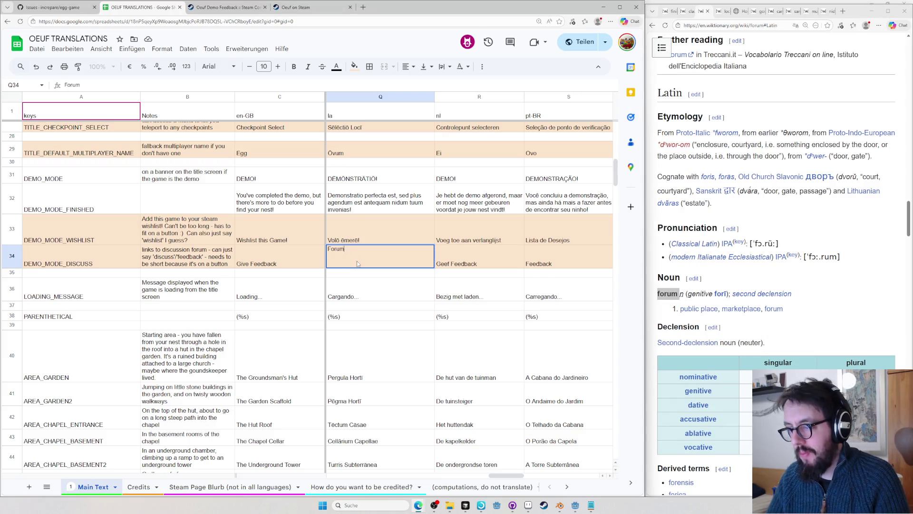
key(Return)
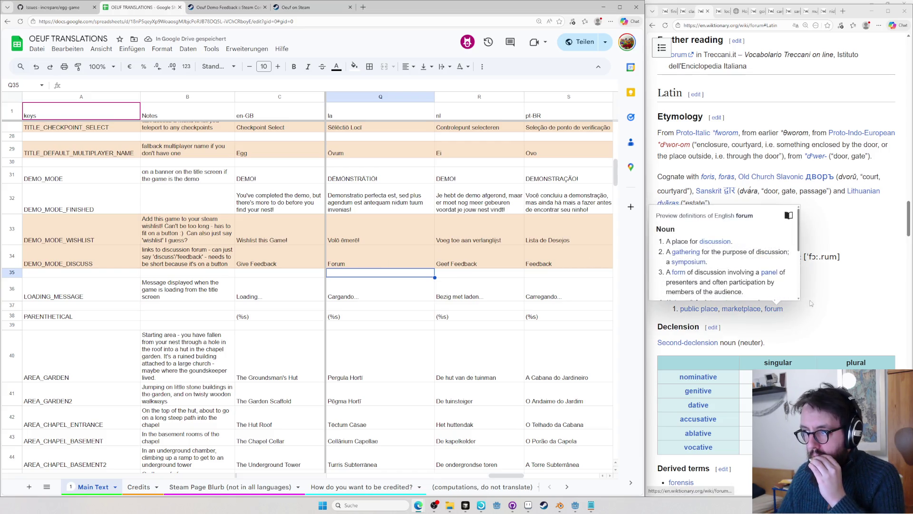
click(388, 299)
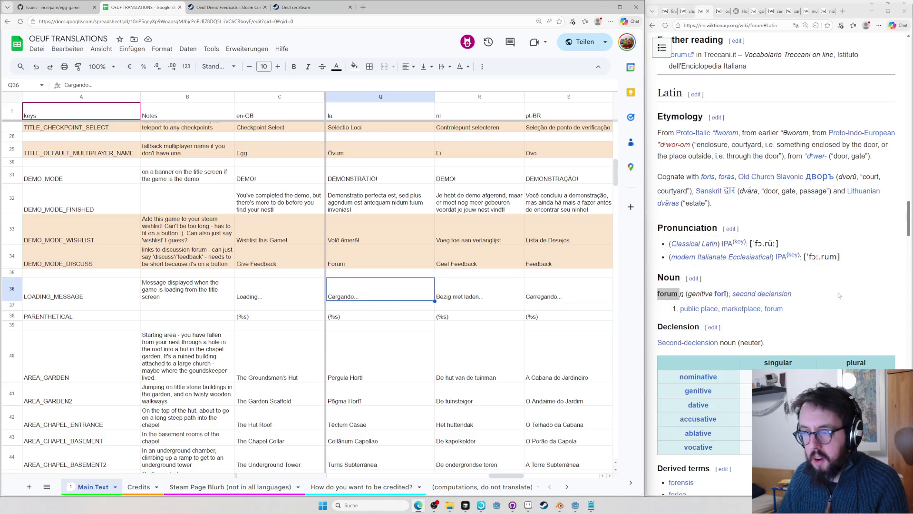
- Look up cargando on Wiktionary, finding it is the gerund of cargar, and peek into Q36
click(728, 25)
text(car)
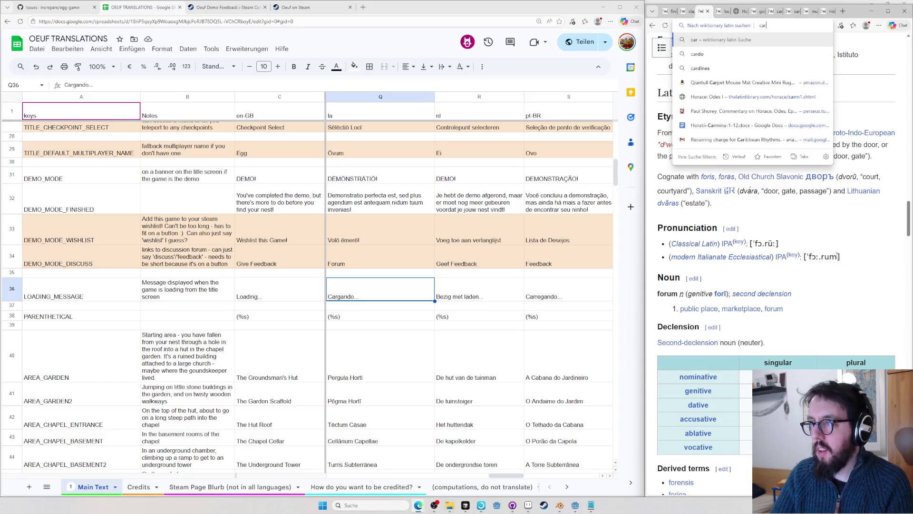
text(gando)
key(Return)
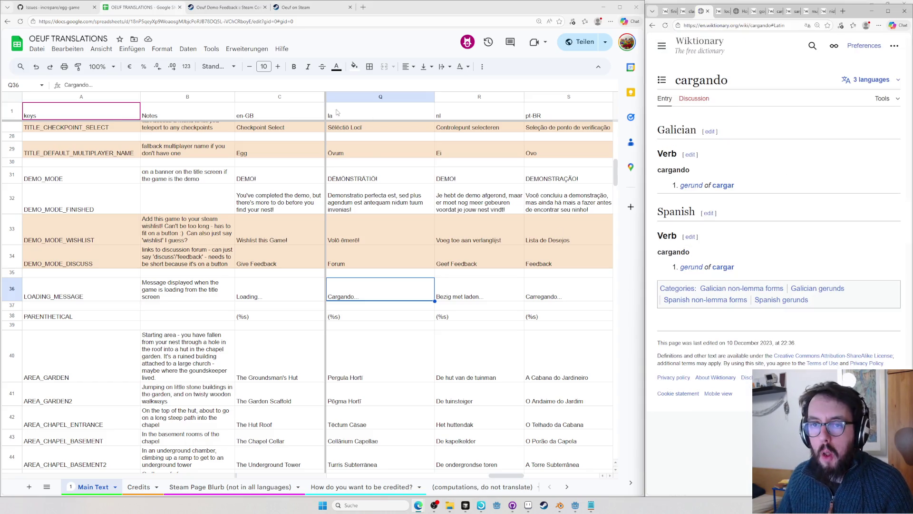
double_click(382, 285)
key(Return)
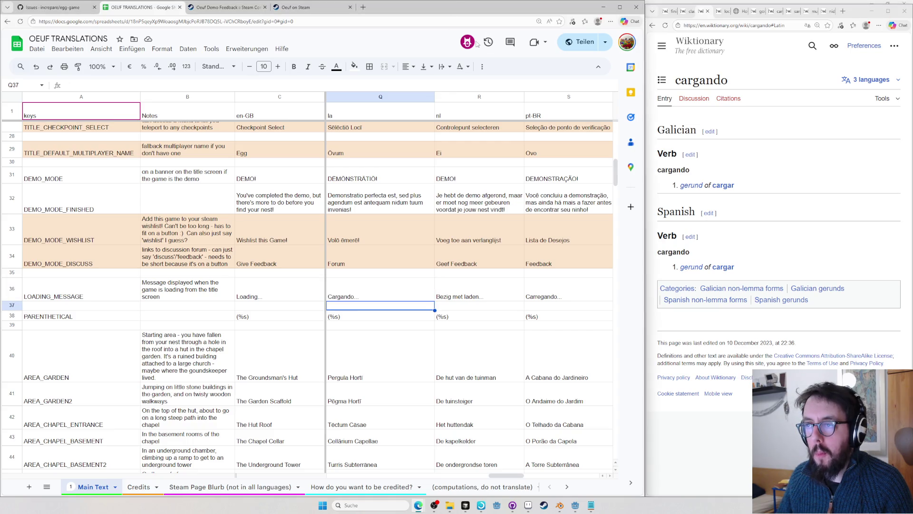
- Search the sheet for cargando and compare the loading message across languages, landing on the Latin Cargando…
click(468, 42)
click(528, 390)
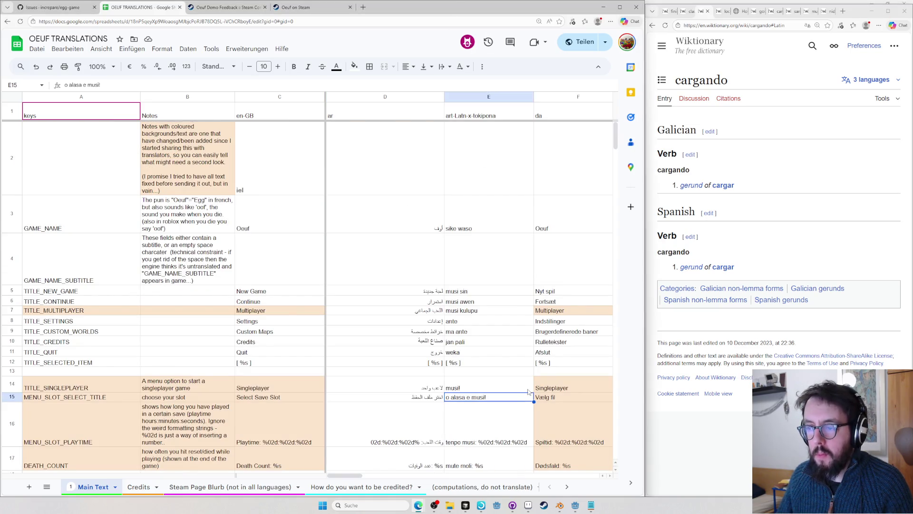
key(Right)
key(Right)
key(Right)
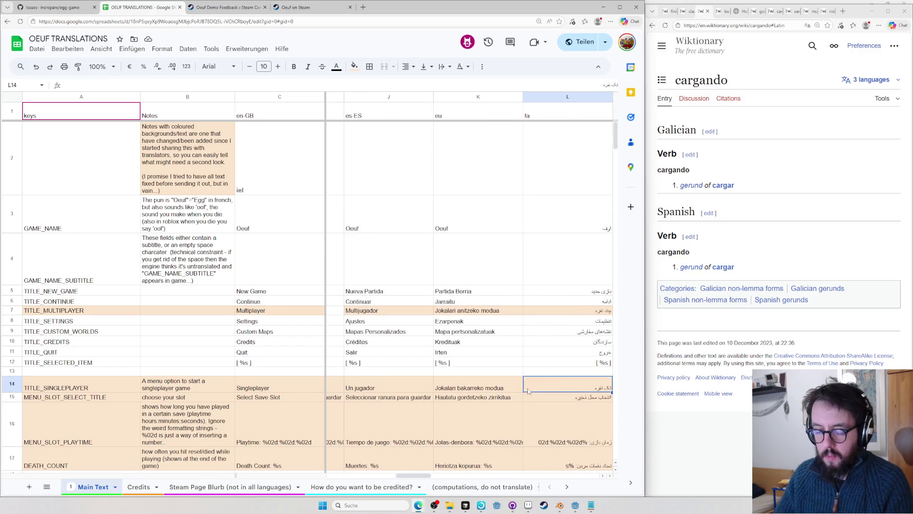
key(ctrl+f)
text(cargando)
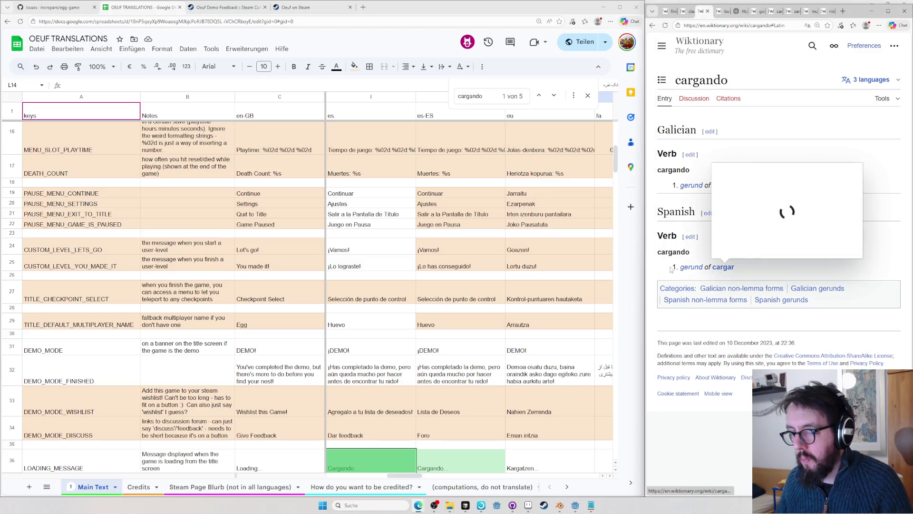
scroll(374, 391, down, 1)
click(375, 390)
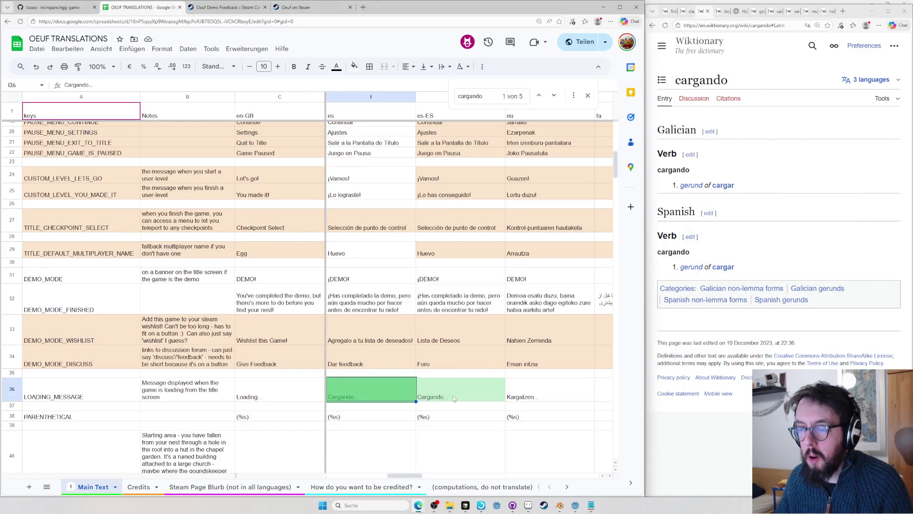
key(Right)
key(Right)
key(Right)
key(Right)
key(Right)
key(Left)
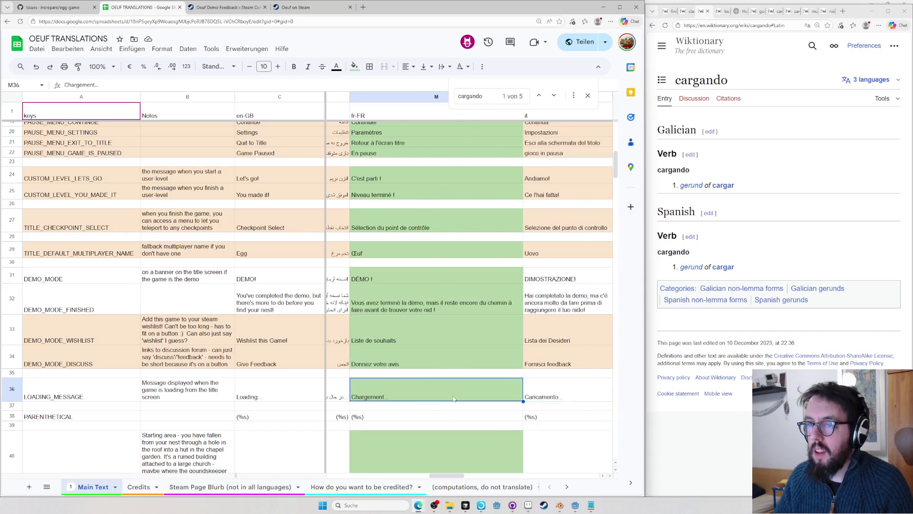
key(Left)
key(Left)
key(Left)
key(Right)
key(Right)
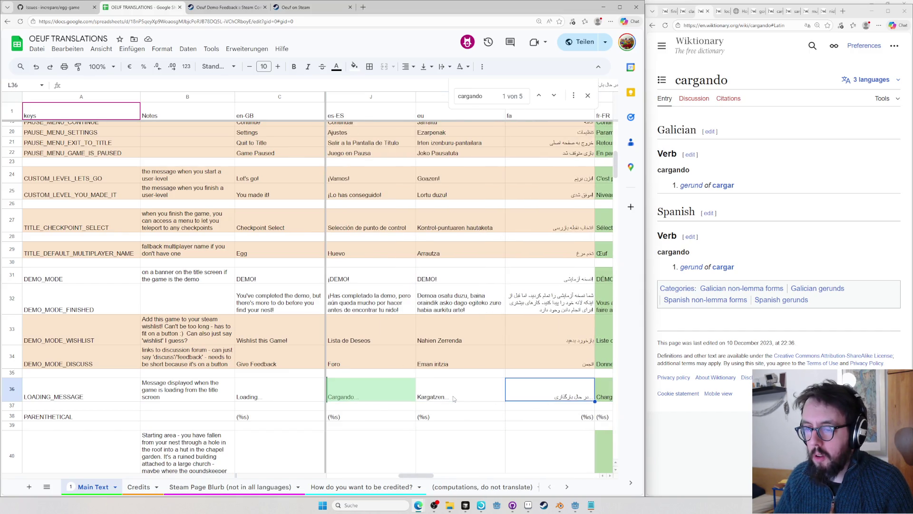
key(Left)
key(Right)
key(Right)
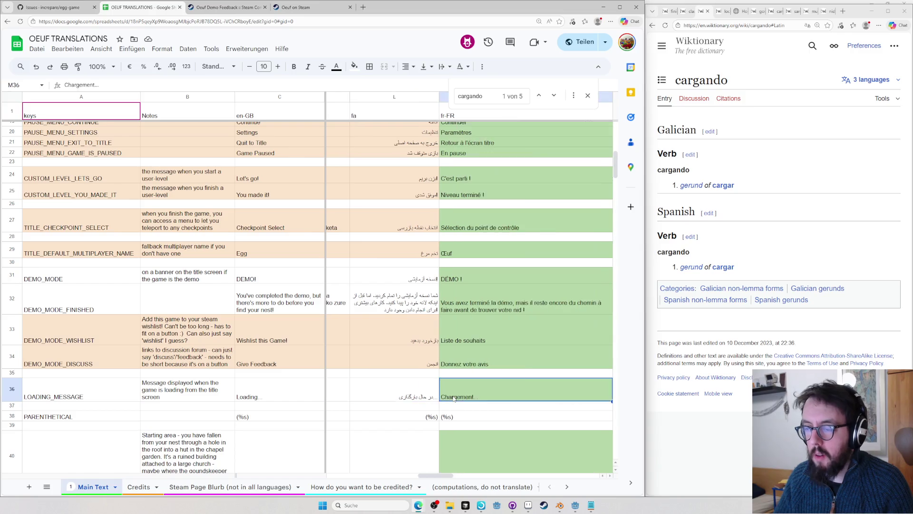
key(Right)
key(Right)
key(Right)
key(Right)
key(Right)
key(Right)
key(Left)
key(Left)
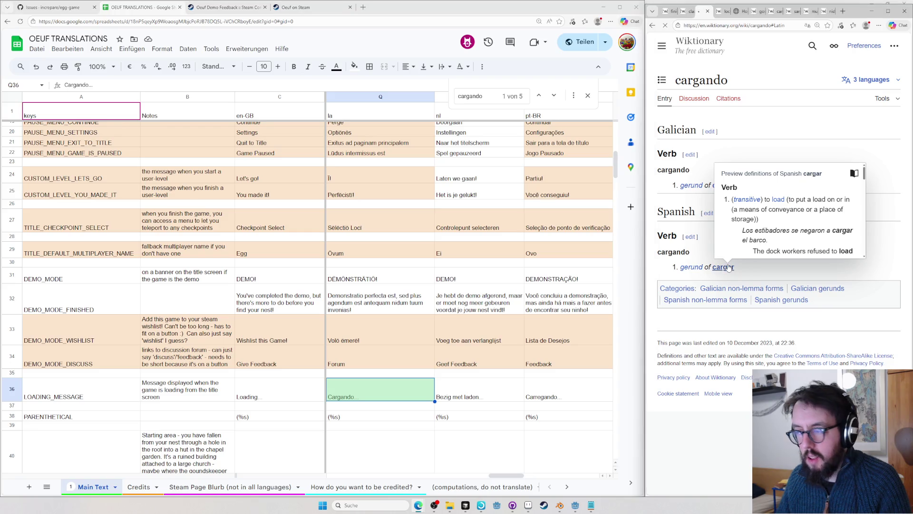
- Follow cargar to Latin carrus, then look up computatio and the computō entry as loading-word candidates
click(728, 267)
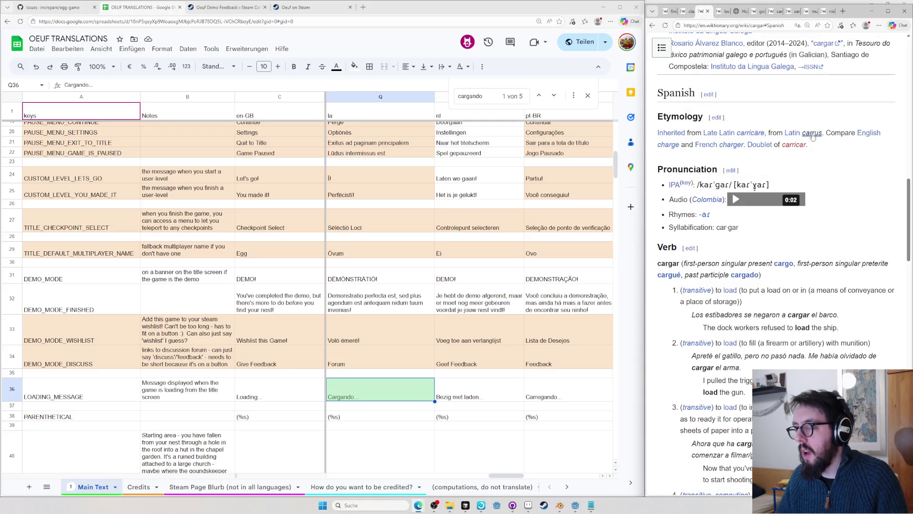
click(812, 134)
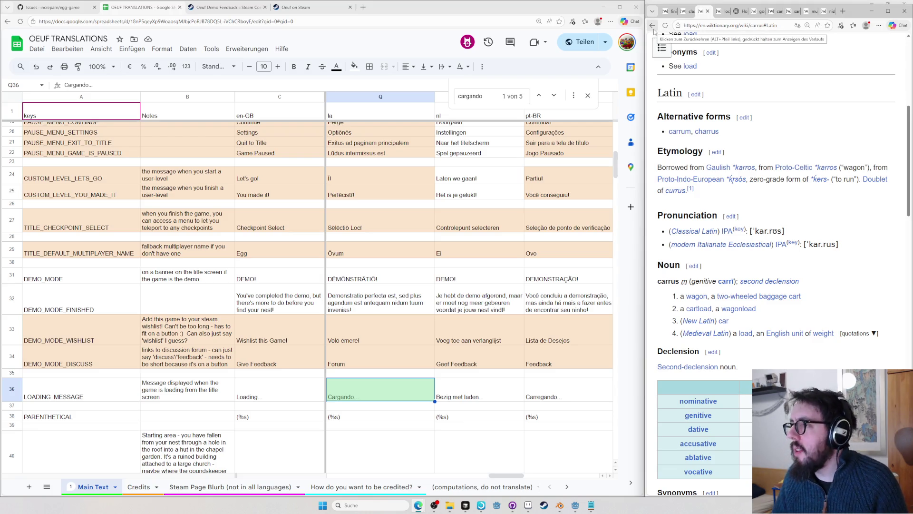
click(742, 26)
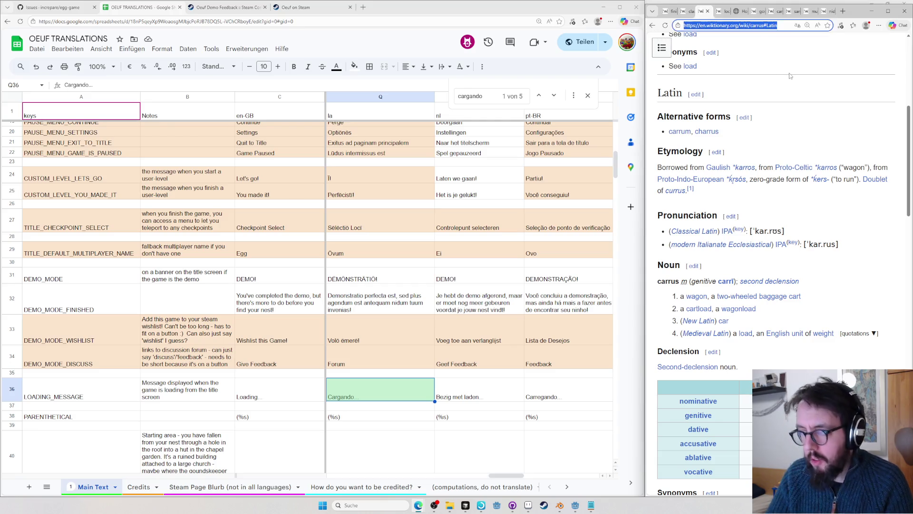
text(computa)
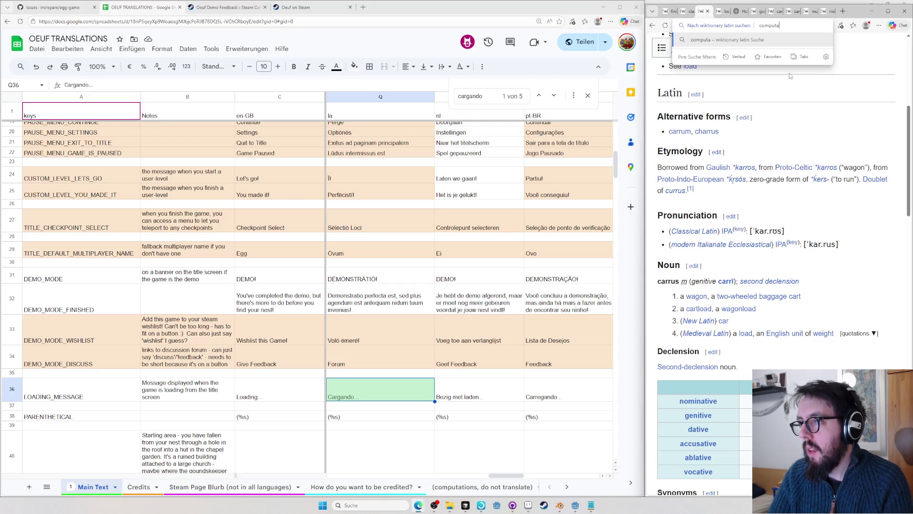
text(tio)
key(Return)
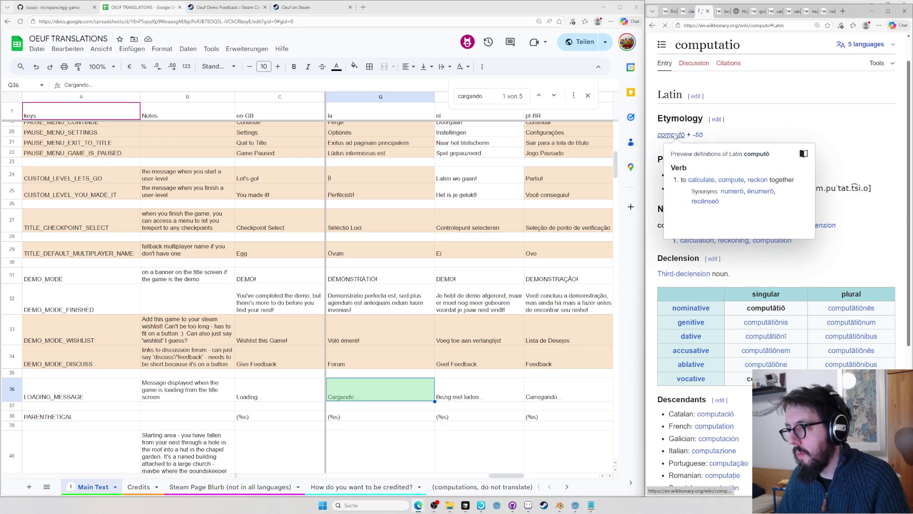
click(680, 134)
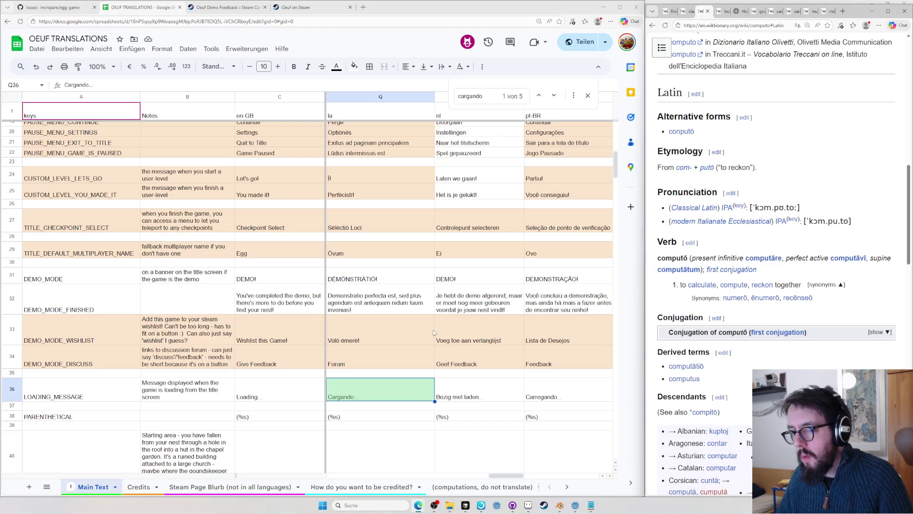
text(COmputans)
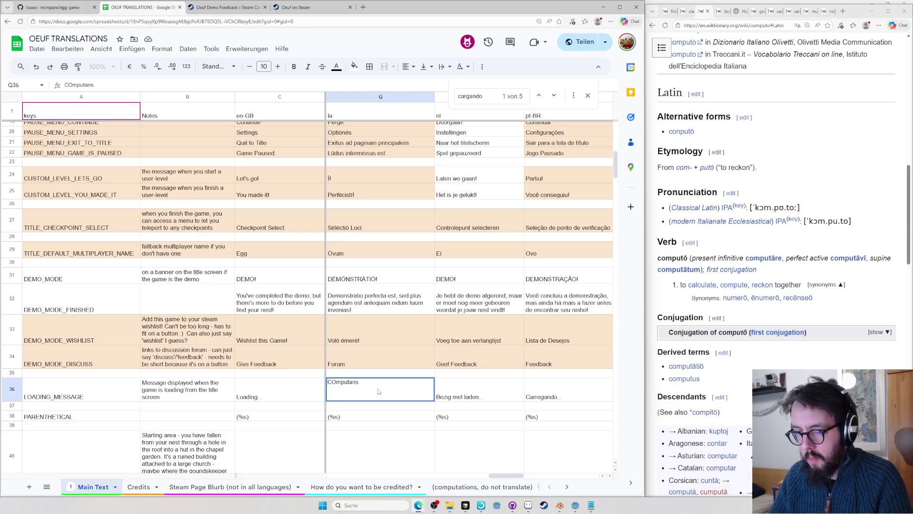
- Copy the āns ending from computō's conjugation table so Q36 reads Computāns…
key(Tab)
key(Tab)
click(378, 391)
key(Return)
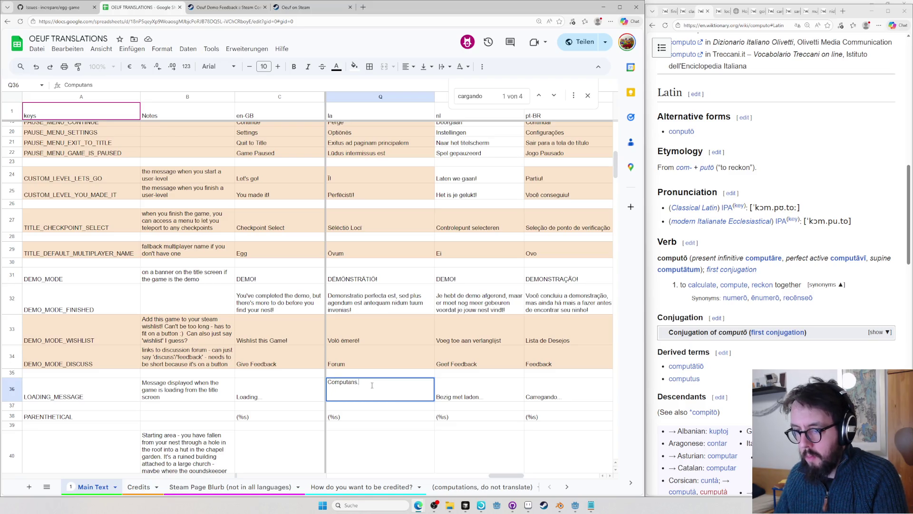
text(..)
click(877, 332)
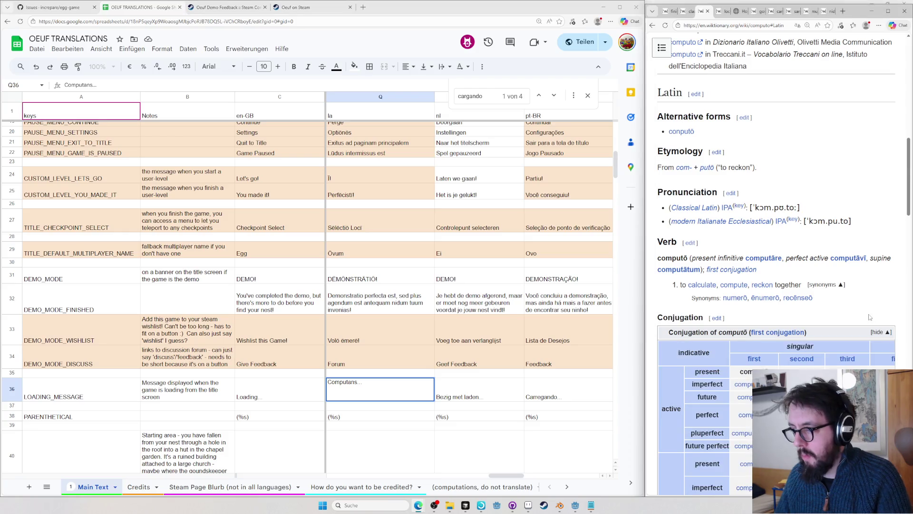
key(ctrl+f)
text(computans)
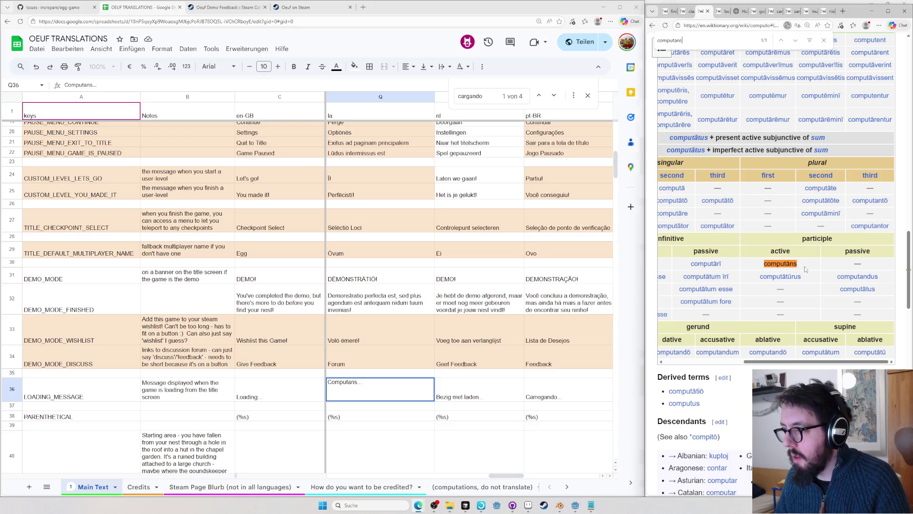
drag(797, 263, 785, 263)
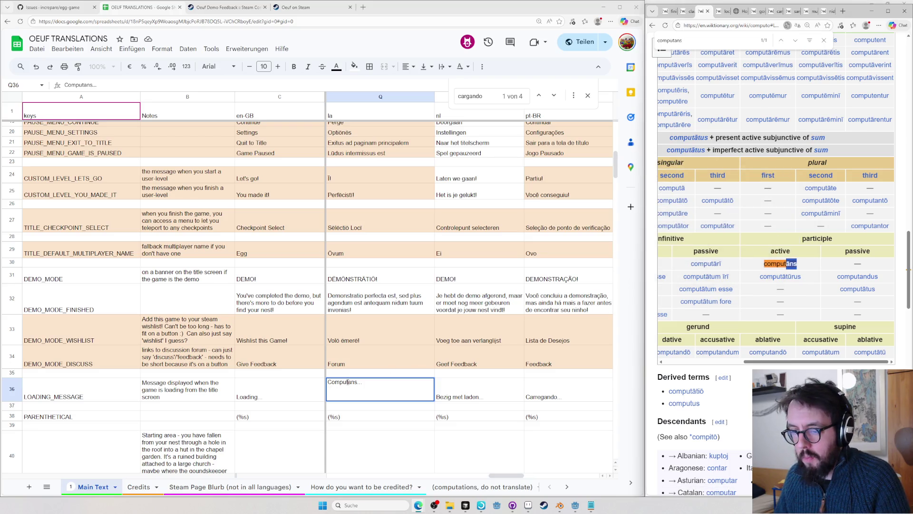
drag(347, 383, 356, 383)
key(ctrl+v)
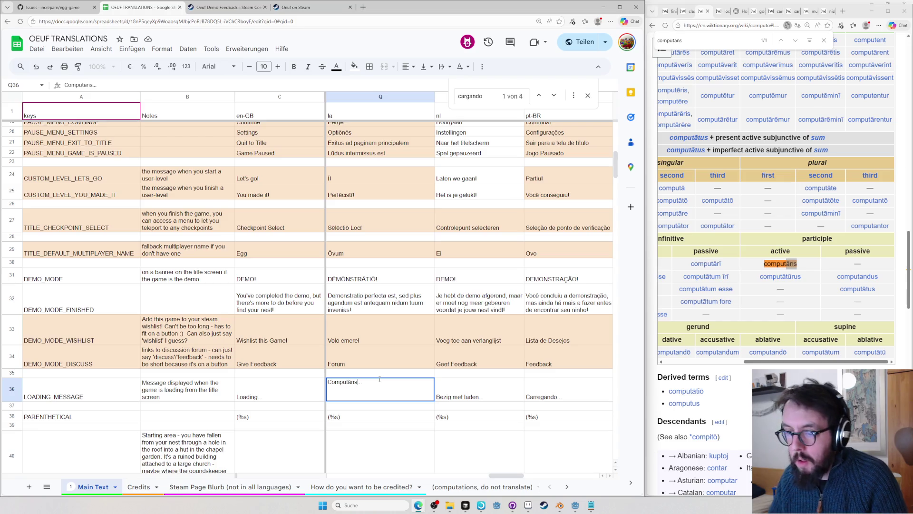
key(Return)
scroll(359, 304, down, 3)
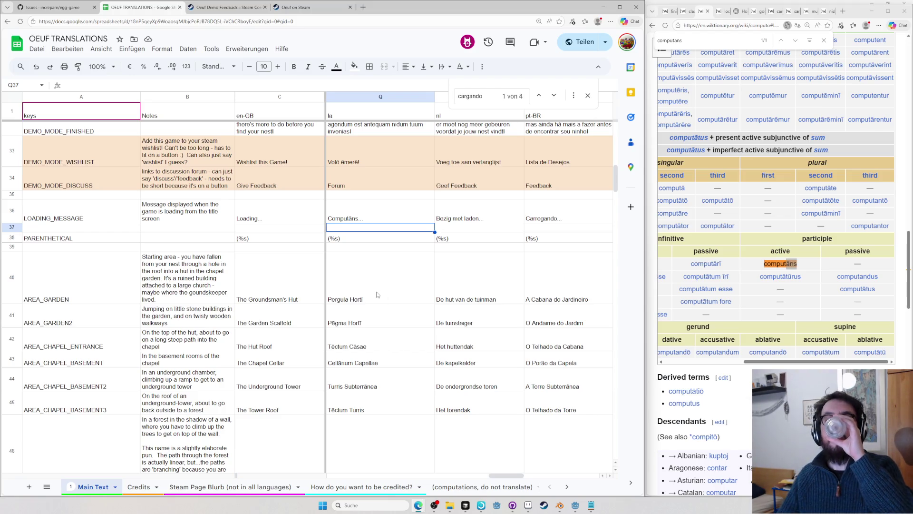
- Look up the Latin entries pergula and hortus on Wiktionary, returning to pergula
key(ctrl+l)
text(per)
key(Return)
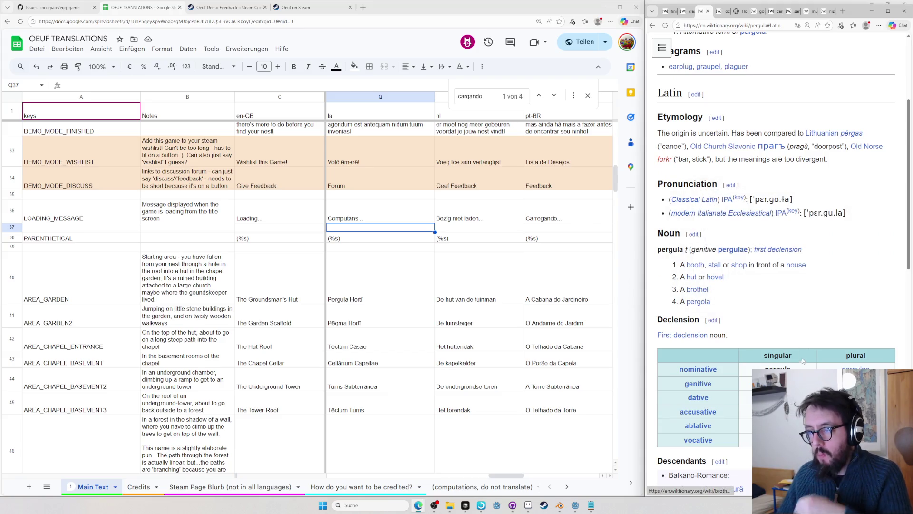
key(ctrl+l)
text(lhortus)
key(Return)
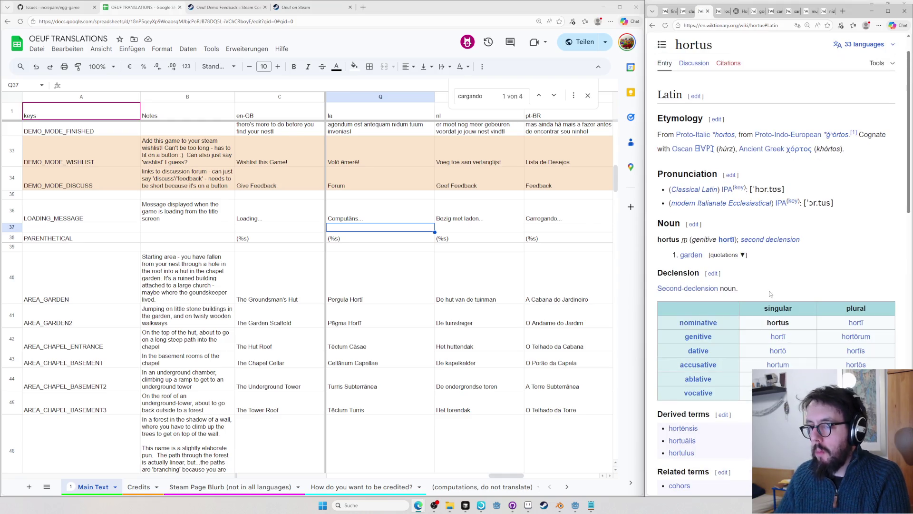
key(alt+Left)
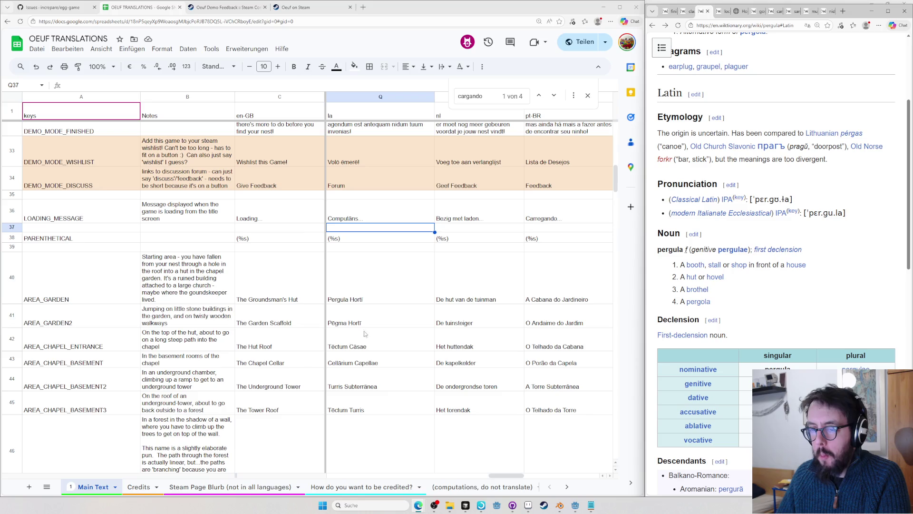
- Look up pegma, expand its scaffold quotations, and select the sheet's Tēctum Cāsae area name
key(ctrl+l)
text(Peg)
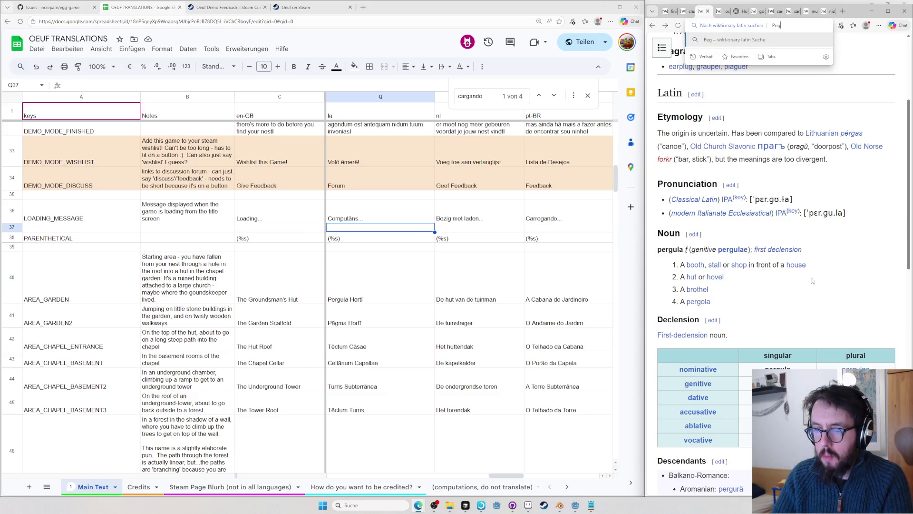
text(ma#Latin)
key(Return)
key(ctrl+l)
text(peg)
text(a)
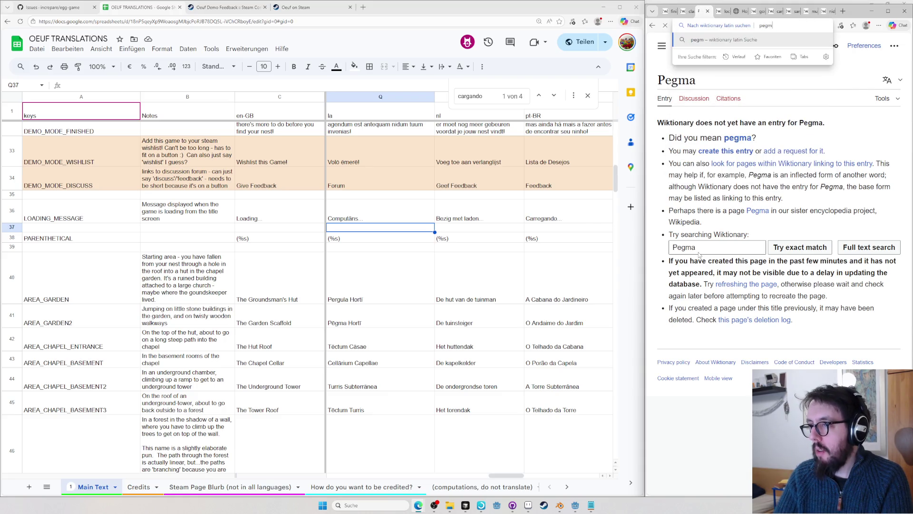
key(Return)
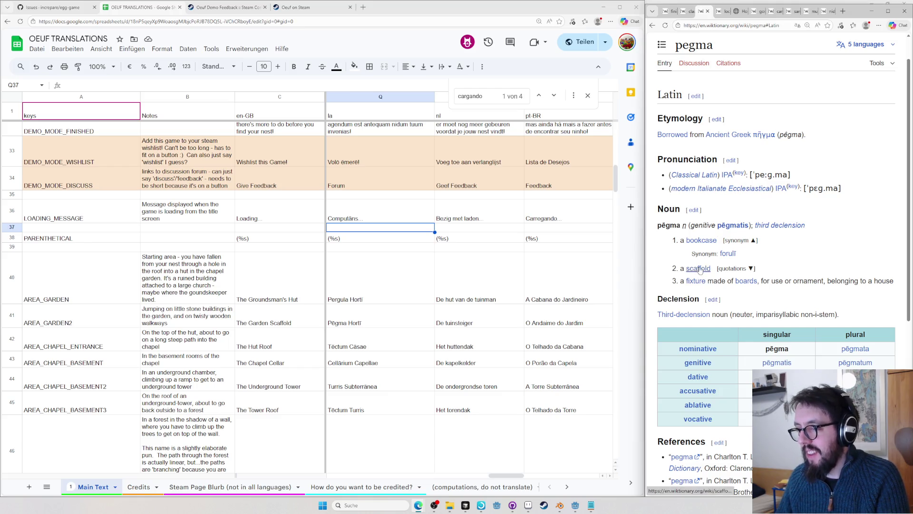
click(736, 268)
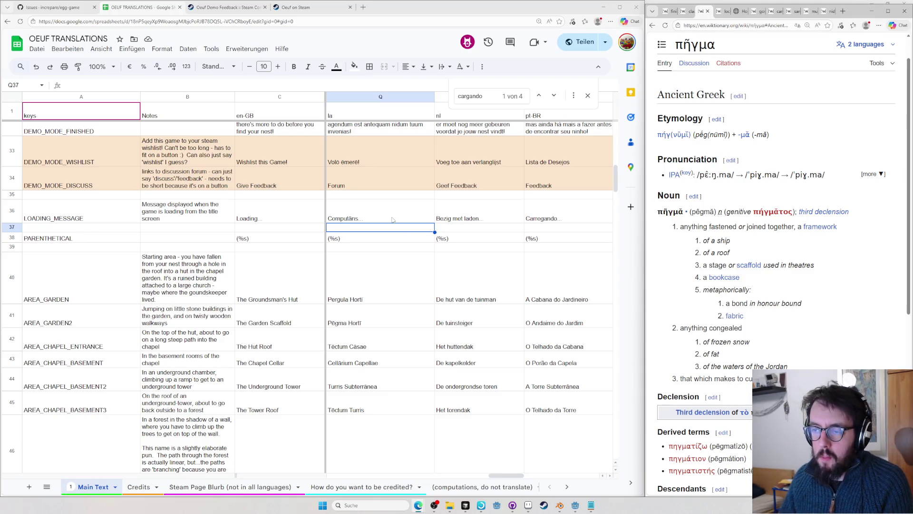
click(363, 310)
click(372, 343)
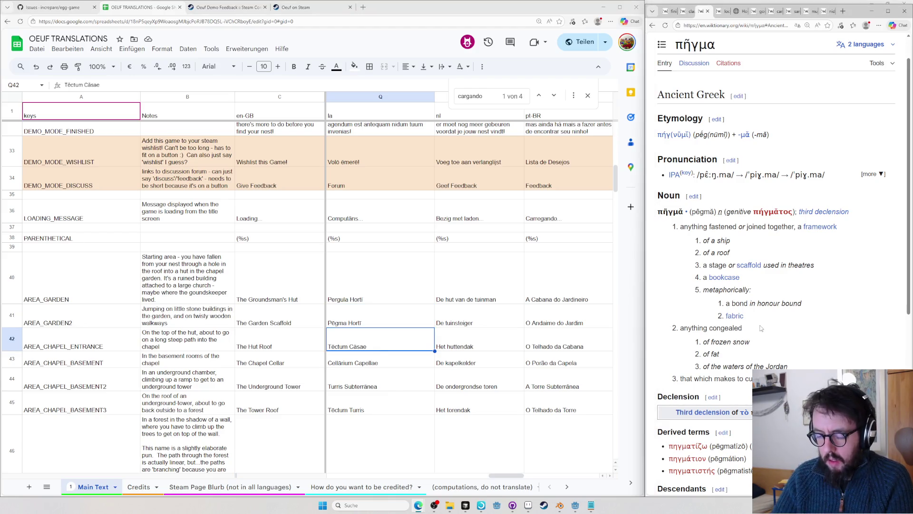
- Check casae and pergula on Wiktionary, then rename Q42 to Tēctum Pergulae
key(ctrl+l)
text(en.wiktionary.org/wiki/casae#Latin)
key(Return)
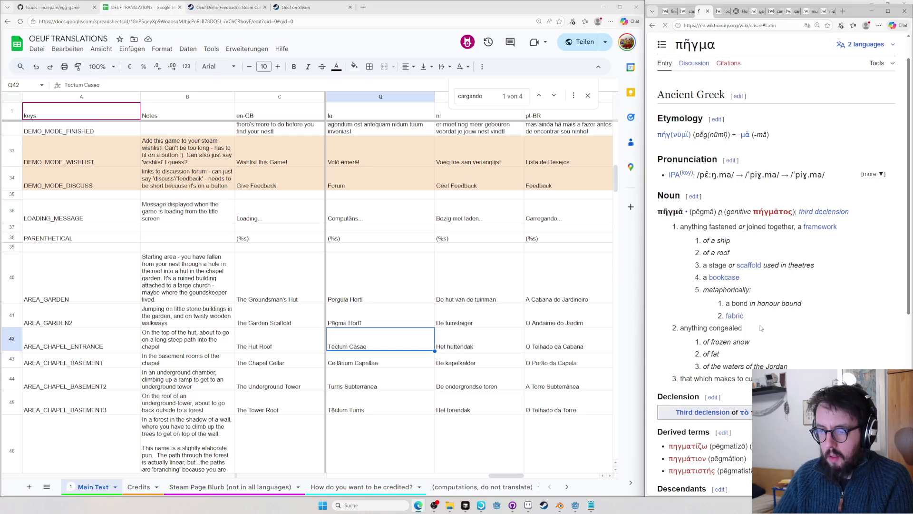
key(ctrl+l)
text(en.wiktionary.org/wiki/pergula#Latin)
key(Return)
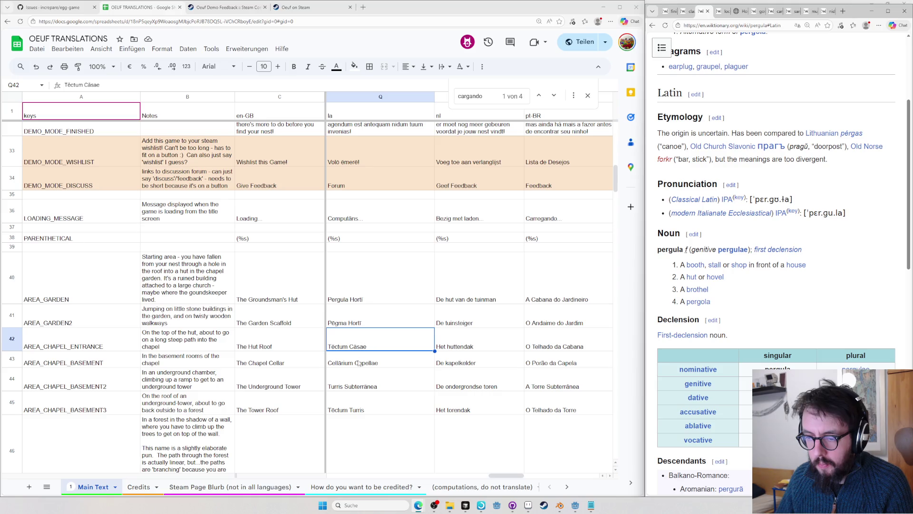
double_click(358, 335)
text(Pergulae)
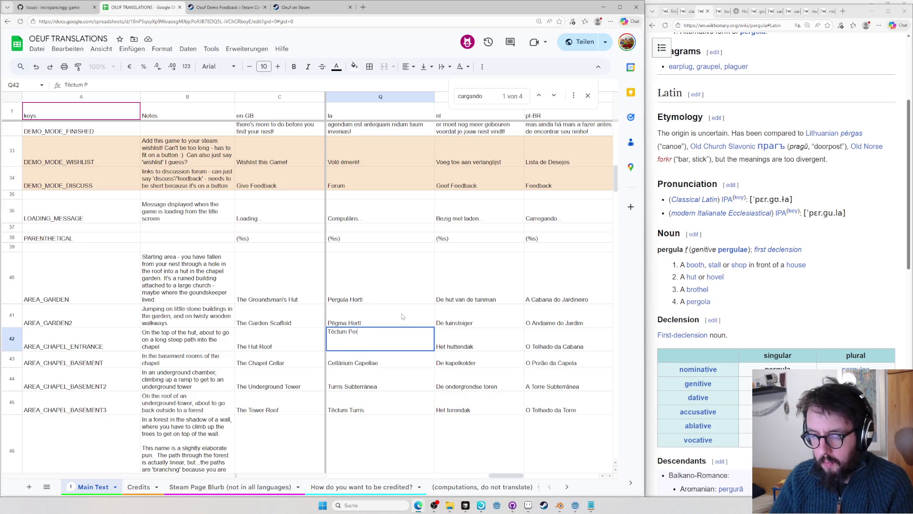
key(Return)
- Verify tectus and tectum on Wiktionary, then move to the Turris Subterrānea area name
click(795, 312)
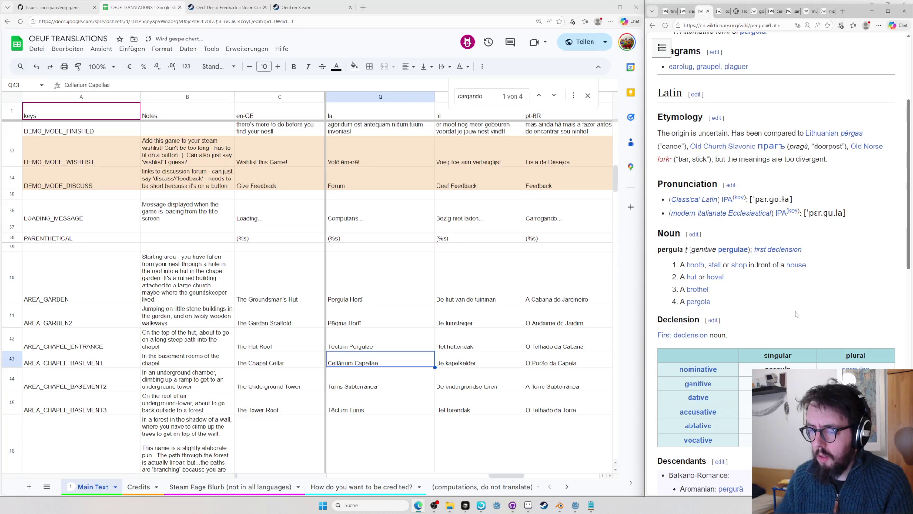
key(ctrl+l)
text(tectus)
key(Return)
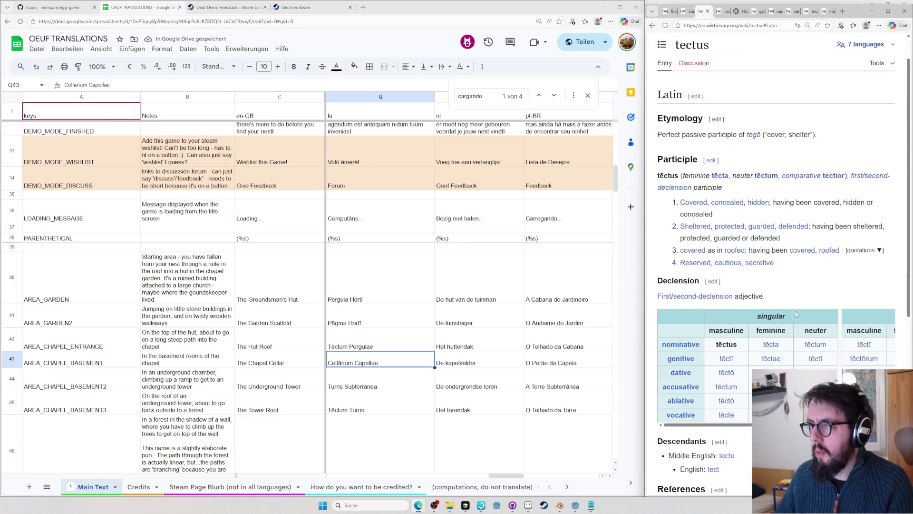
key(ctrl+l)
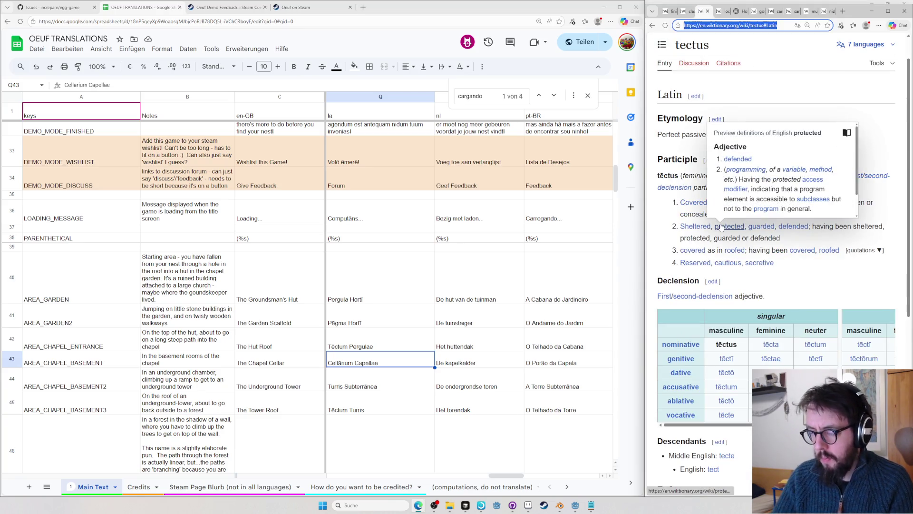
text(tectum)
key(Return)
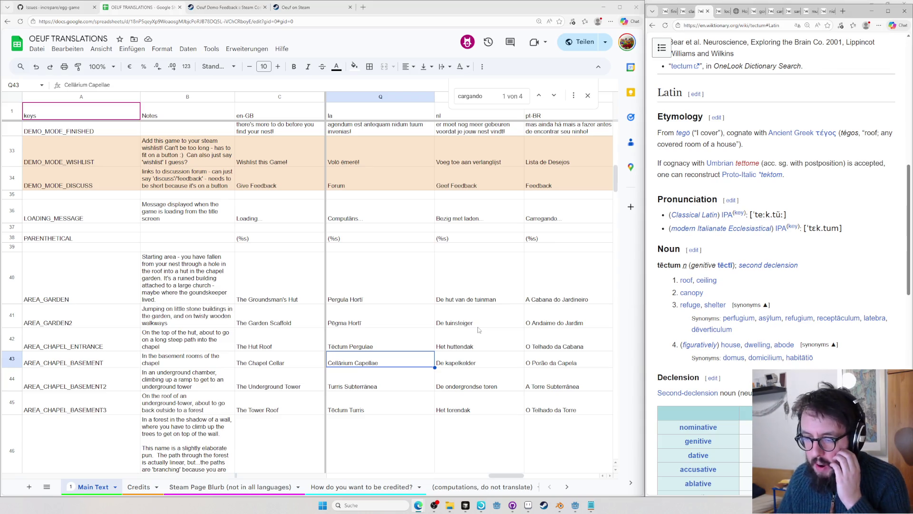
scroll(440, 331, down, 3)
click(409, 279)
click(846, 260)
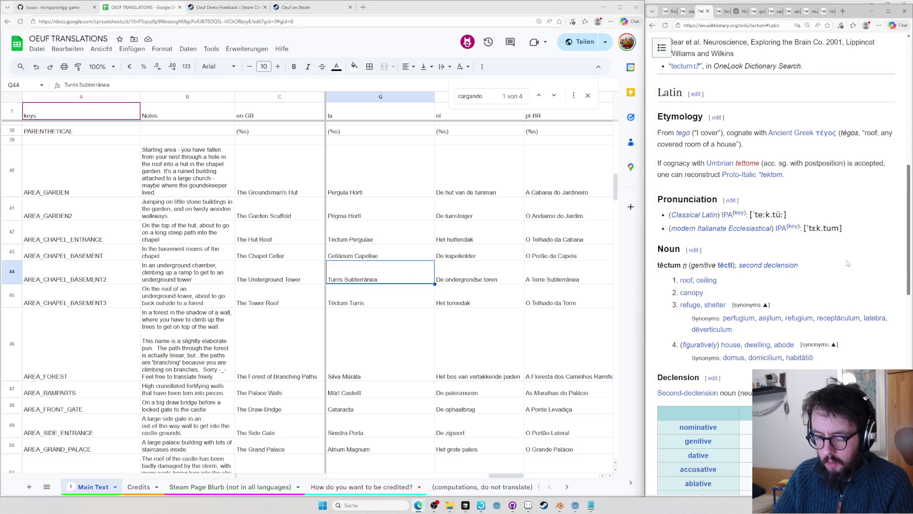
- Look up turris on Wiktionary and compare the Tēctum Turris and Turris Subterrānea cells
key(ctrl+l)
text(turris)
key(Return)
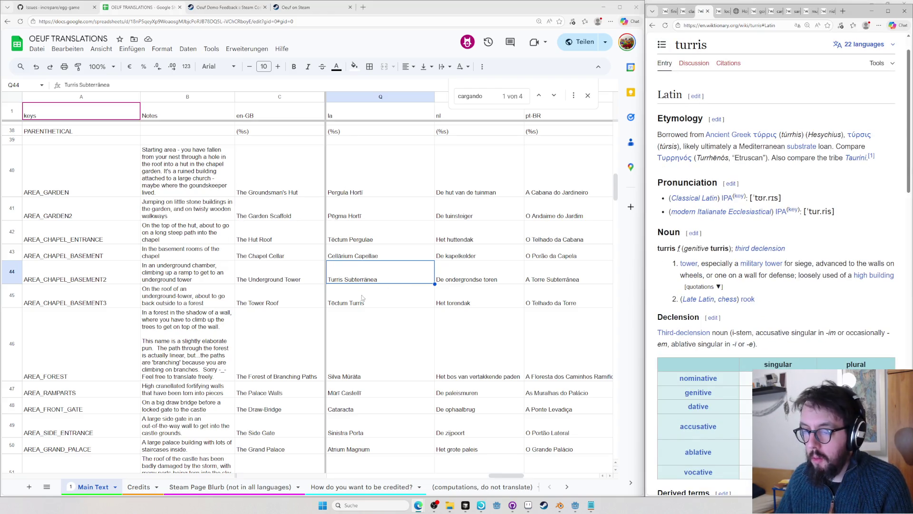
scroll(362, 295, down, 1)
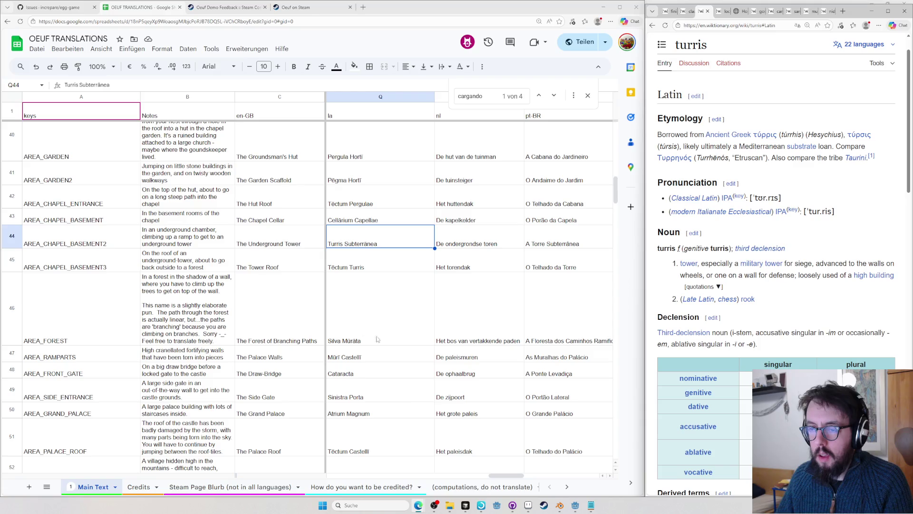
click(341, 263)
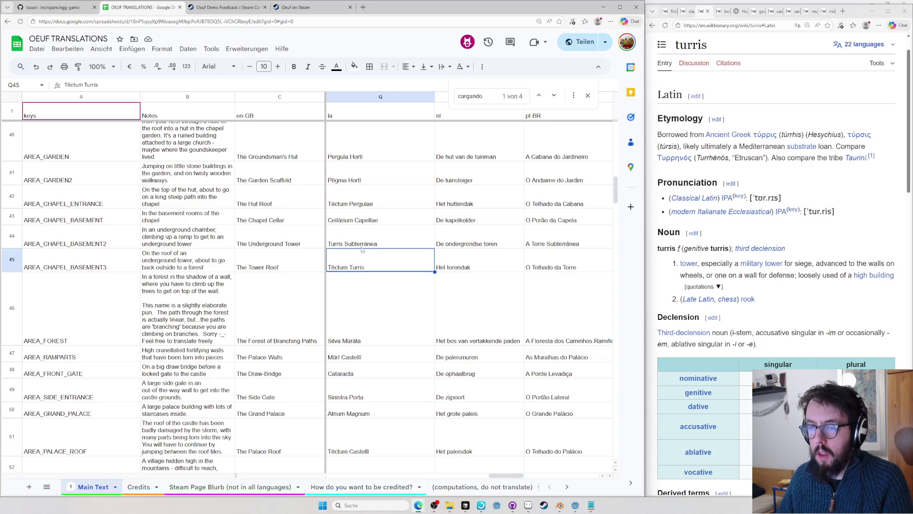
click(369, 244)
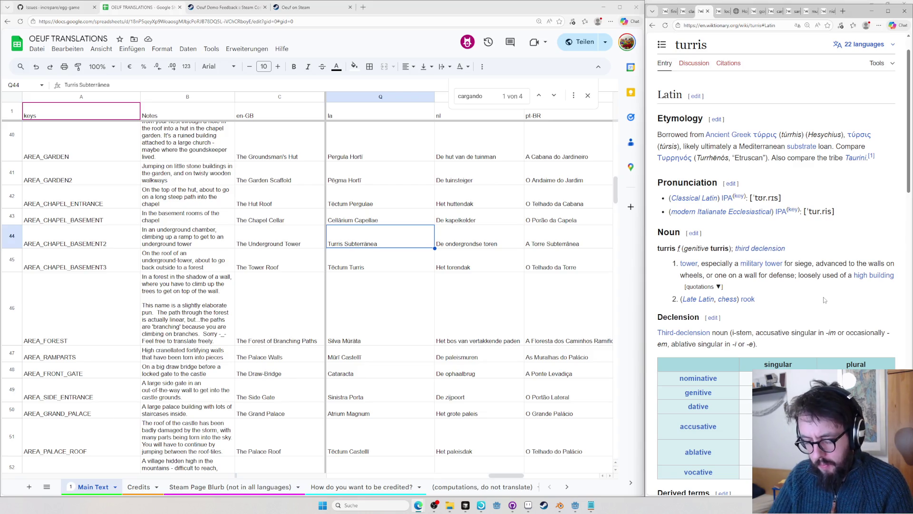
- Google 'latin word for hades' to get Pluto, Dis Pater and Infernus
key(ctrl+l)
text(latin word for hades)
key(Return)
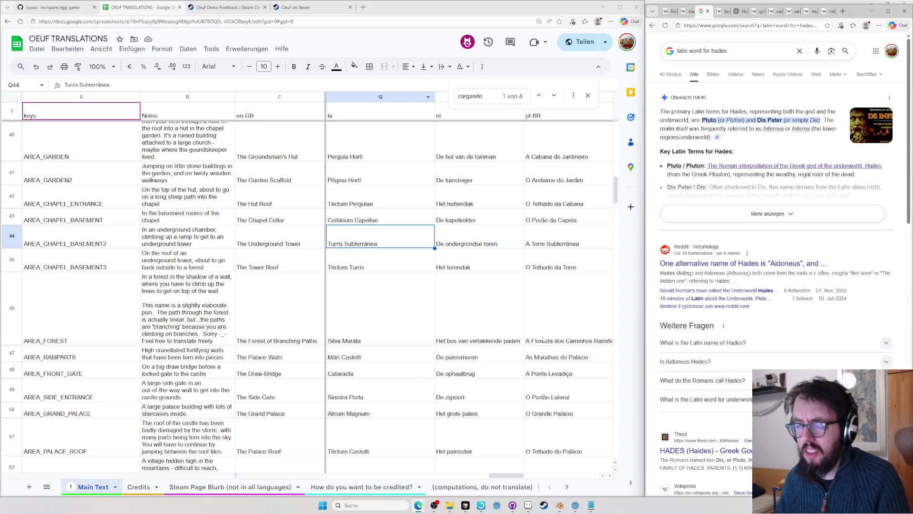
- In a new window, search images for anime eye catches, preview one, and close it
key(ctrl+n)
text(anime eyte)
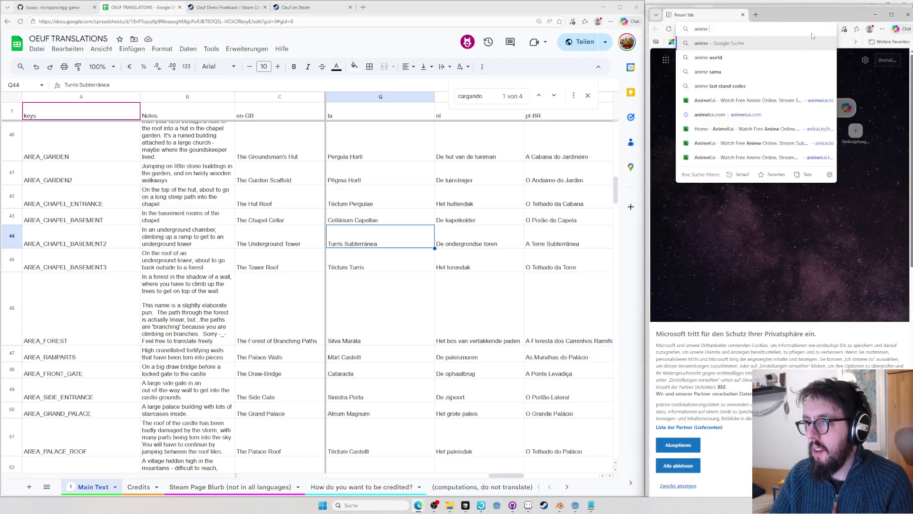
key(BackSpace)
key(BackSpace)
text(e catchos)
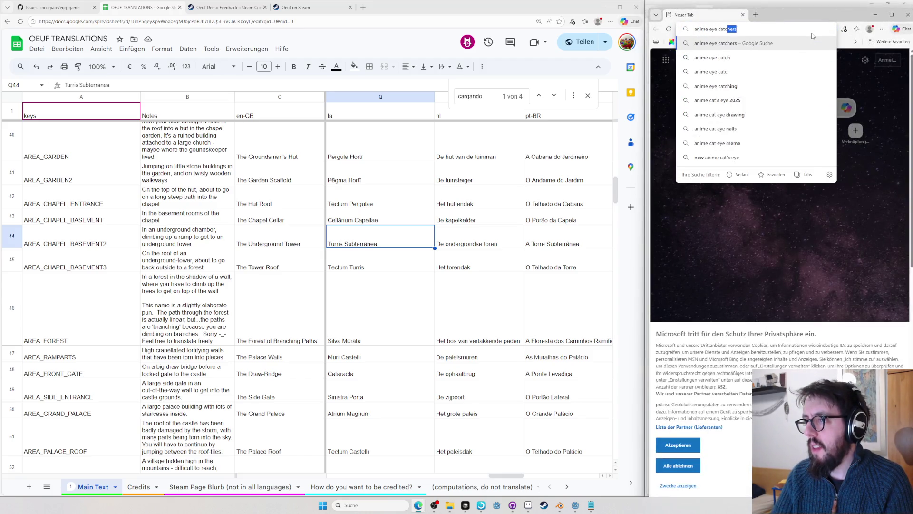
key(Return)
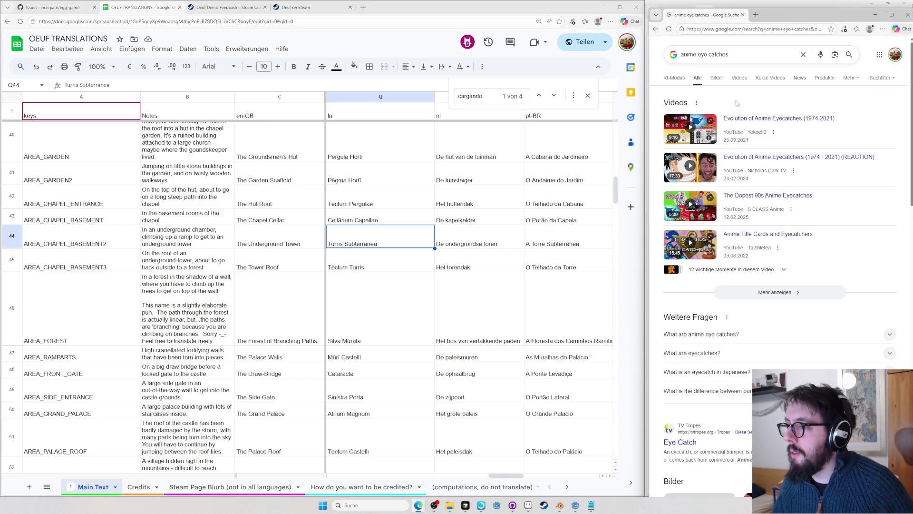
click(716, 83)
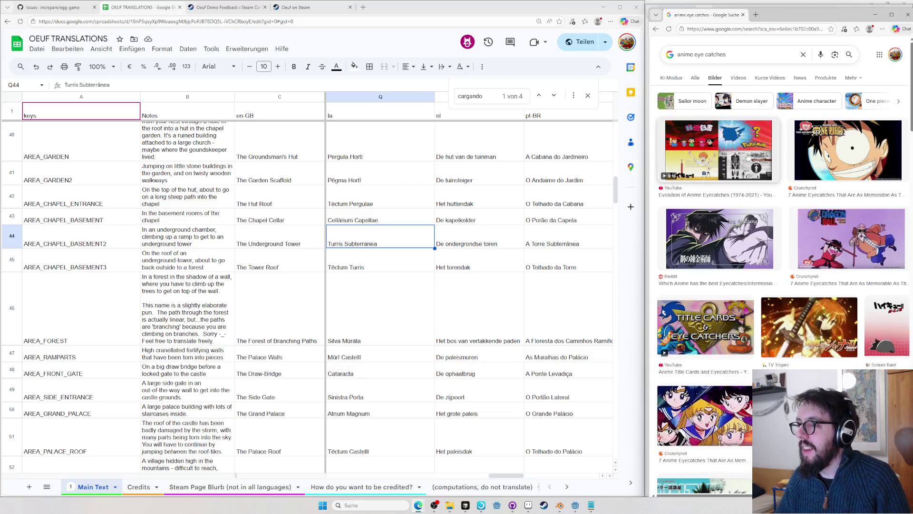
click(727, 148)
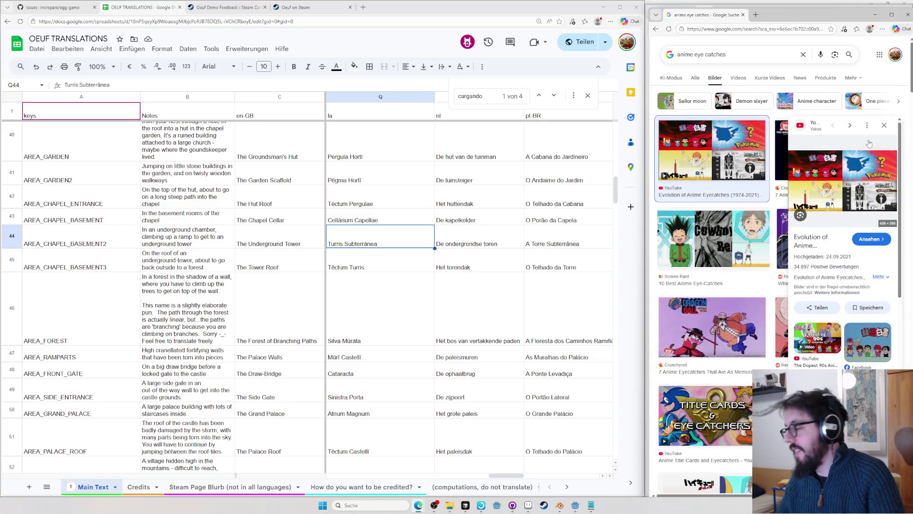
key(ctrl+w)
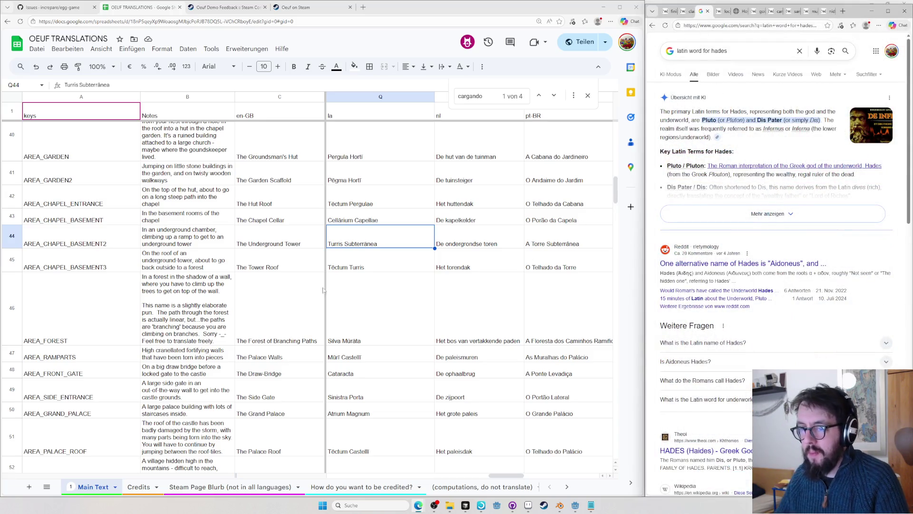
- Expand the Latin Hades terms, search 'roman word for underworld', and find 'roman' in Wikipedia's Underworld article
click(392, 259)
scroll(370, 223, down, 2)
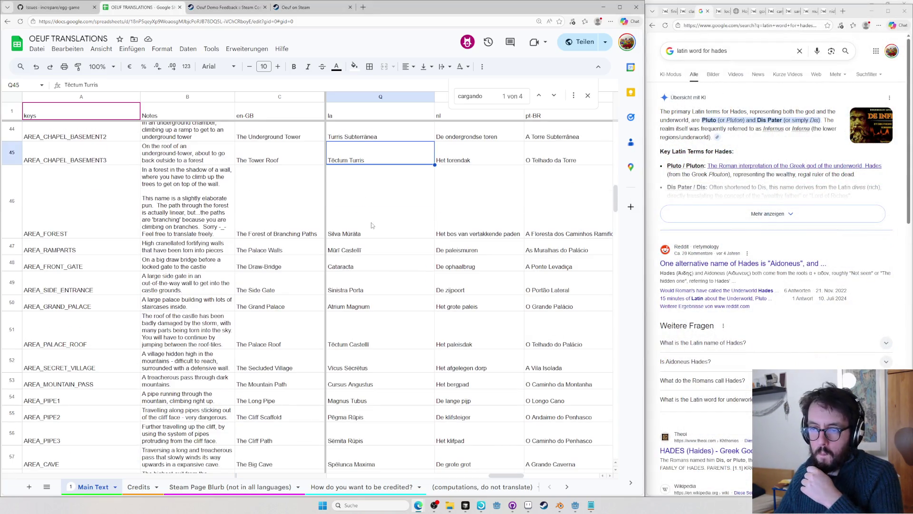
click(685, 215)
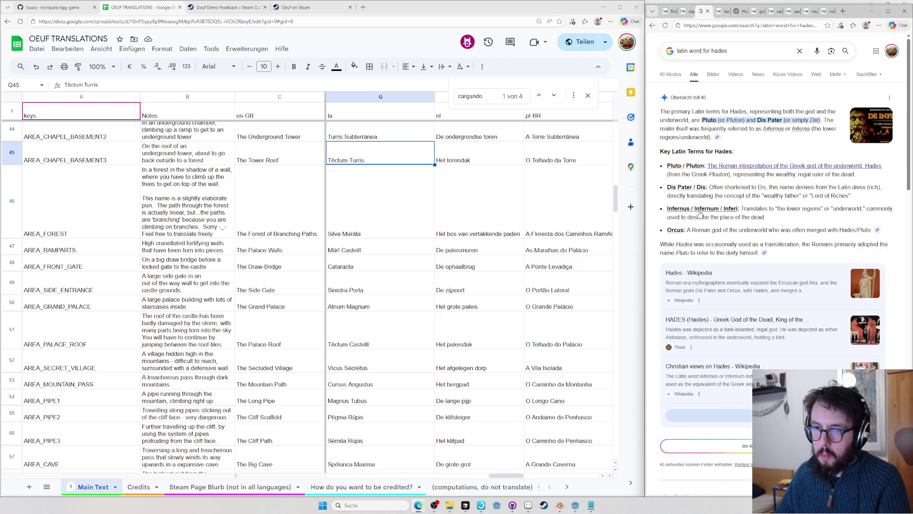
key(ctrl+l)
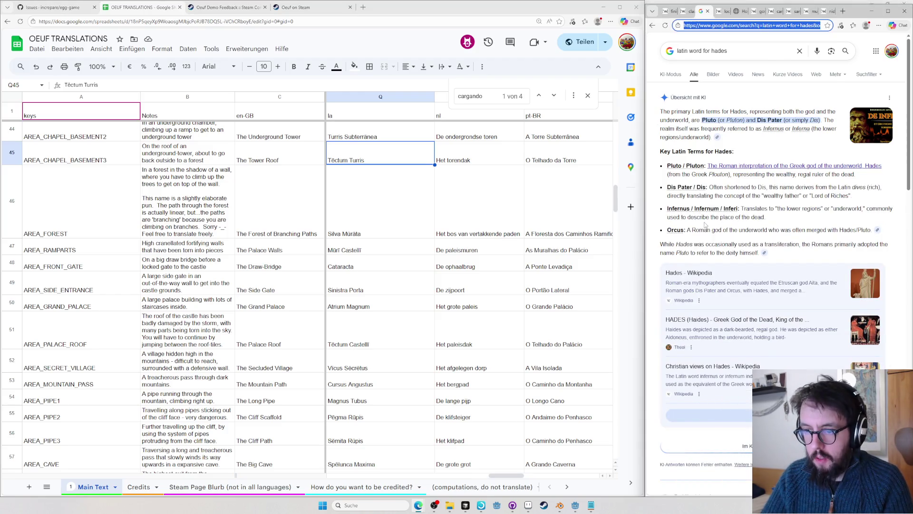
text(l)
key(Tab)
text(Silvia)
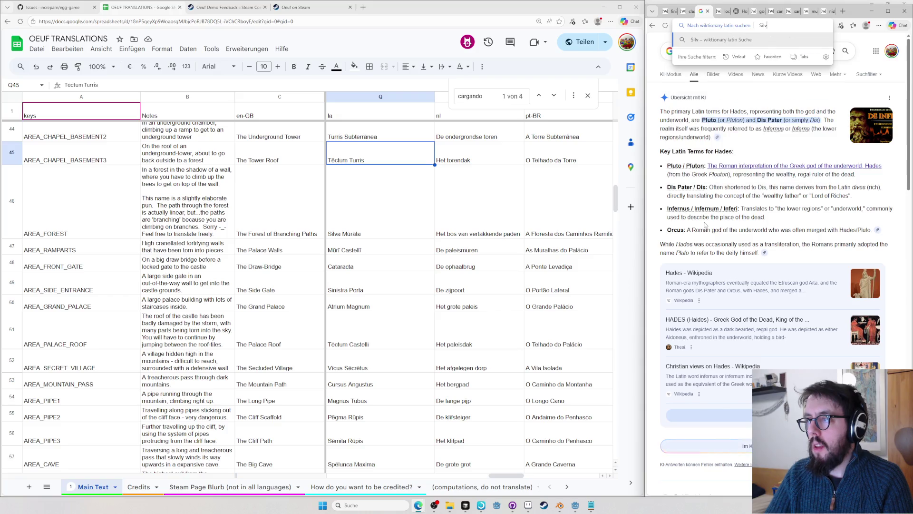
key(Return)
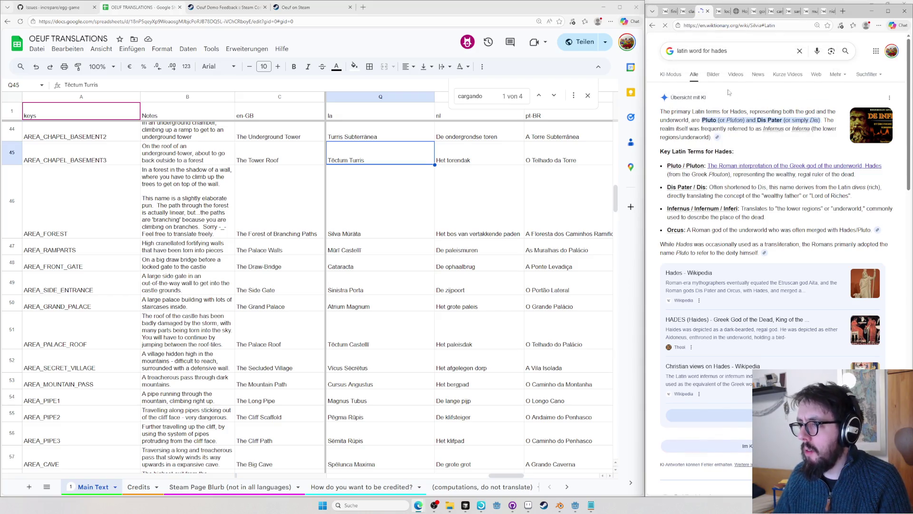
key(ctrl+l)
text(l)
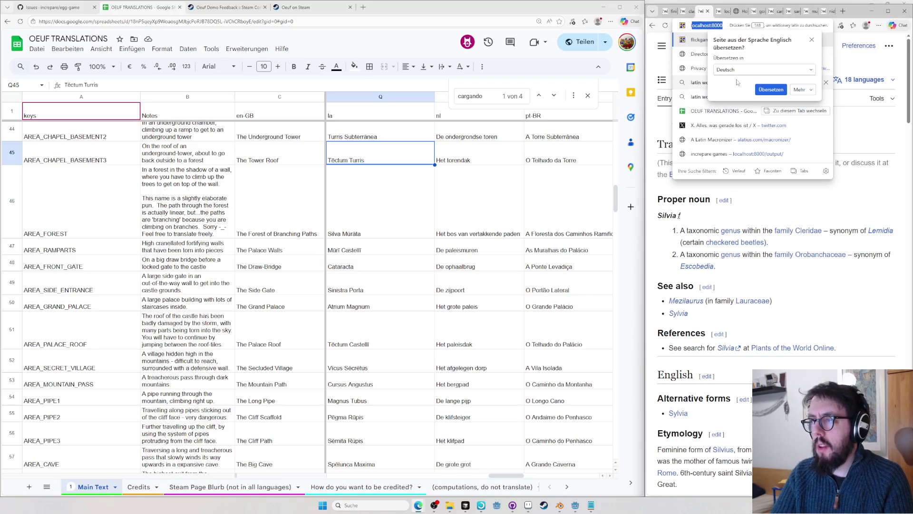
text(roman word for )
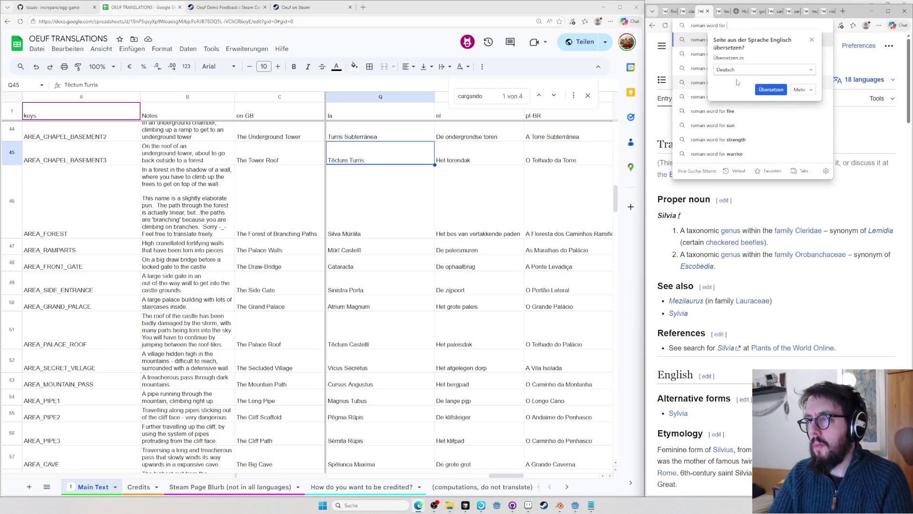
text(underworld)
key(Return)
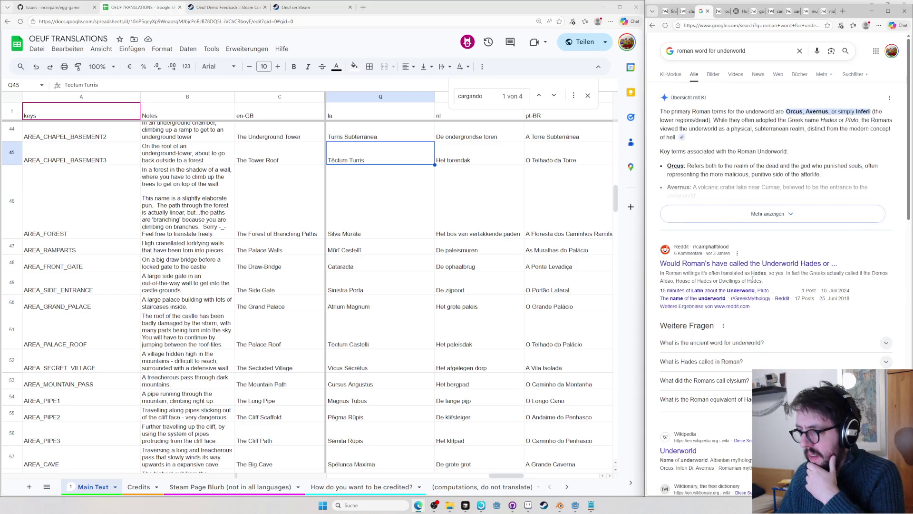
scroll(698, 280, down, 3)
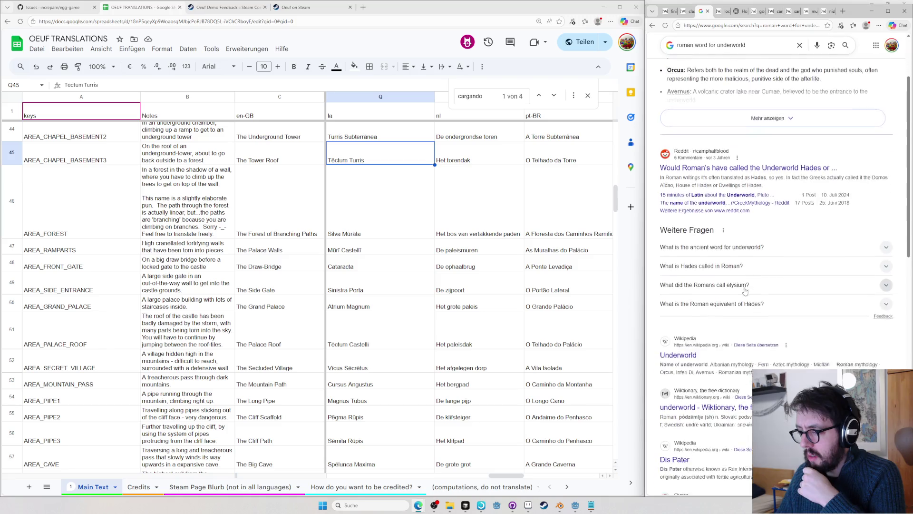
click(678, 344)
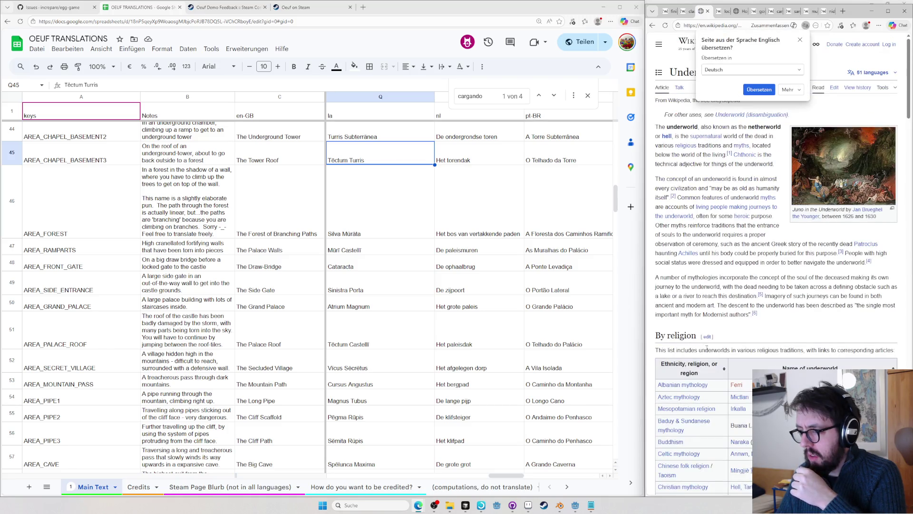
scroll(784, 271, down, 10)
key(ctrl+f)
text(roman)
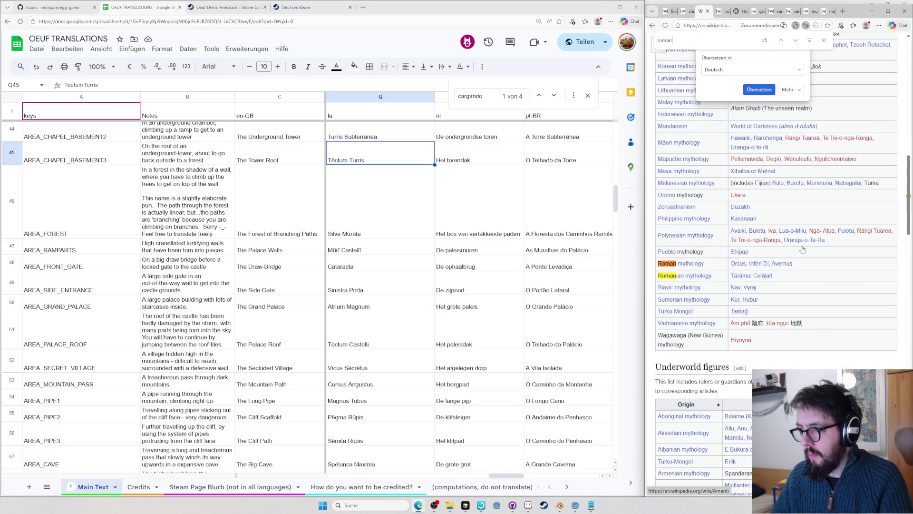
- Check Wiktionary's orcus and inferus entries, then start editing the Tēctum Turris cell
mouse_move(737, 264)
key(ctrl+l)
text(orcus)
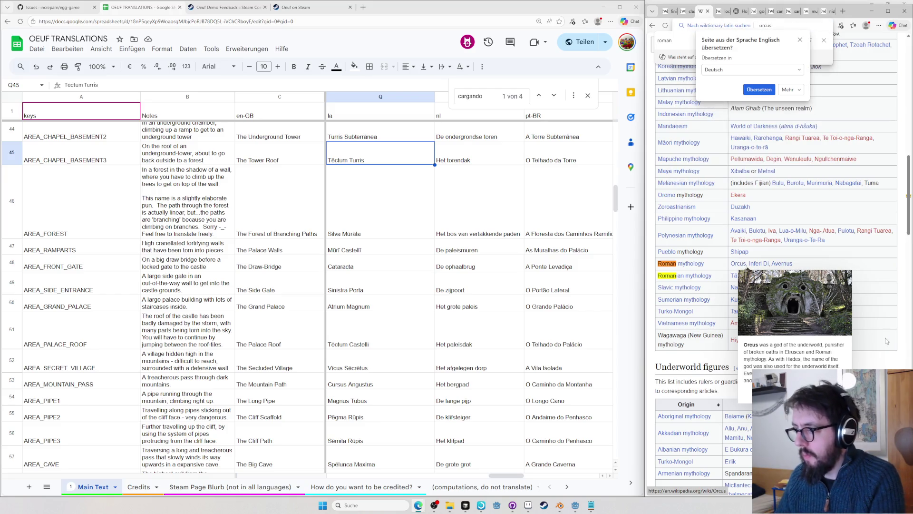
key(Return)
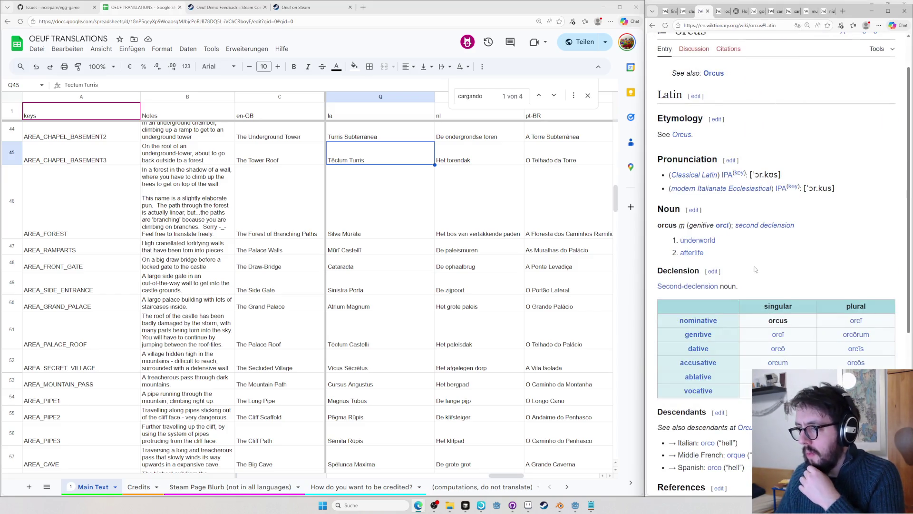
scroll(736, 328, down, 3)
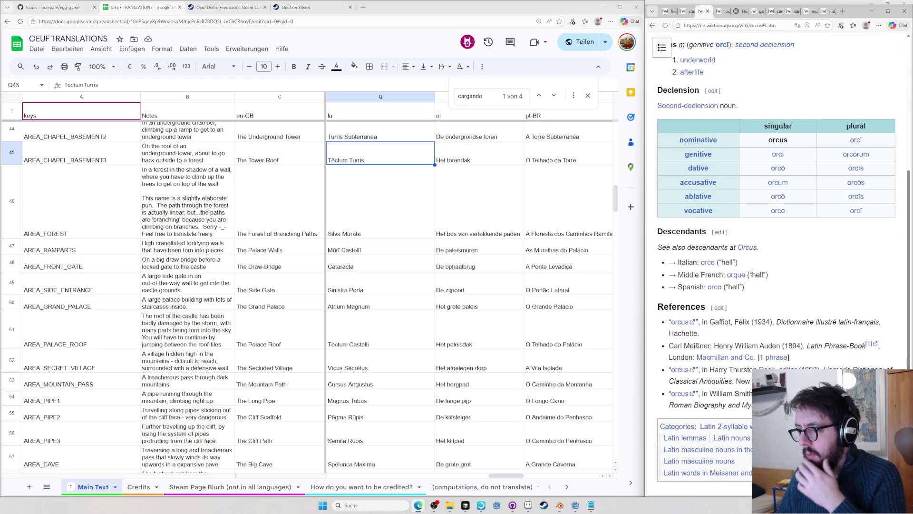
scroll(772, 275, up, 1)
scroll(772, 274, up, 1)
scroll(765, 223, up, 1)
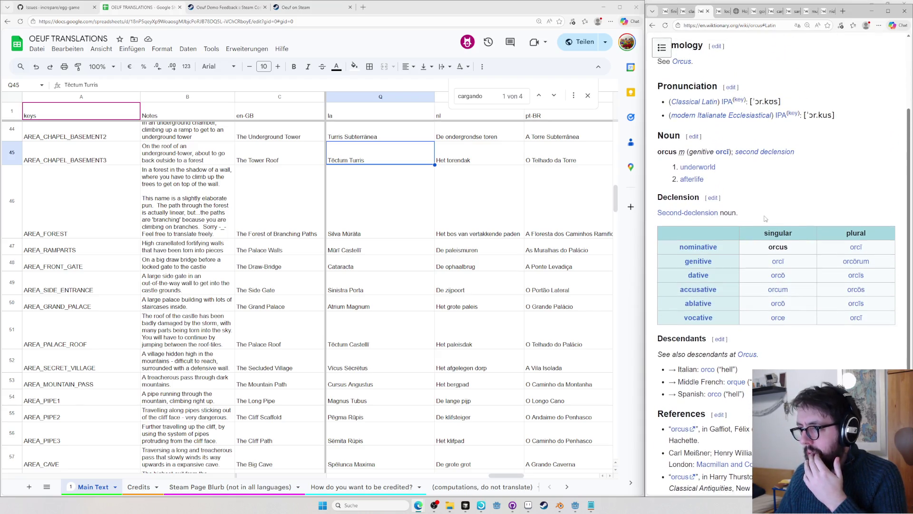
scroll(765, 223, up, 1)
key(alt+Left)
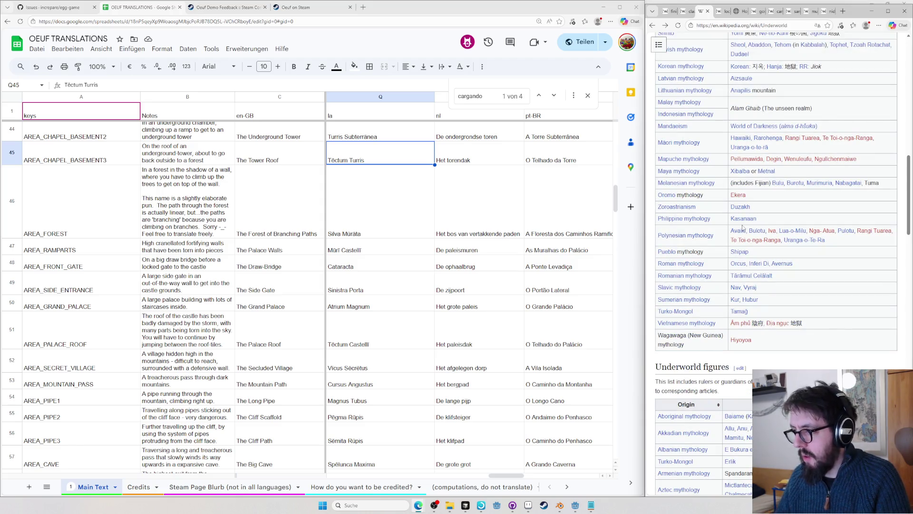
key(ctrl+l)
text(en.wiktionary.org/wiki/inferus)
key(Return)
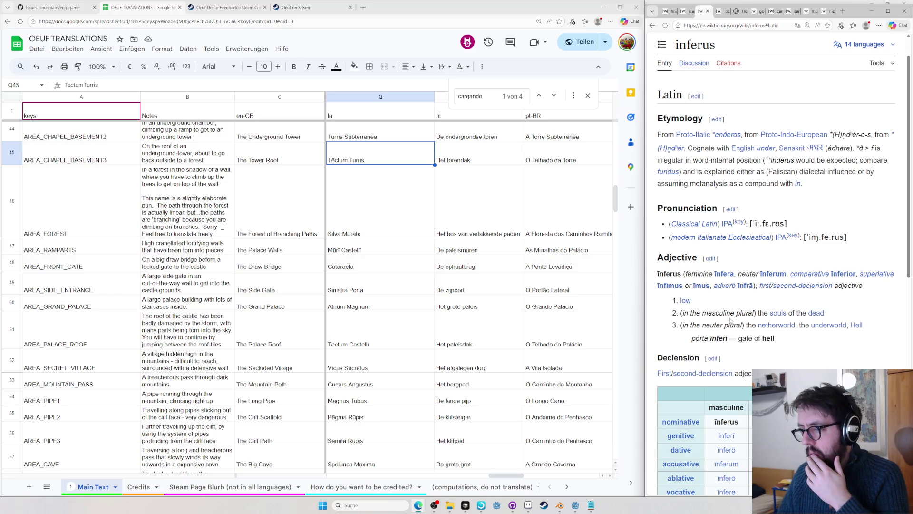
double_click(345, 146)
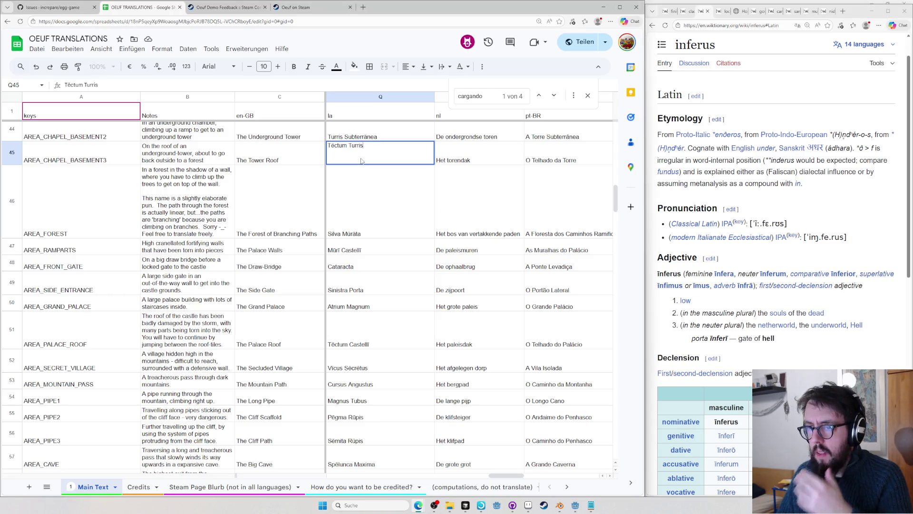
- Select Subterrānea in Q44 and tidy the dictionary browser tabs back to the inferus entry
click(362, 134)
double_click(360, 125)
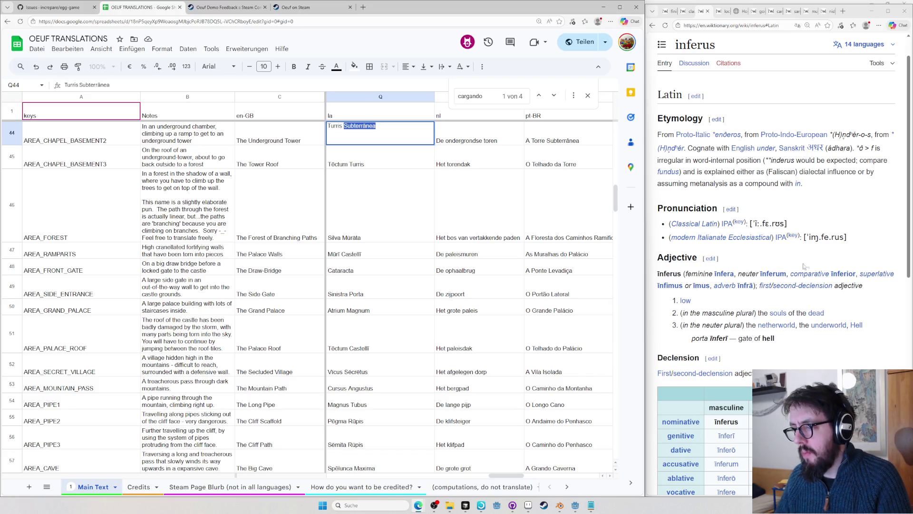
key(ctrl+t)
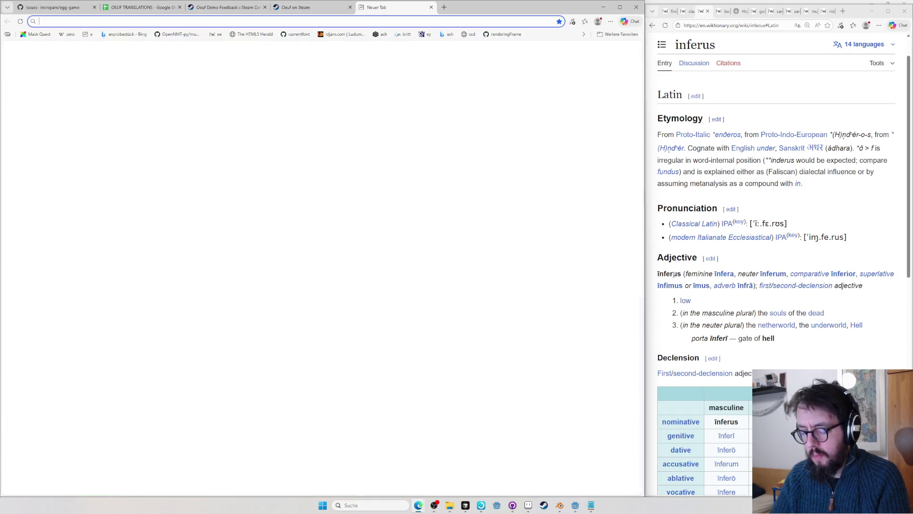
key(ctrl+w)
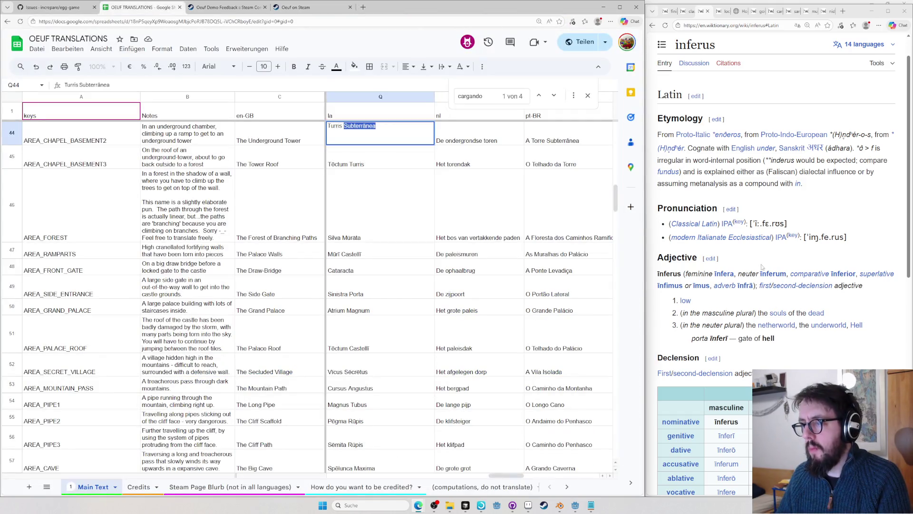
click(771, 251)
key(ctrl+t)
text(ll)
key(BackSpace)
key(BackSpace)
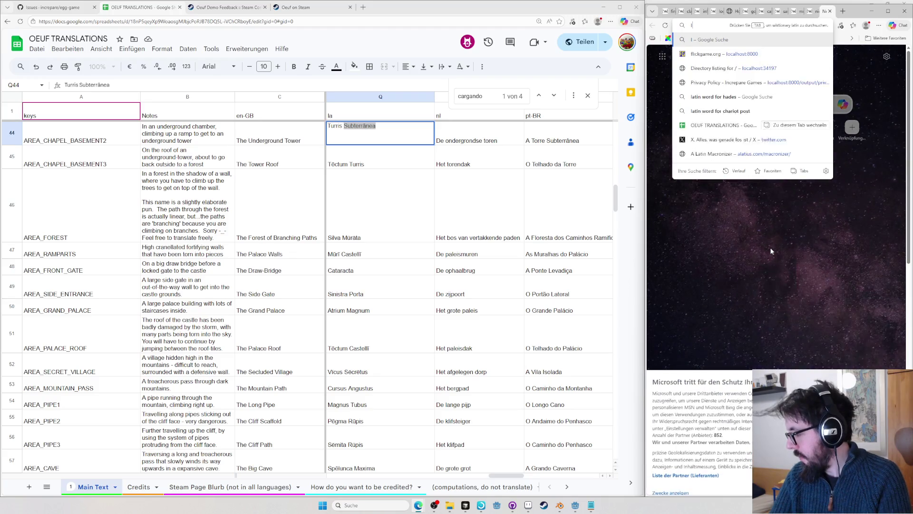
key(Escape)
key(ctrl+w)
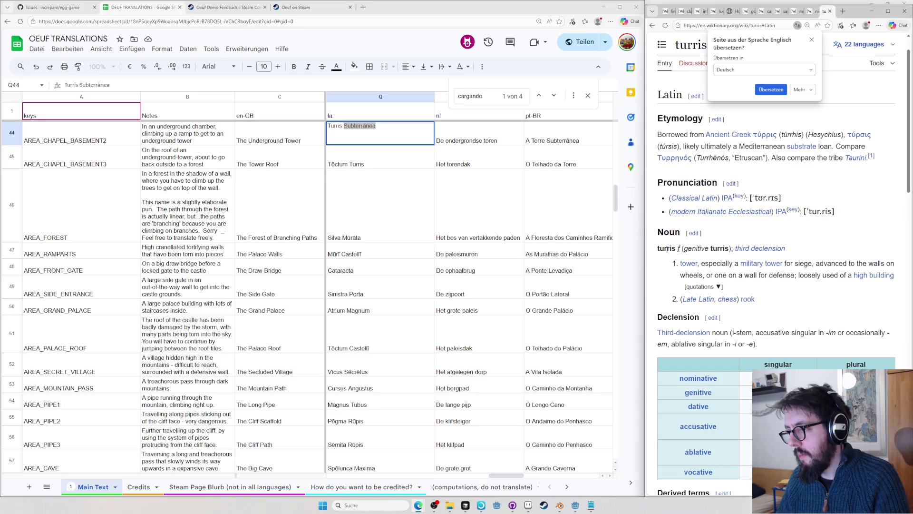
key(ctrl+w)
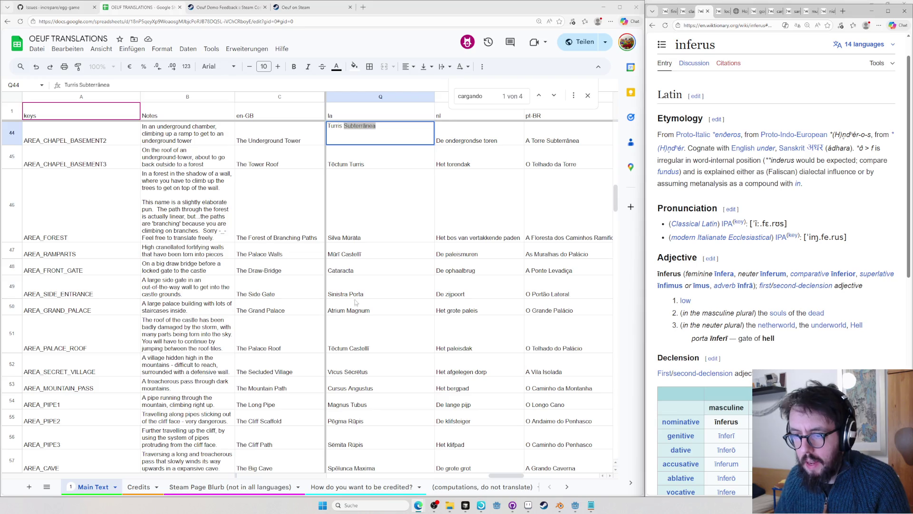
- Replace Subterrānea with Infera in Q44, close leftover tabs, and Google 'macronizer'
double_click(364, 128)
text(Īnfera)
key(ctrl+a)
click(742, 12)
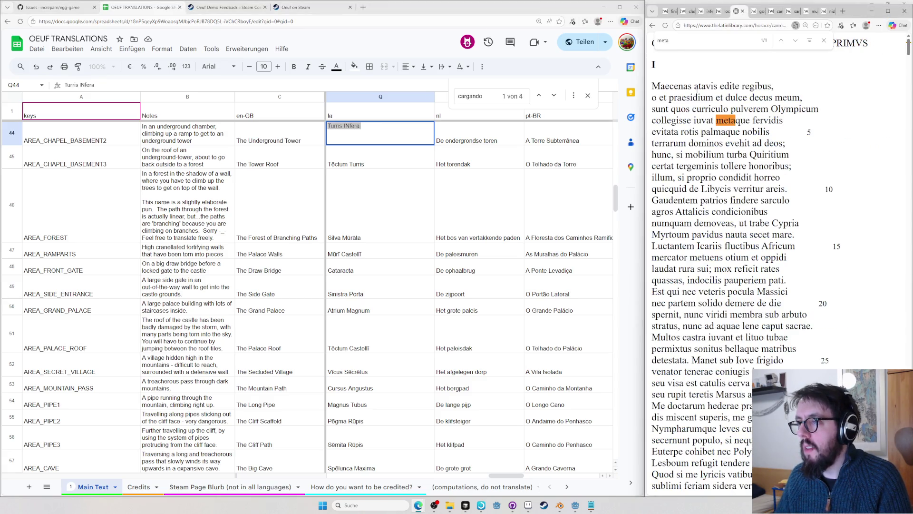
key(ctrl+w)
key(ctrl+w)
key(ctrl+w)
key(ctrl+w)
key(ctrl+w)
key(ctrl+w)
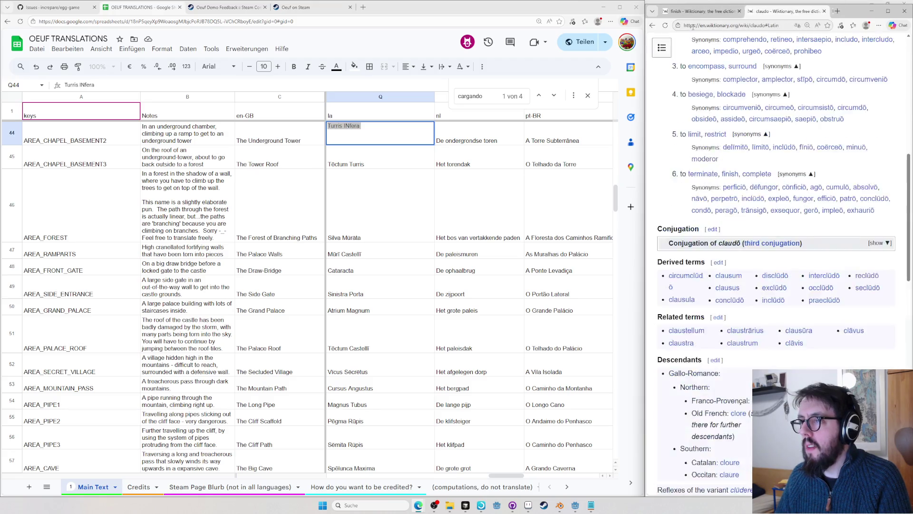
key(ctrl+w)
key(ctrl+w)
key(ctrl+w)
click(700, 26)
text(macronizer)
key(Return)
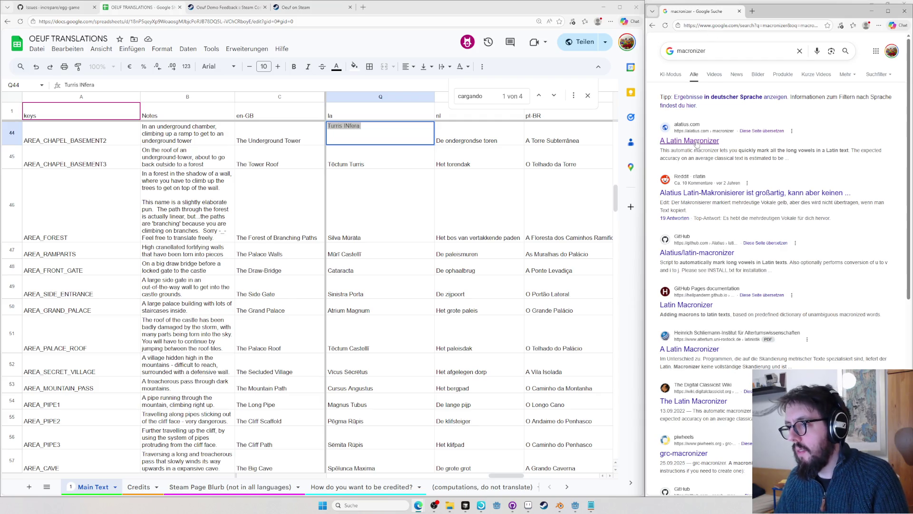
- Macronize 'Turris Infera' in A Latin Macronizer, fixing the capital N, and copy the result
click(706, 141)
click(714, 108)
text(Turris INfera)
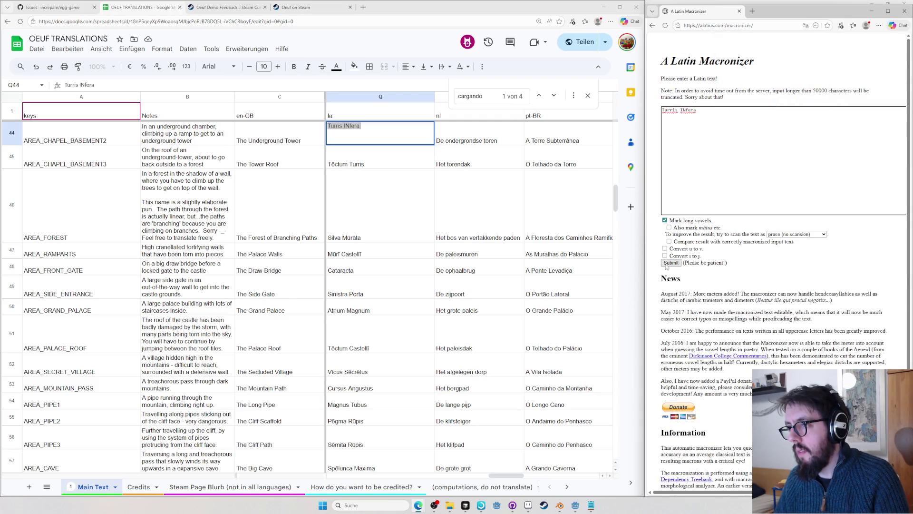
key(Left)
key(Left)
key(Left)
key(BackSpace)
text(n)
click(669, 262)
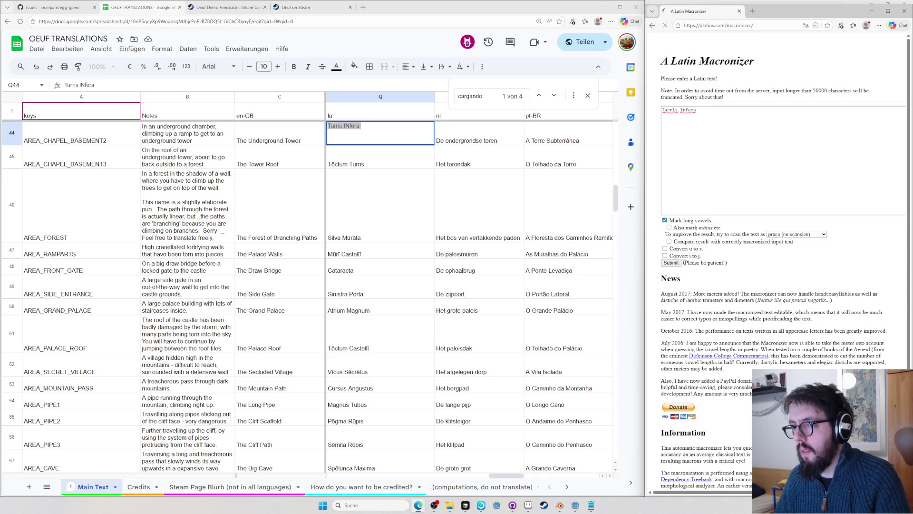
drag(693, 225, 659, 227)
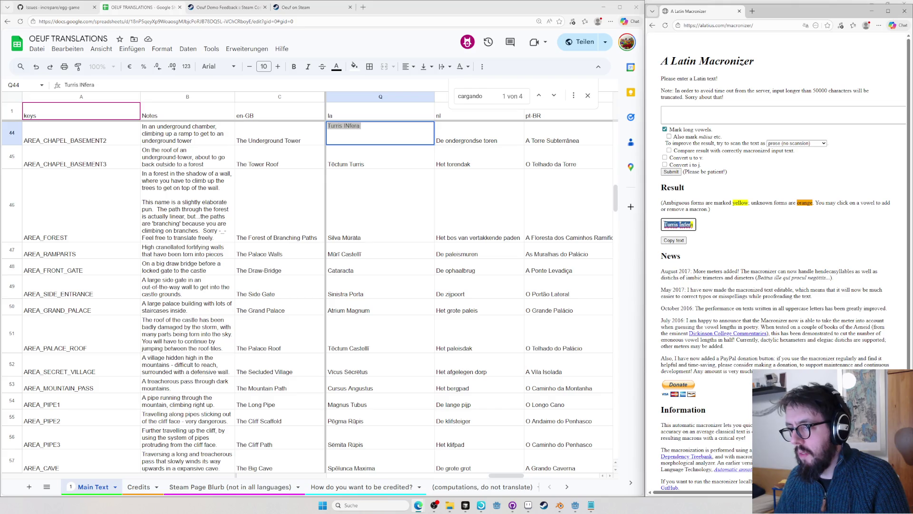
text(Turris Īnfera)
- Paste 'Turris Īnfera' into Q44, commit it, and look up turris on Wiktionary
key(ctrl+a)
text(Turris Īnfera)
click(372, 171)
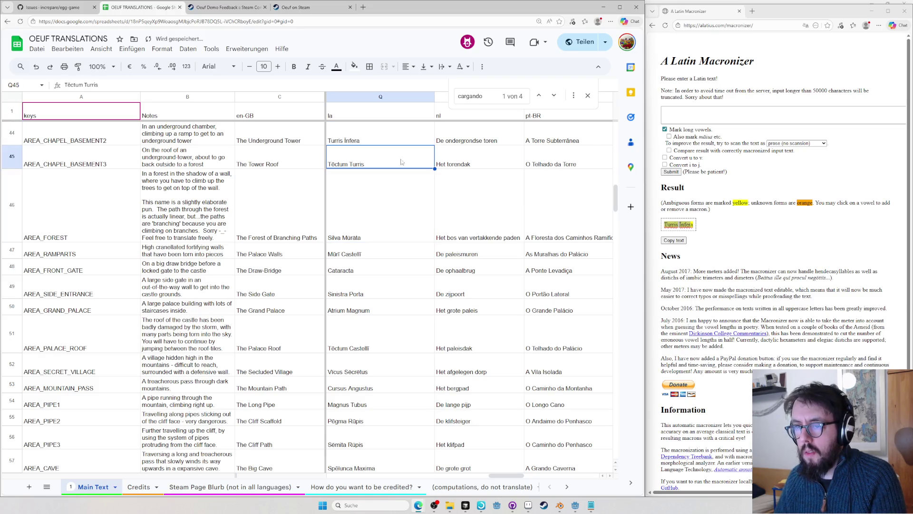
key(ctrl+l)
text(turris)
key(Return)
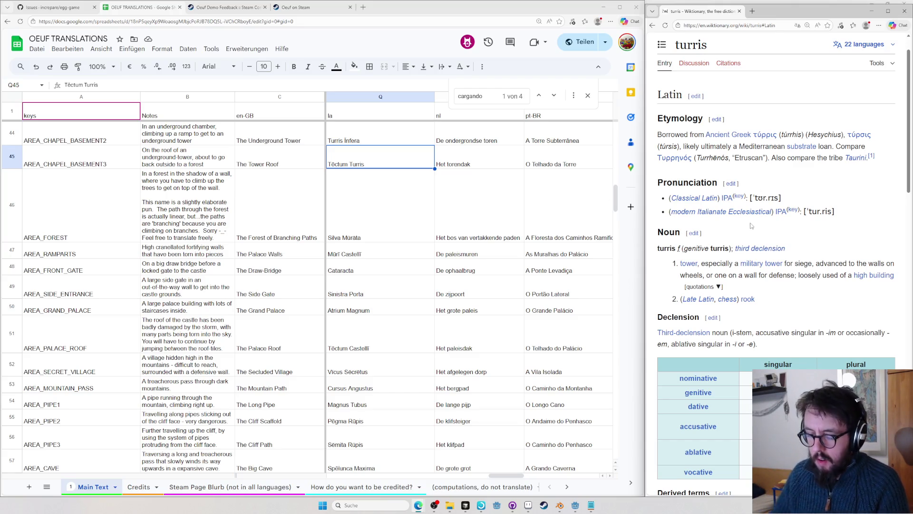
- Search Latin Wiktionary for murata, open the mūrātus (walled) entry, and return to the AREA_FOREST row
key(ctrl+l)
text(murata)
key(Return)
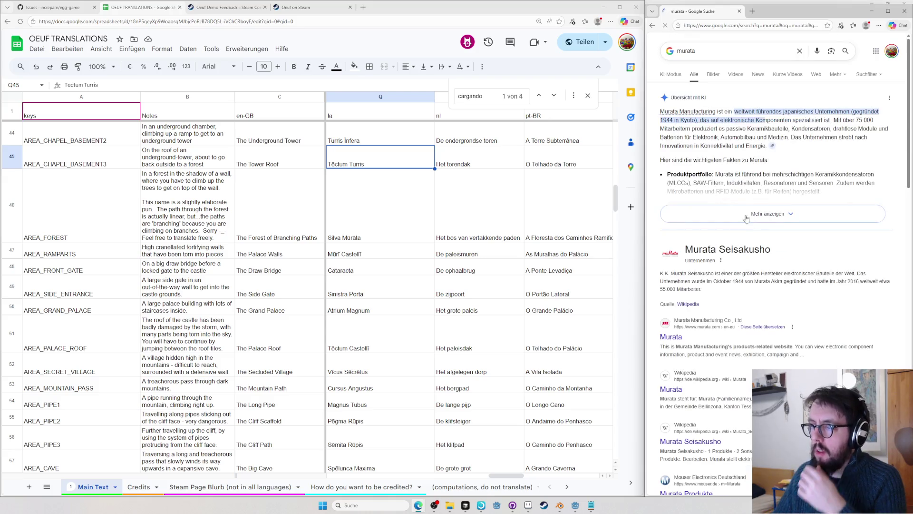
key(ctrl+l)
text(murat)
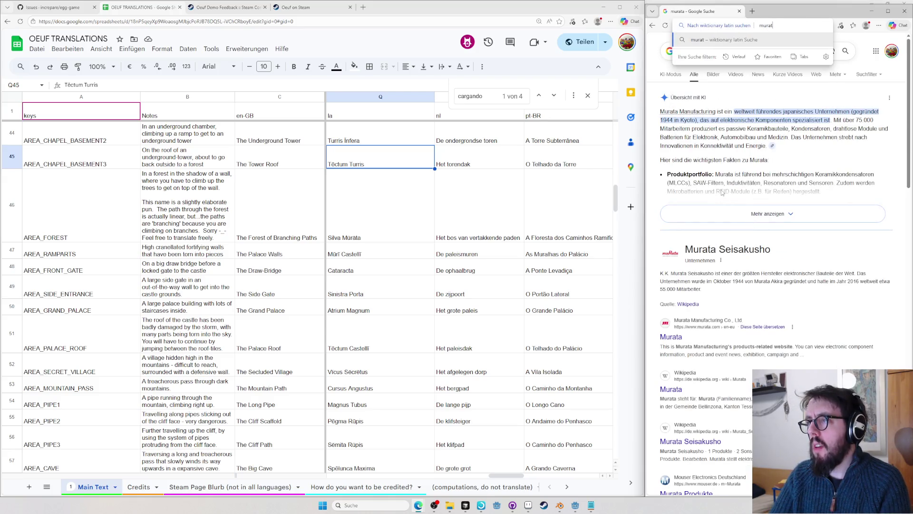
text(a)
key(Return)
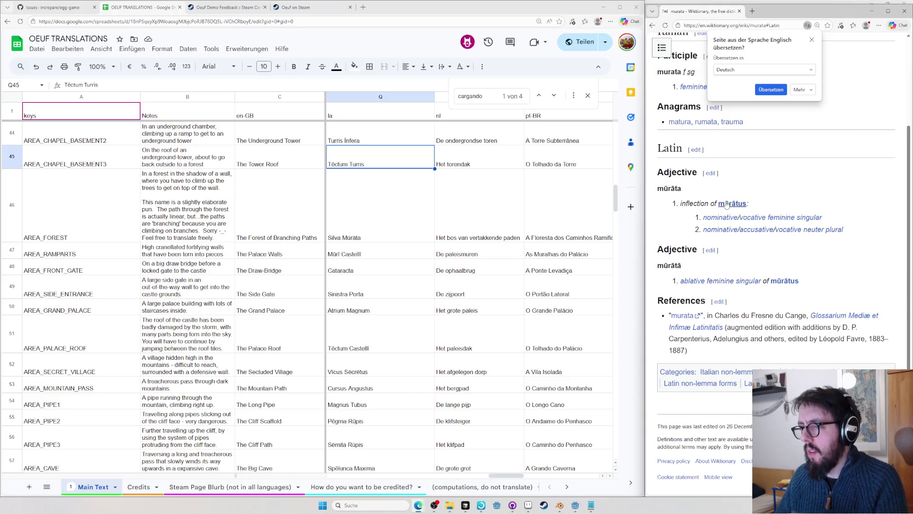
click(725, 204)
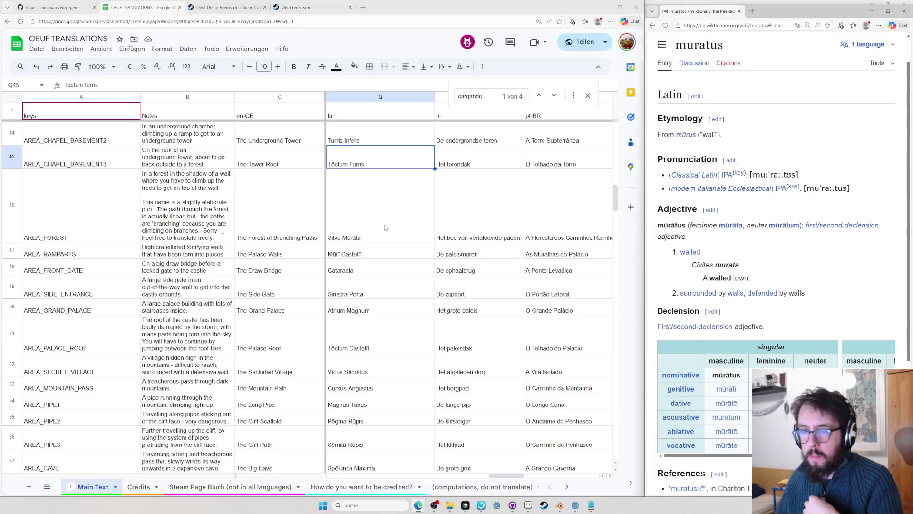
click(385, 227)
key(Left)
key(Left)
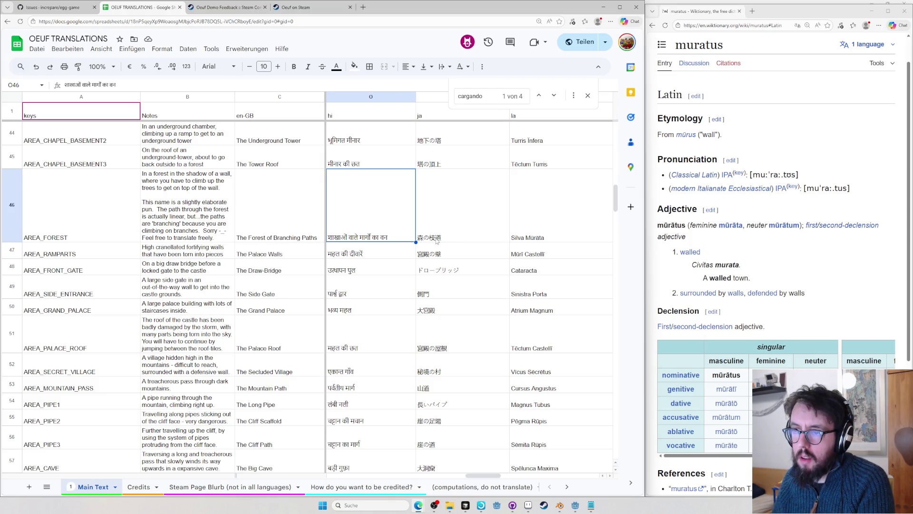
- Copy the first two characters of the zh-CN forest name in Y46 into Google Translate (墙边 = wall)
key(Right)
key(Right)
key(Right)
key(Right)
key(Right)
key(Right)
key(Right)
key(Right)
key(Right)
key(Right)
key(Right)
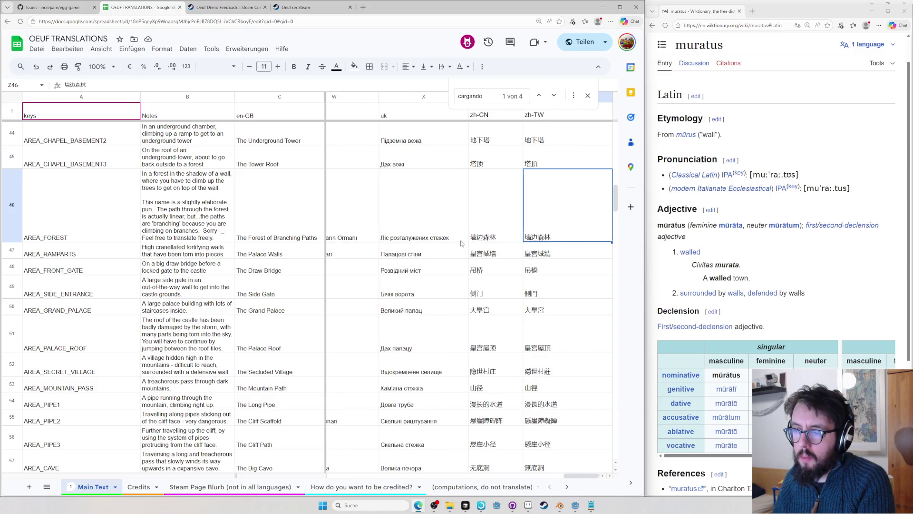
click(477, 240)
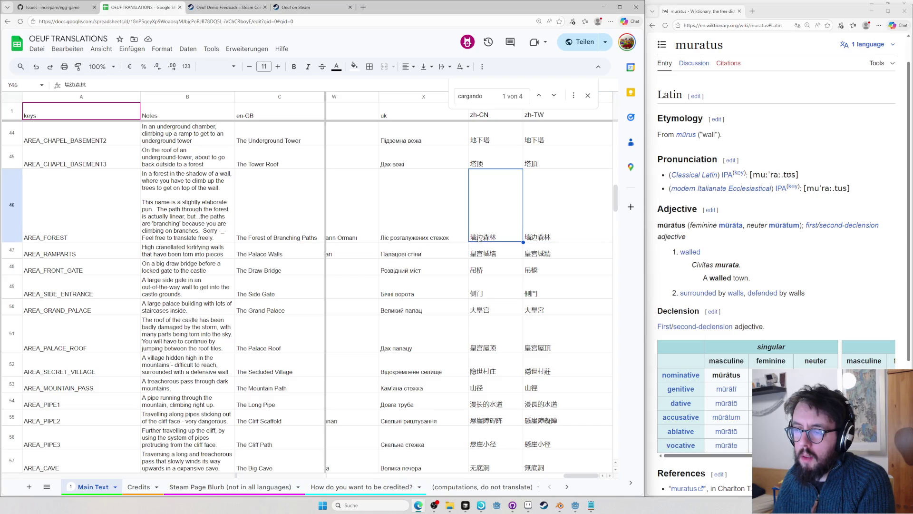
key(Return)
drag(484, 175, 469, 174)
key(ctrl+c)
key(ctrl+t)
text(translate.google.com)
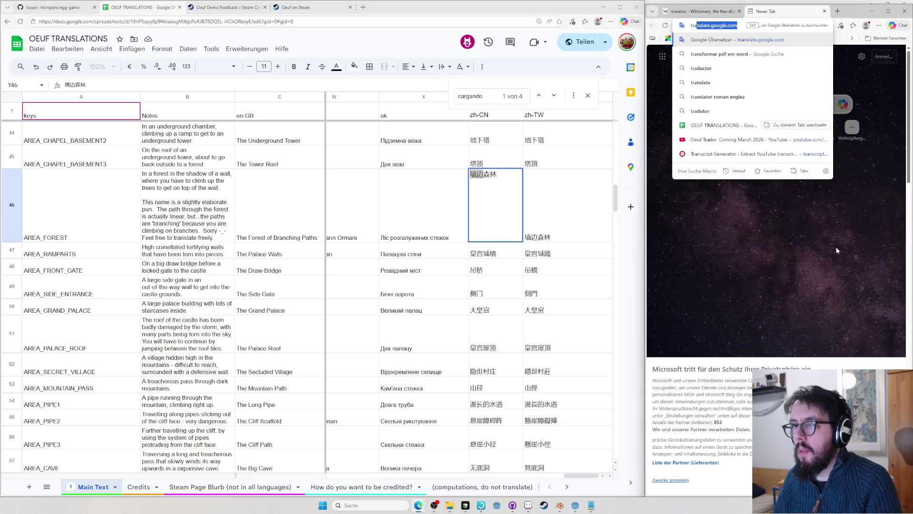
key(Return)
key(ctrl+v)
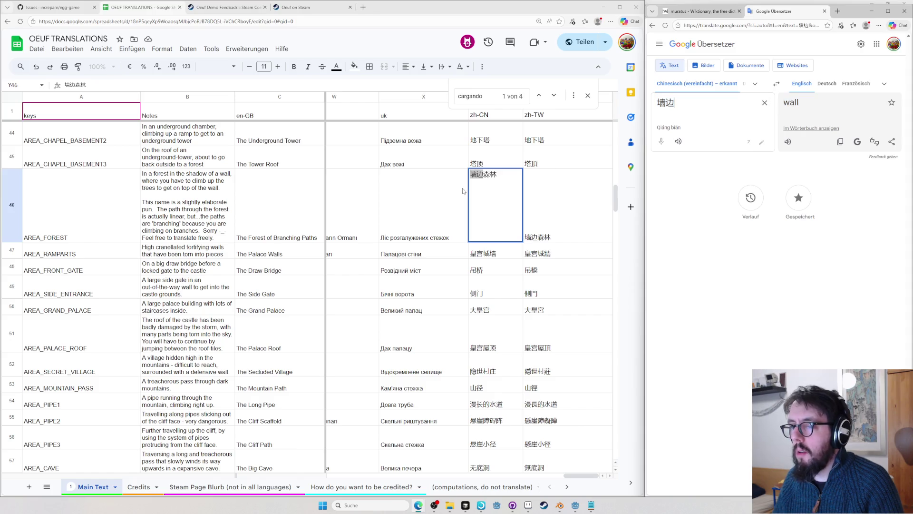
- Leave the cell and arrow back to the Latin 'Silva Mūrāta' cell Q46
key(Escape)
key(Left)
key(Left)
key(Left)
key(Left)
key(Left)
key(Left)
key(Left)
key(Left)
key(Left)
key(Left)
key(Left)
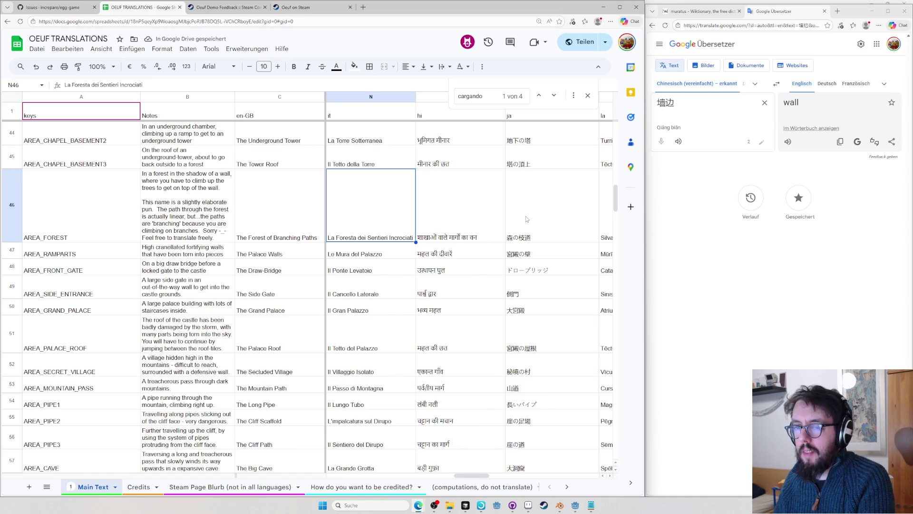
key(Right)
key(Right)
key(Right)
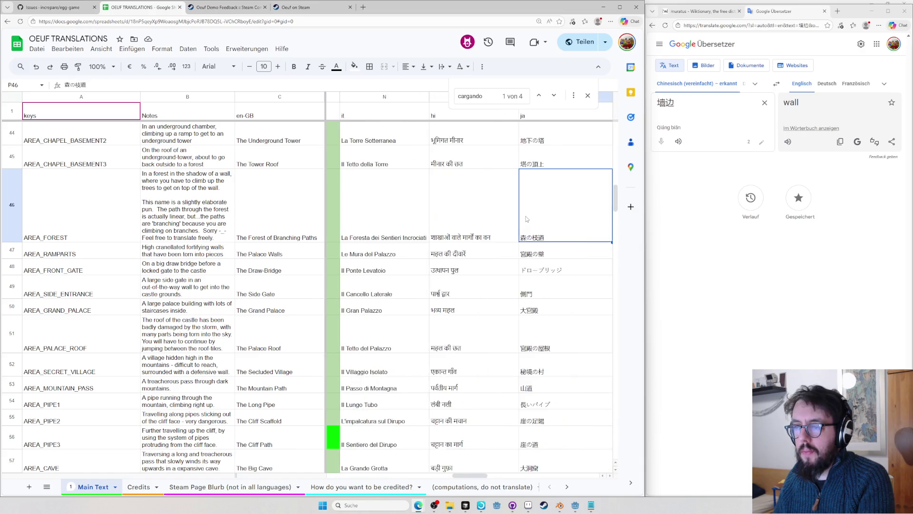
key(Right)
key(Left)
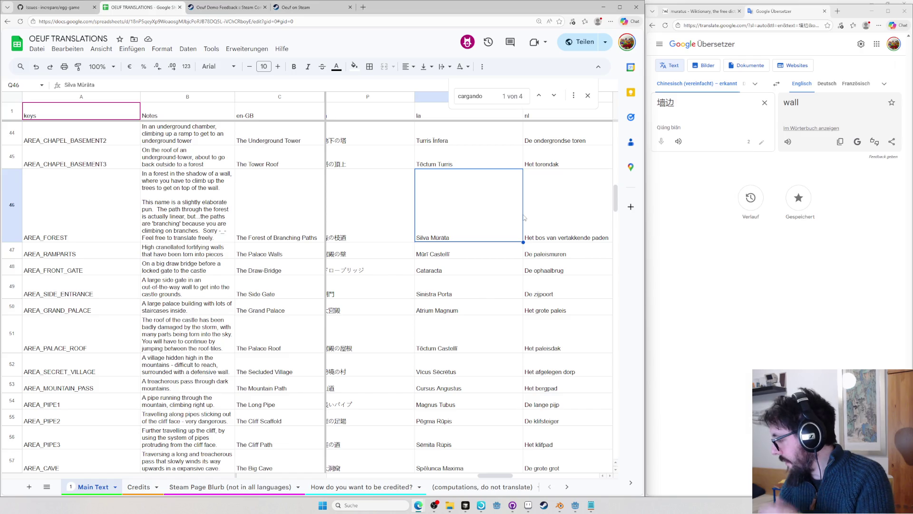
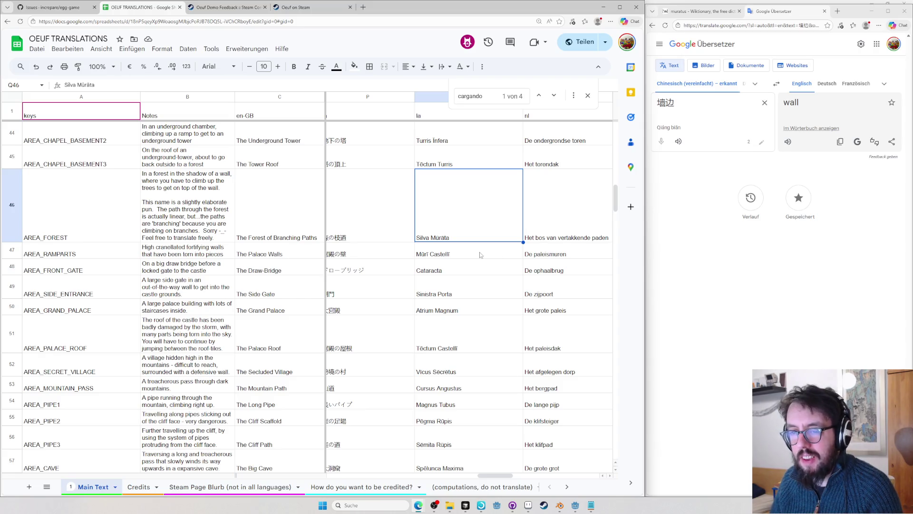
- Look up Wiktionary's Latin castelli entry for Mūrī Castellī and follow through to castellum, then move to Cataracta
click(477, 254)
click(737, 260)
key(ctrl+l)
text(en.wiktionary.org/wiki/castelli#Latin)
key(Return)
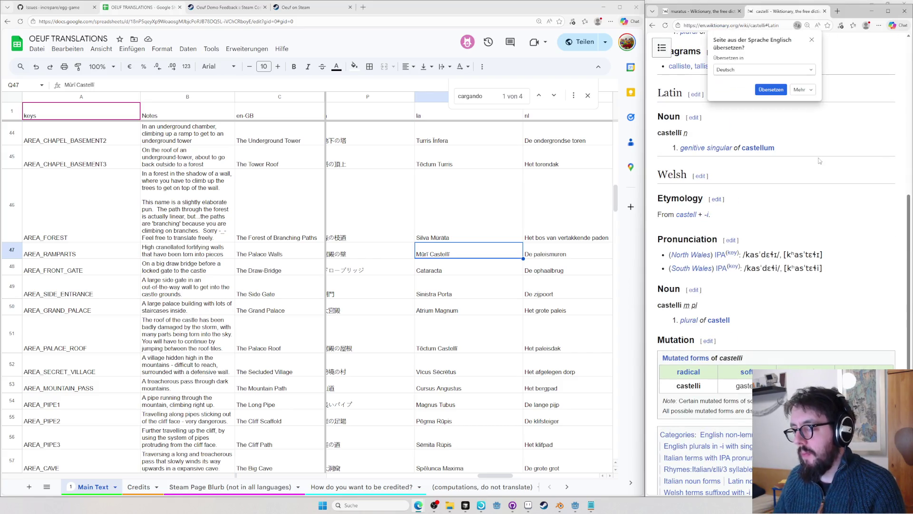
click(757, 149)
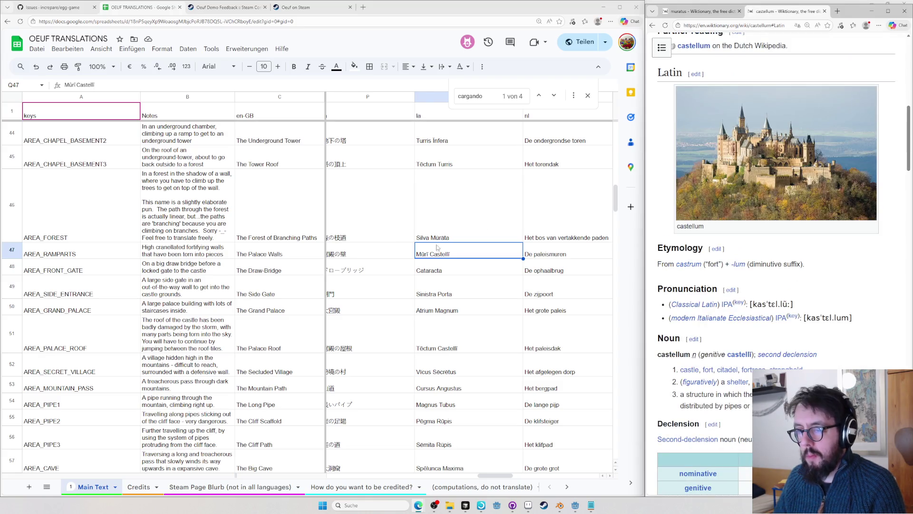
click(445, 269)
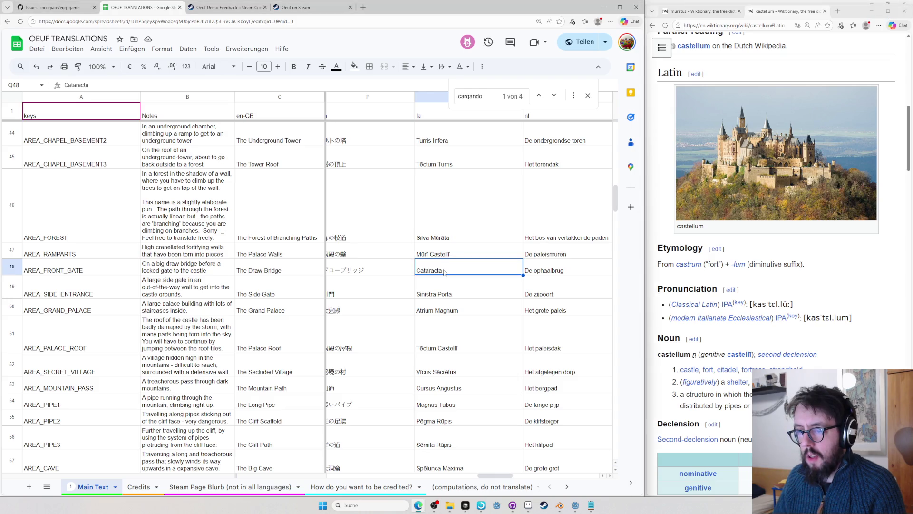
- Copy Cataracta and run a Latin Wiktionary search for it from the address bar
key(ctrl+c)
click(821, 251)
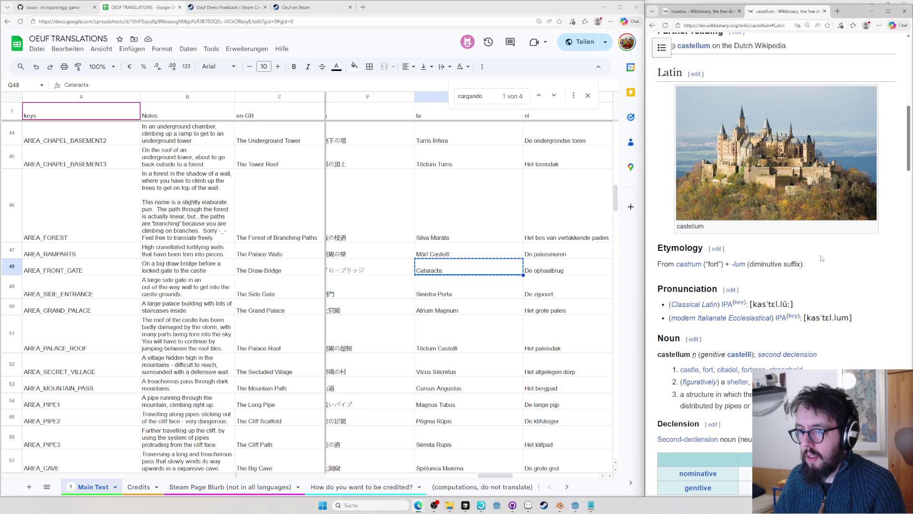
key(ctrl+l)
key(BackSpace)
text(catar)
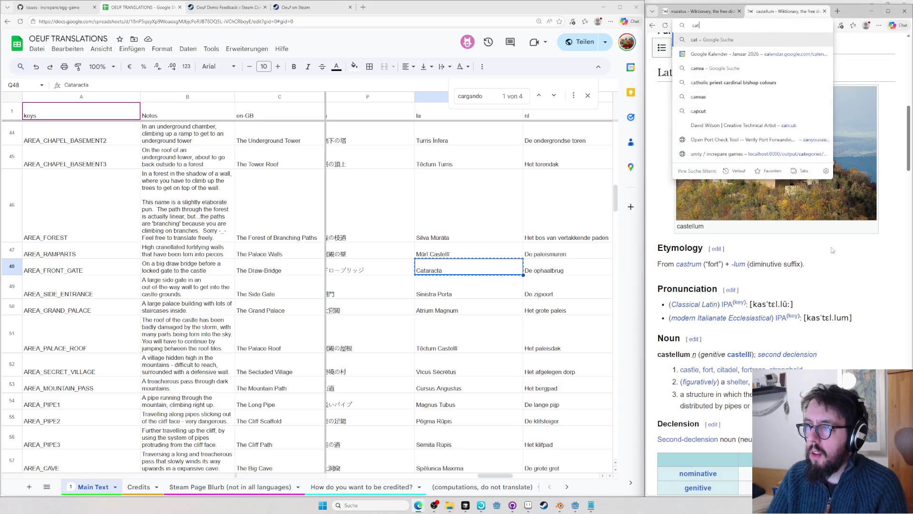
key(Home)
text(wl )
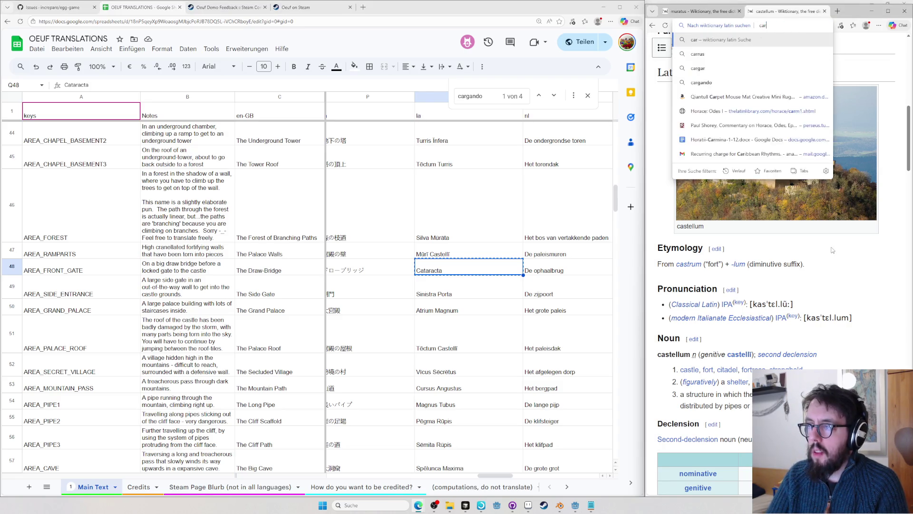
text(tarca)
key(Return)
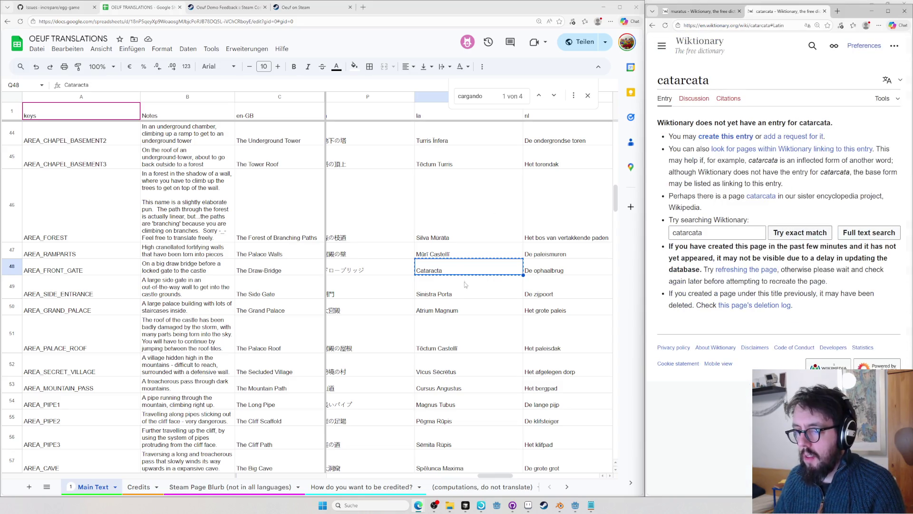
- Correct the misspelled search to cataracta, jump to its Latin section, then move to Sinistra Porta
click(702, 232)
click(693, 232)
key(BackSpace)
text(ad)
key(BackSpace)
key(Delete)
text(c)
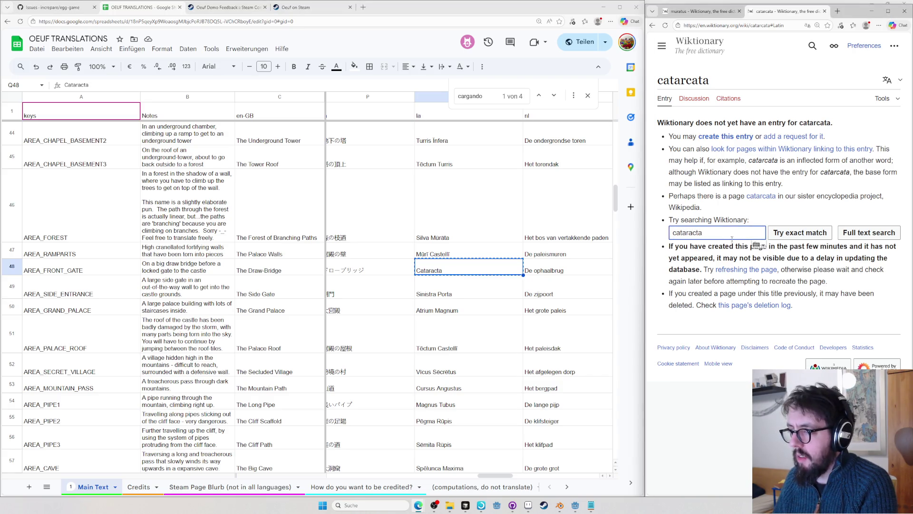
key(Return)
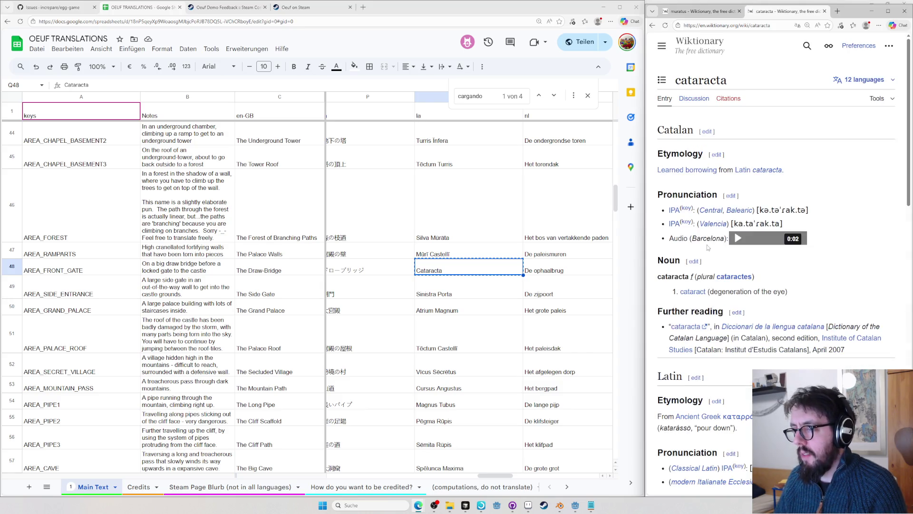
click(766, 170)
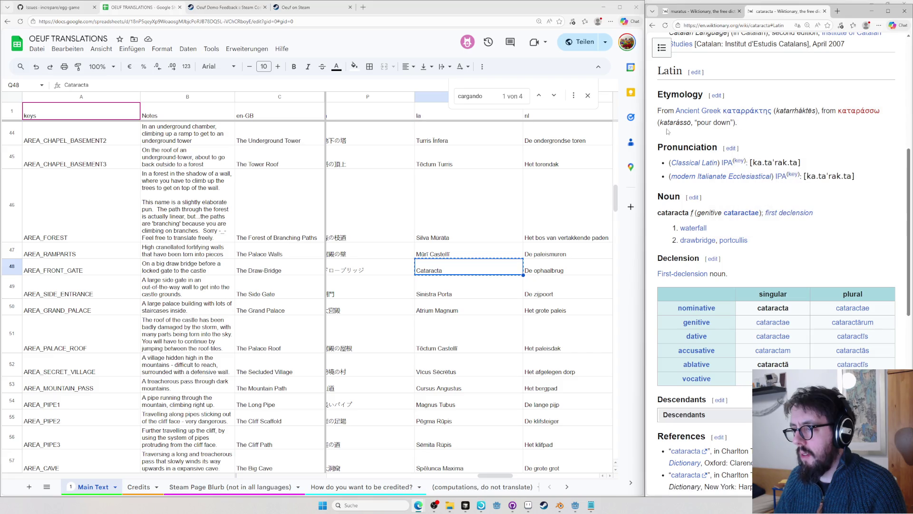
click(433, 291)
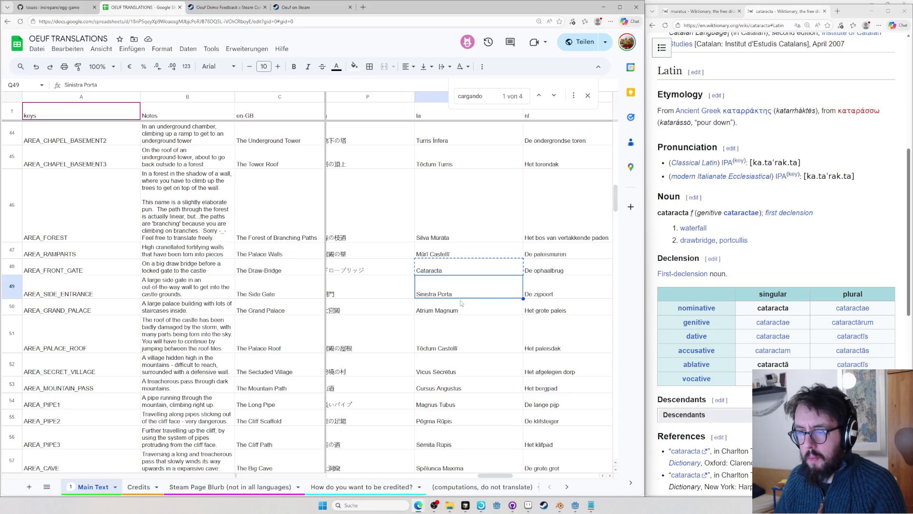
- Copy Sinistra Porta, move down to Atrium Magnum and bring up Wiktionary's Latin atrium entry
key(ctrl+c)
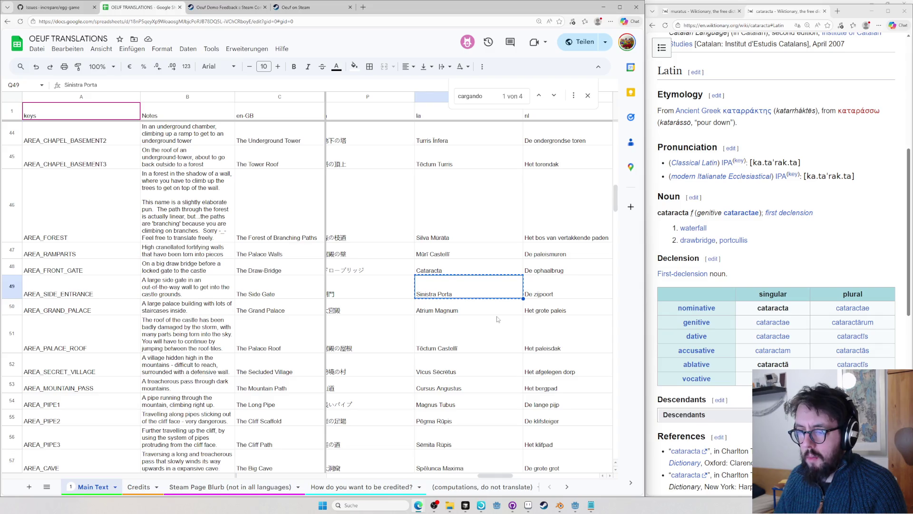
key(Down)
click(844, 275)
key(ctrl+l)
text(Atrium)
key(Return)
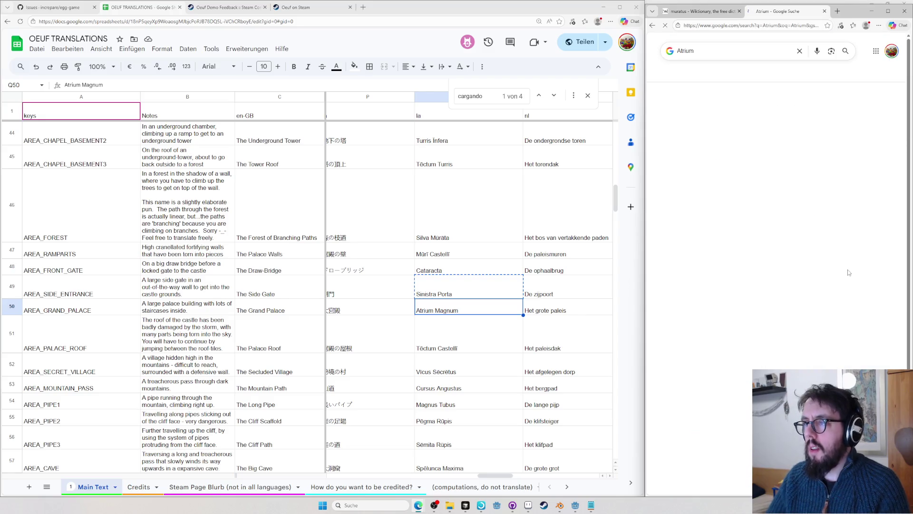
text(l)
key(Tab)
text(atrium)
key(Return)
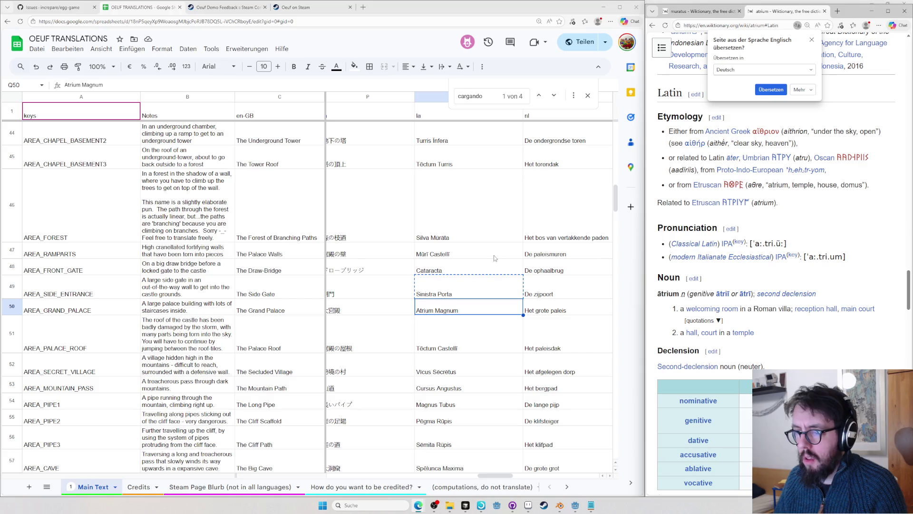
- Return to Mūrī Castellī and start a new address-bar lookup in the browser
click(429, 253)
click(803, 220)
key(ctrl+l)
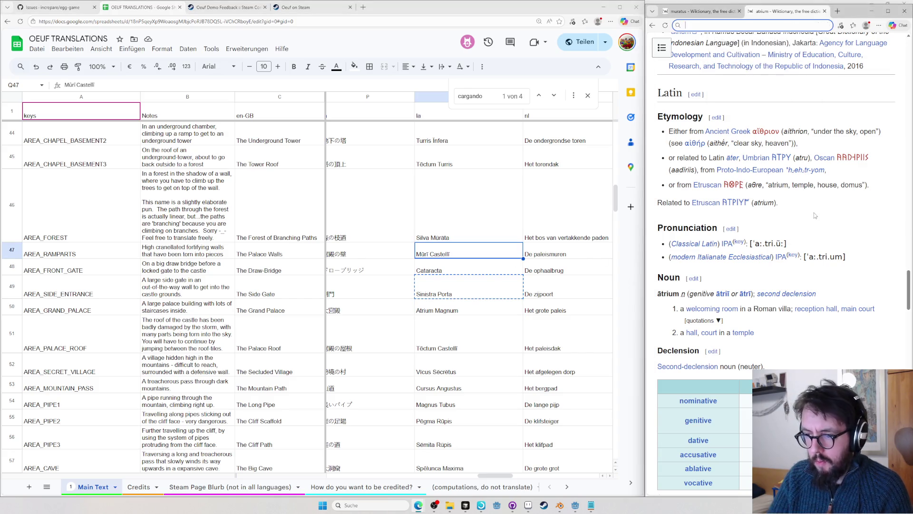
text(castelli)
- Search castelli, back out to the Wiktionary castelli page, then move on to Sinistra Porta
key(Return)
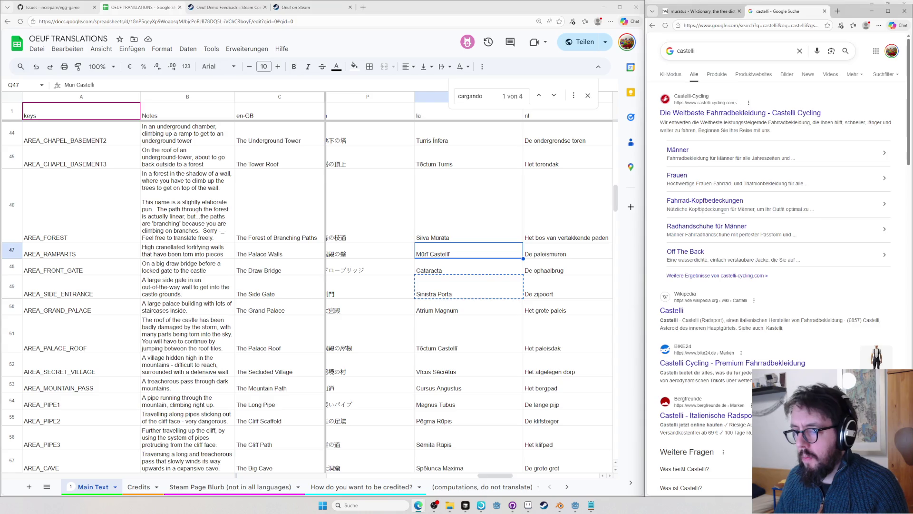
click(719, 49)
key(ctrl+a)
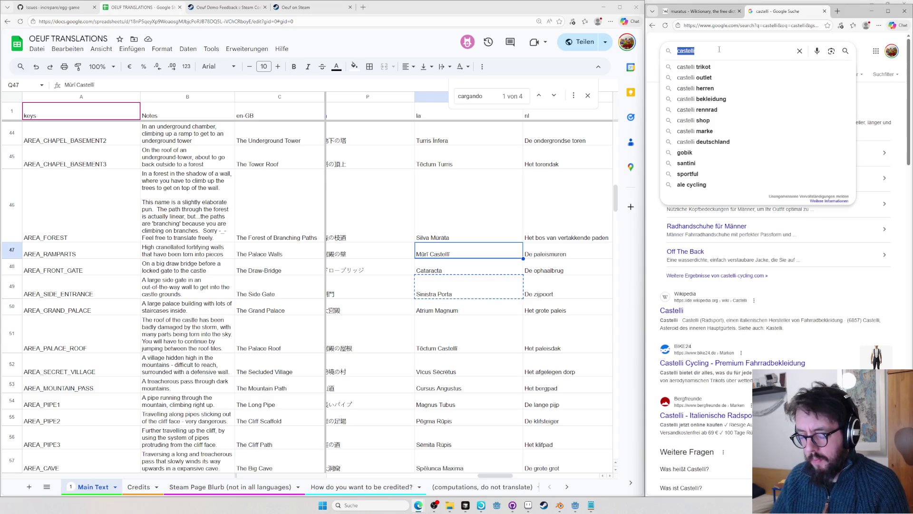
text(ll)
key(Escape)
key(alt+Left)
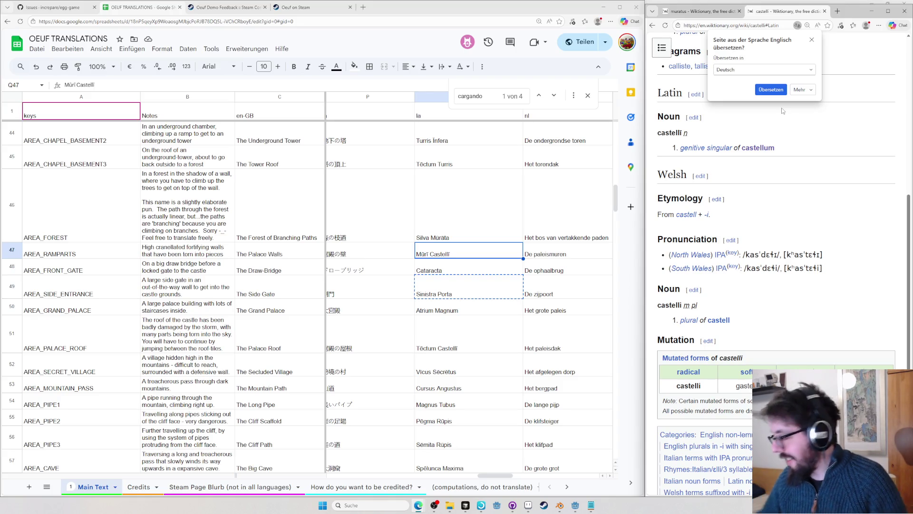
click(460, 289)
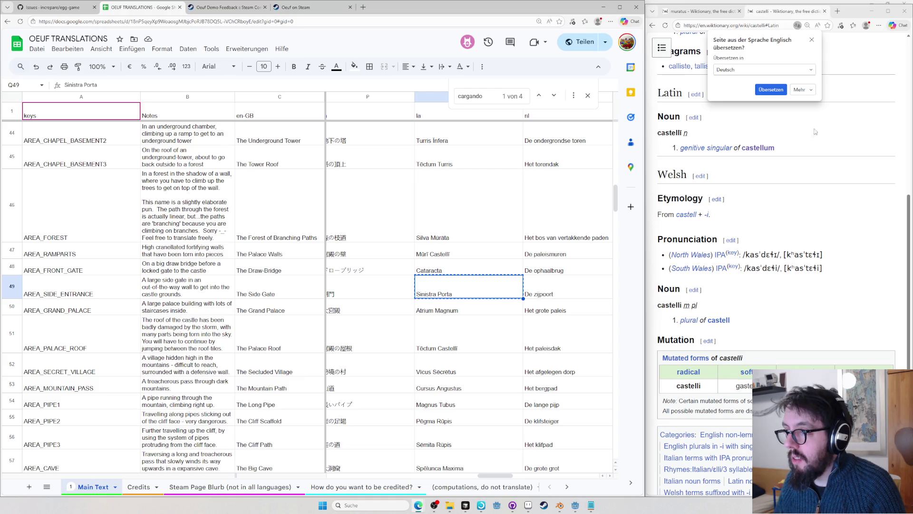
- Inspect the Tōctum Castellī and Atrium Magnum cells, selecting the word Atrium
click(760, 146)
double_click(440, 327)
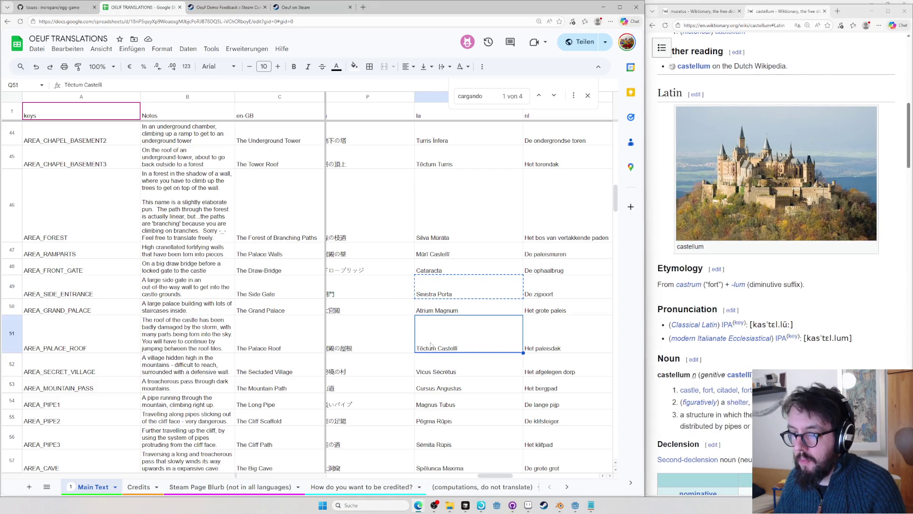
double_click(442, 319)
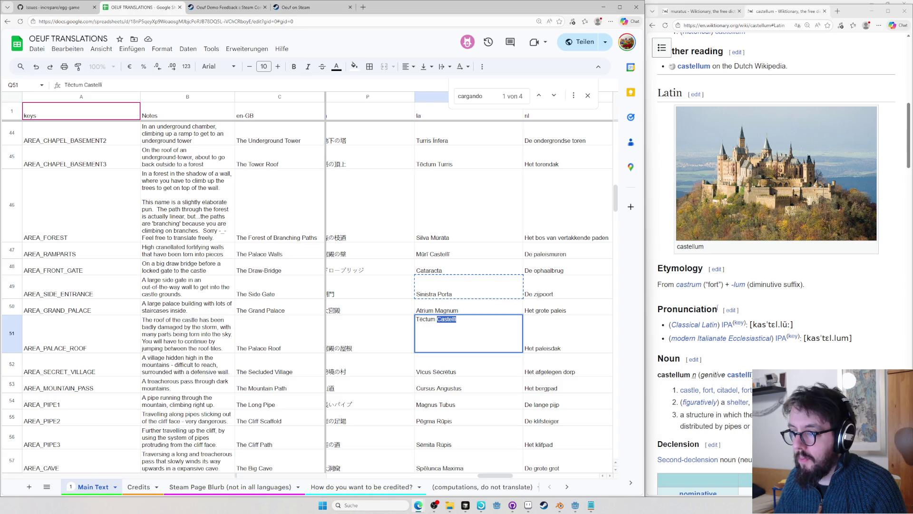
click(454, 313)
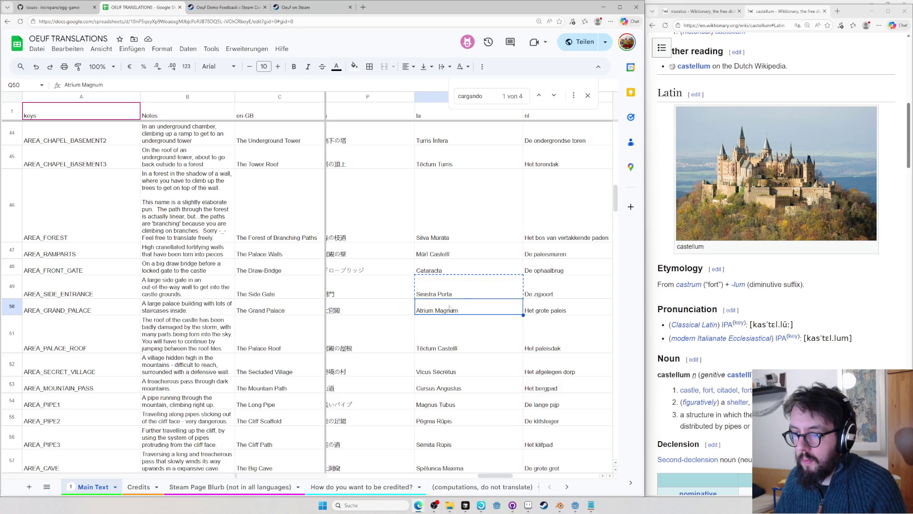
double_click(428, 311)
double_click(425, 303)
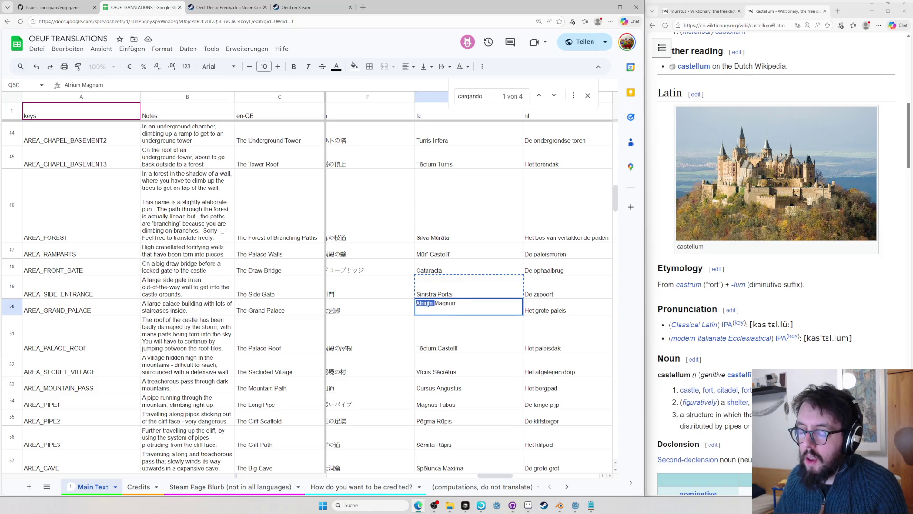
- Copy Atrium and search it on Latin Wiktionary in a new browser tab
key(ctrl+c)
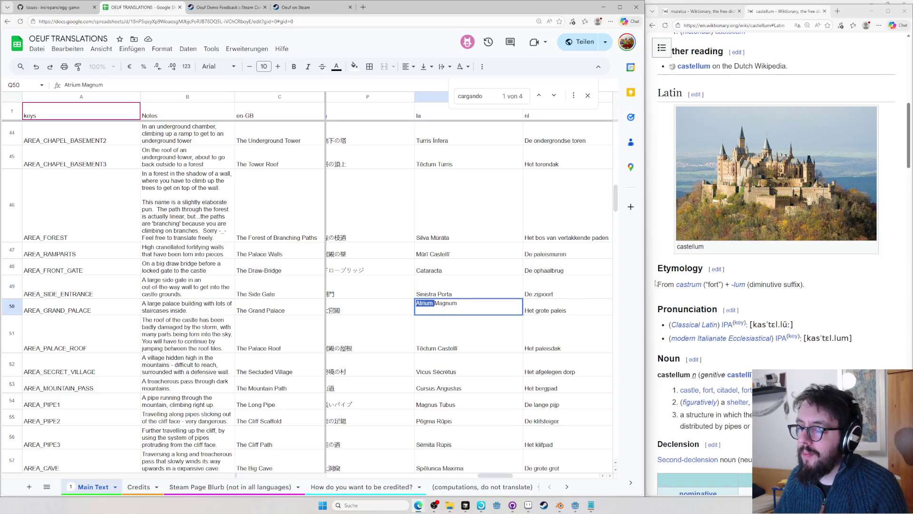
click(823, 260)
key(ctrl+t)
text(astell)
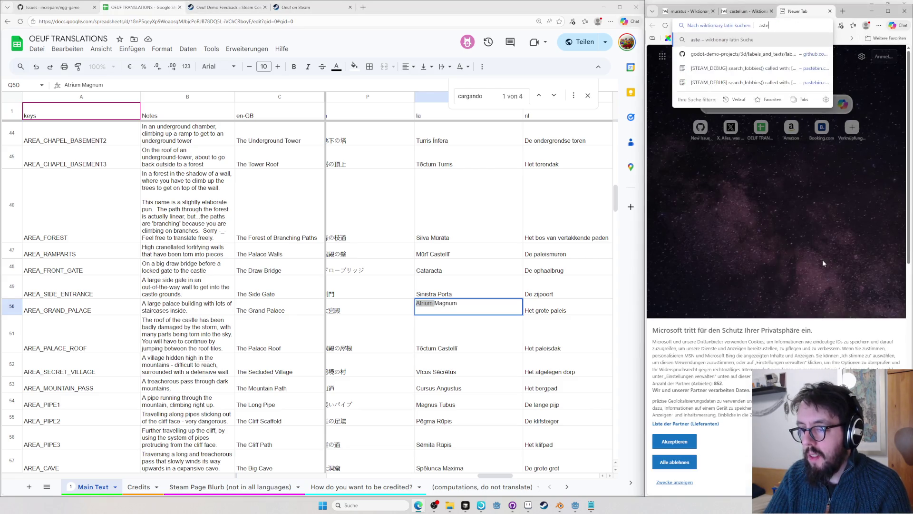
key(BackSpace)
key(BackSpace)
key(BackSpace)
text(atrium)
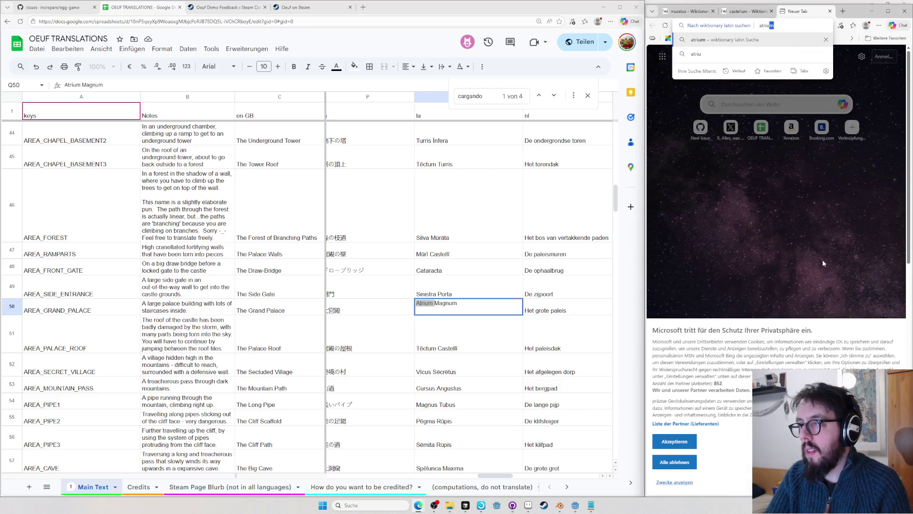
key(Return)
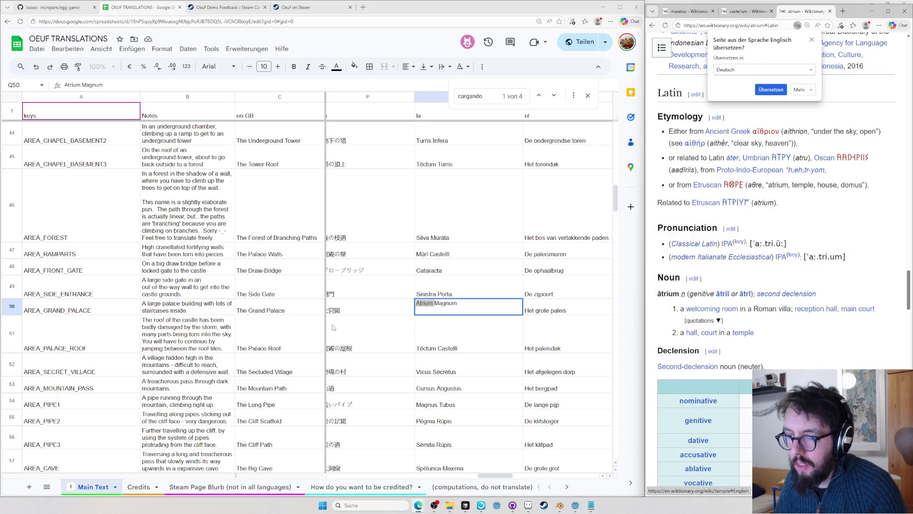
- Replace Atrium so the grand palace's Latin name reads Castellum Magnum
click(419, 302)
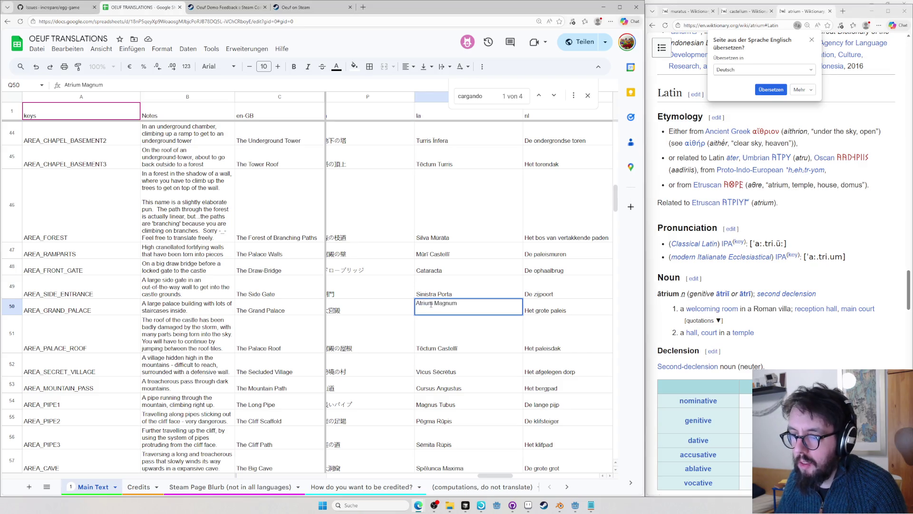
double_click(425, 304)
text(Castellu)
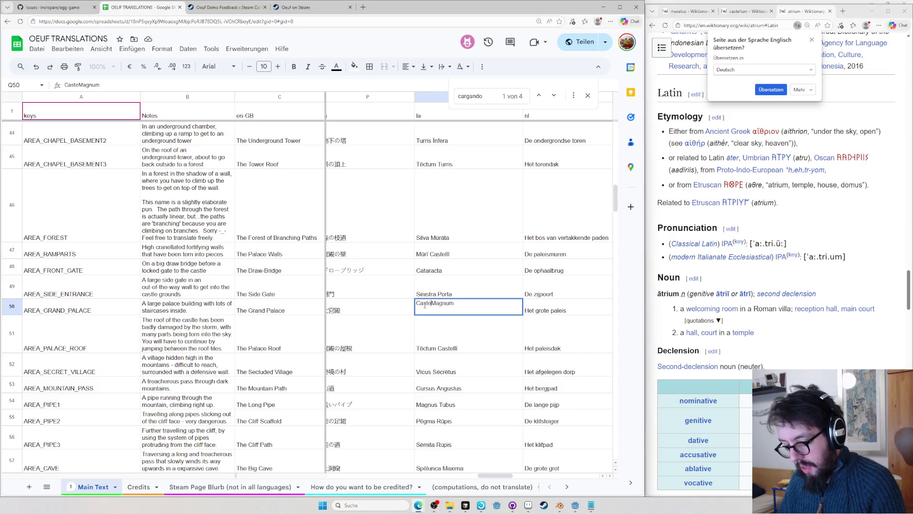
text(m)
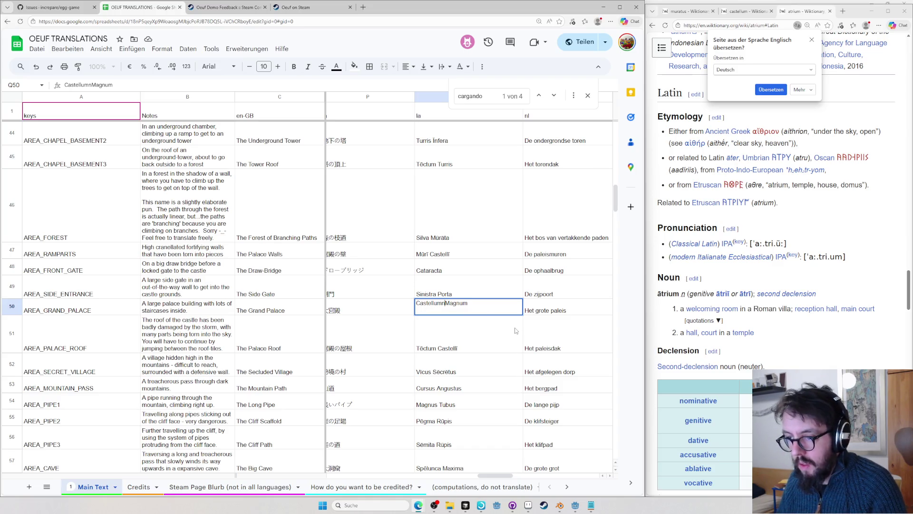
key(Return)
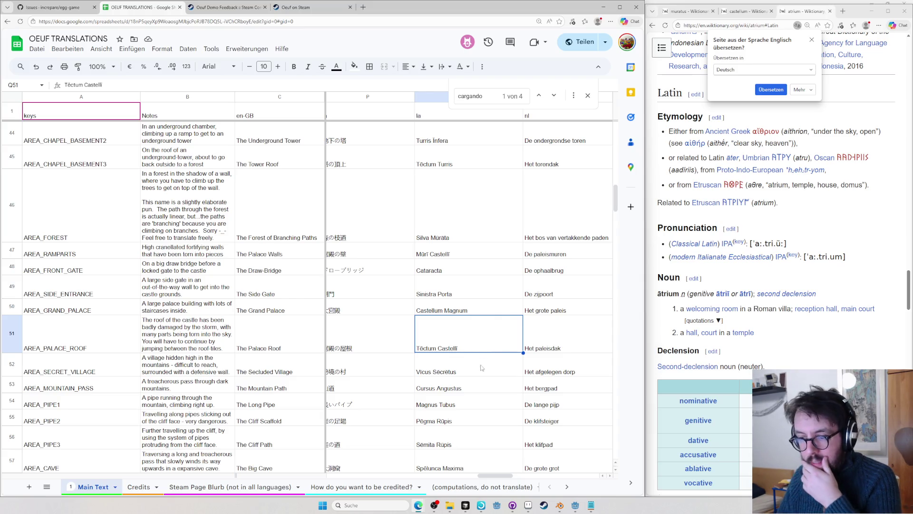
- Copy Angustus from the Cursus Angustus cell and look it up on Wiktionary
click(469, 388)
double_click(469, 387)
key(ctrl+shift+Left)
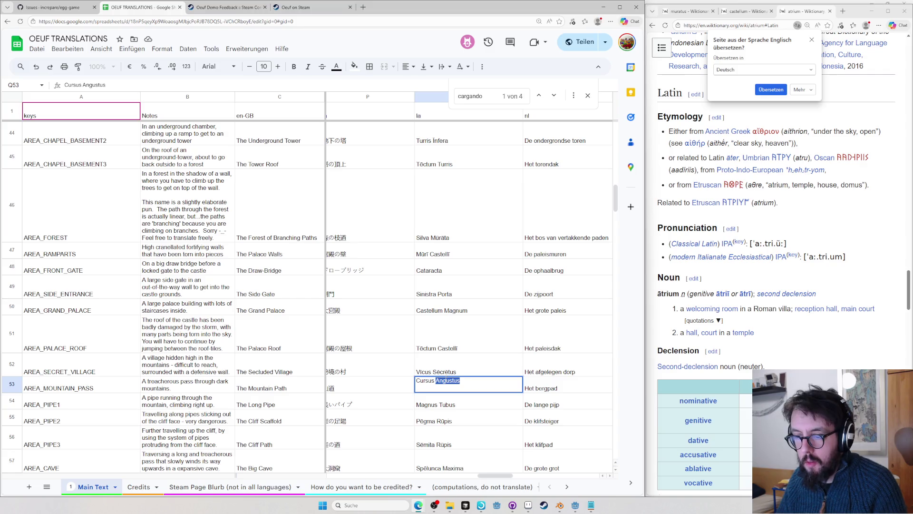
key(ctrl+c)
click(820, 342)
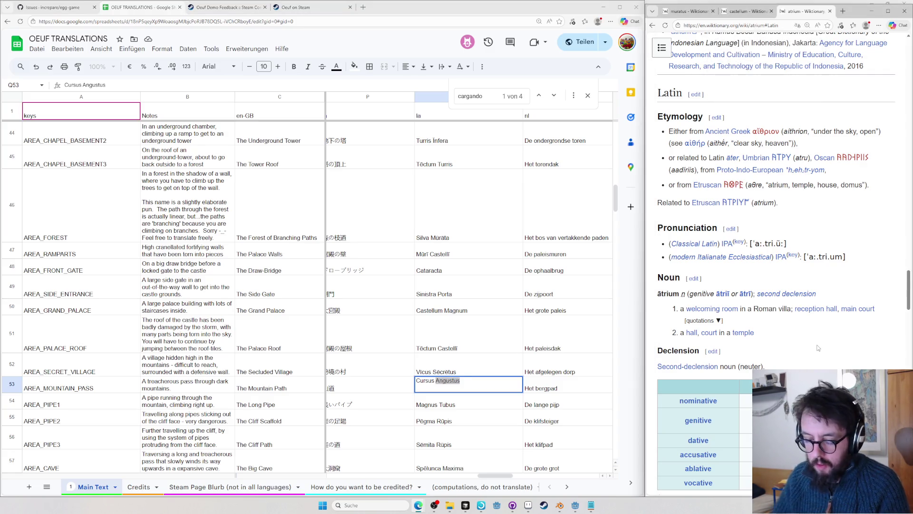
key(ctrl+l)
key(ctrl+v)
key(Return)
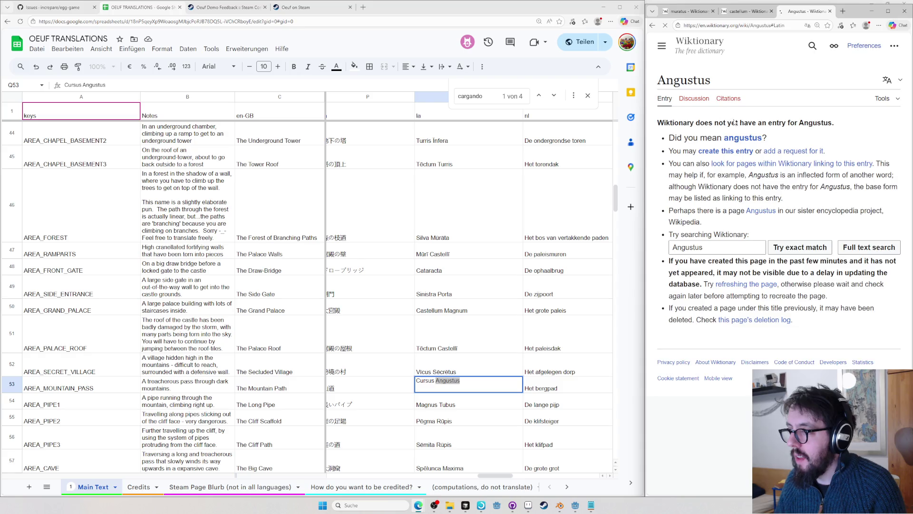
scroll(731, 248, down, 4)
scroll(731, 286, down, 2)
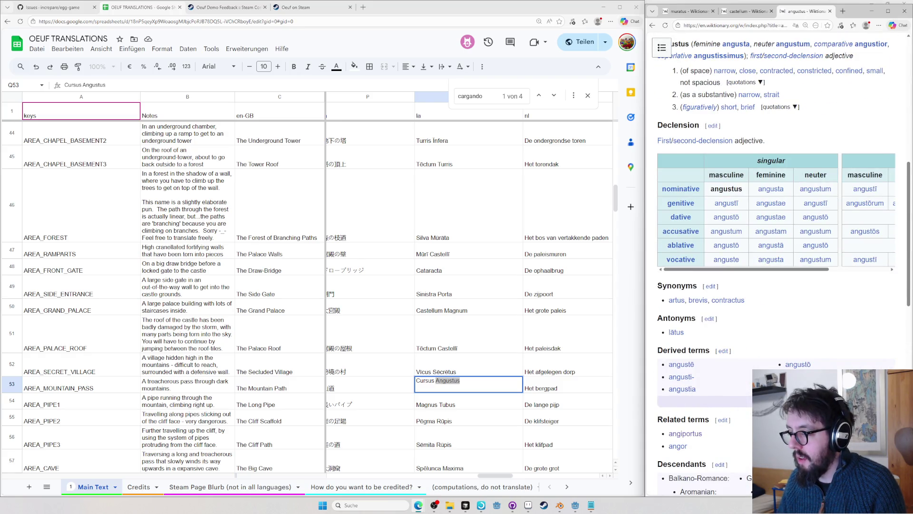
- Open the angustum entry in a new tab and try Angustum as the cell text
middle_click(816, 258)
click(813, 11)
click(784, 226)
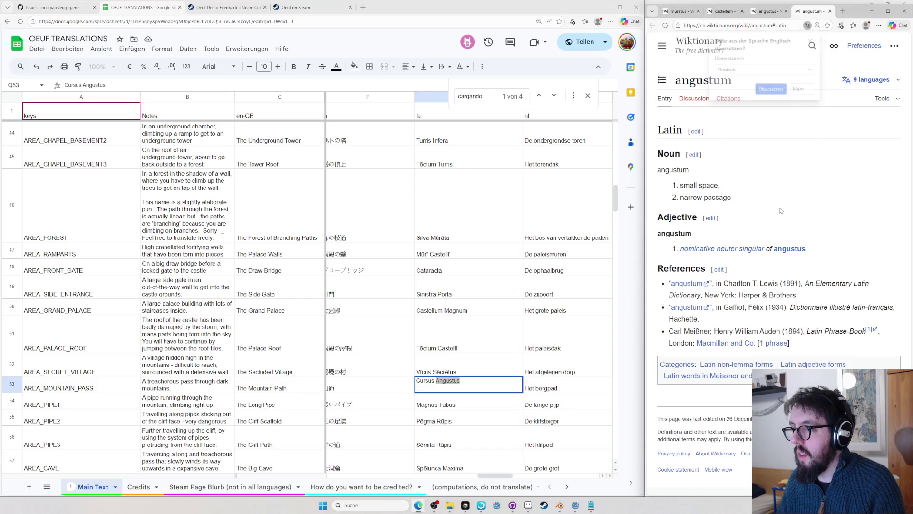
double_click(673, 169)
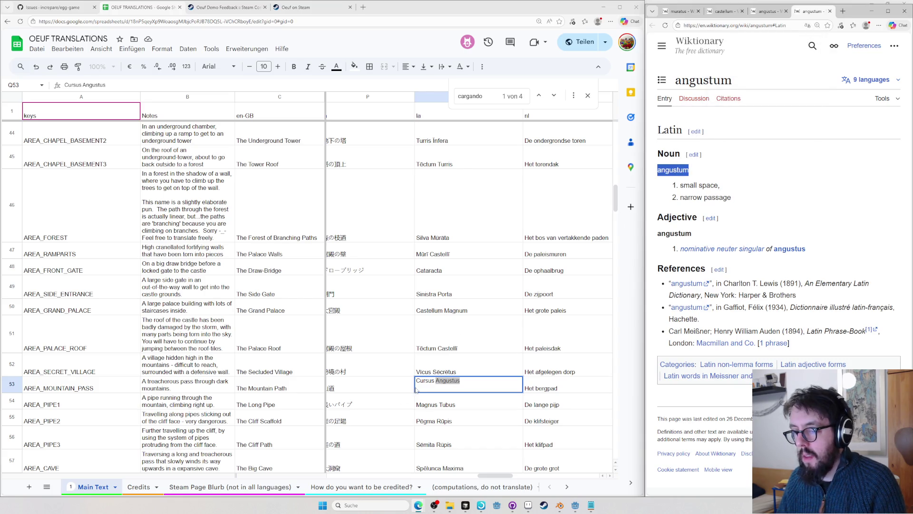
double_click(447, 381)
key(ctrl+a)
text(Angustum)
key(ctrl+a)
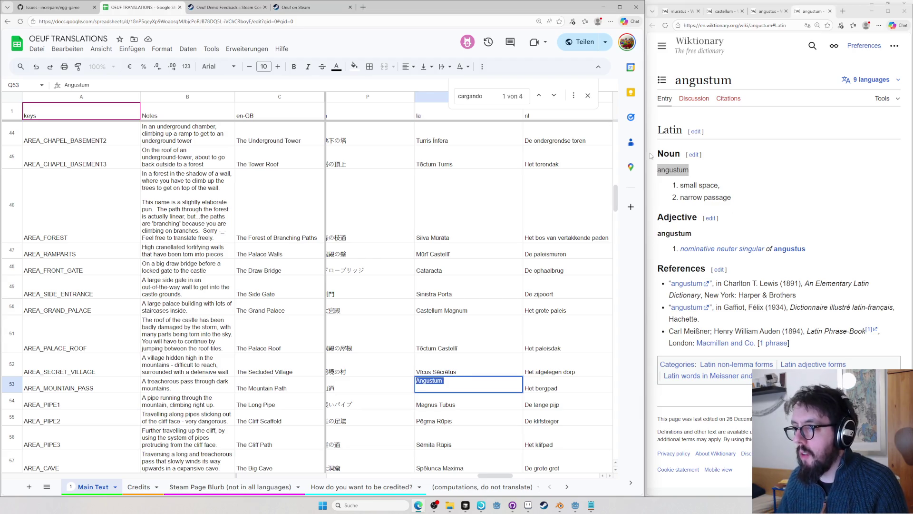
- Check angustum on Logeion with its Lewis definition, then look up viarum on Wiktionary
click(804, 174)
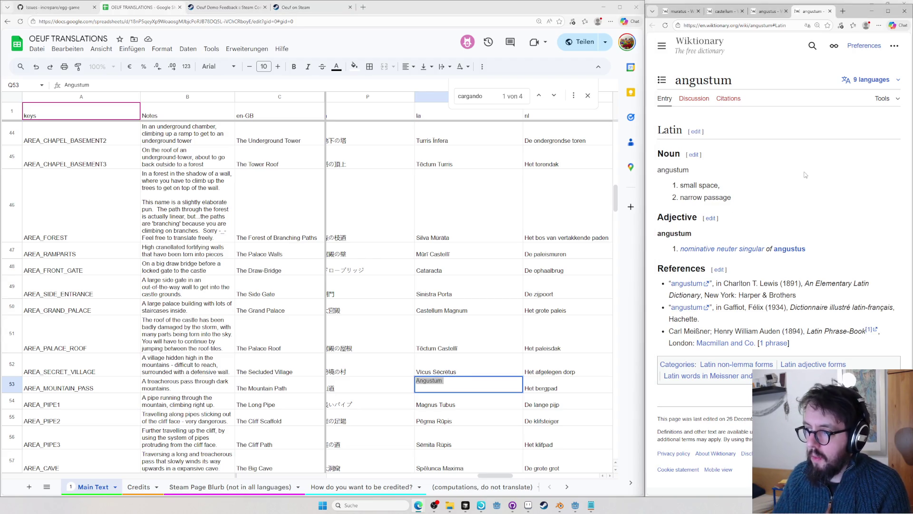
key(ctrl+t)
text(log)
key(ctrl+v)
key(Return)
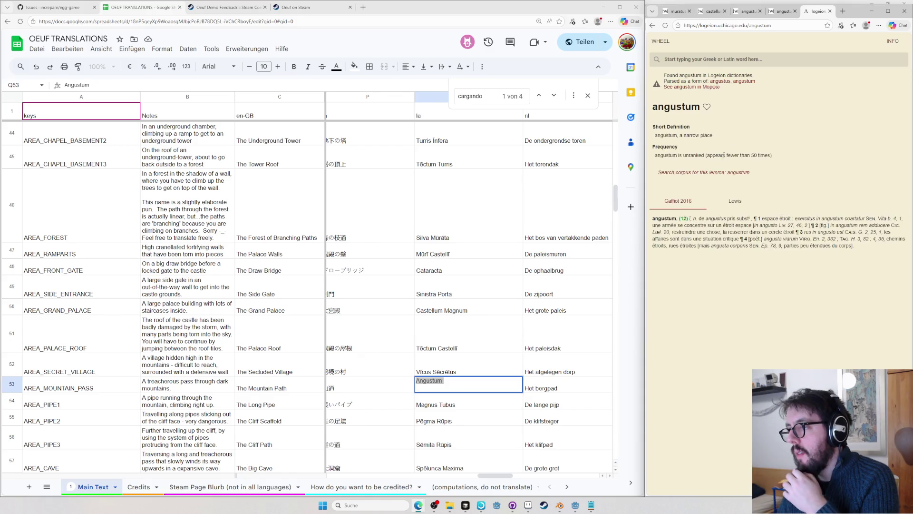
click(733, 201)
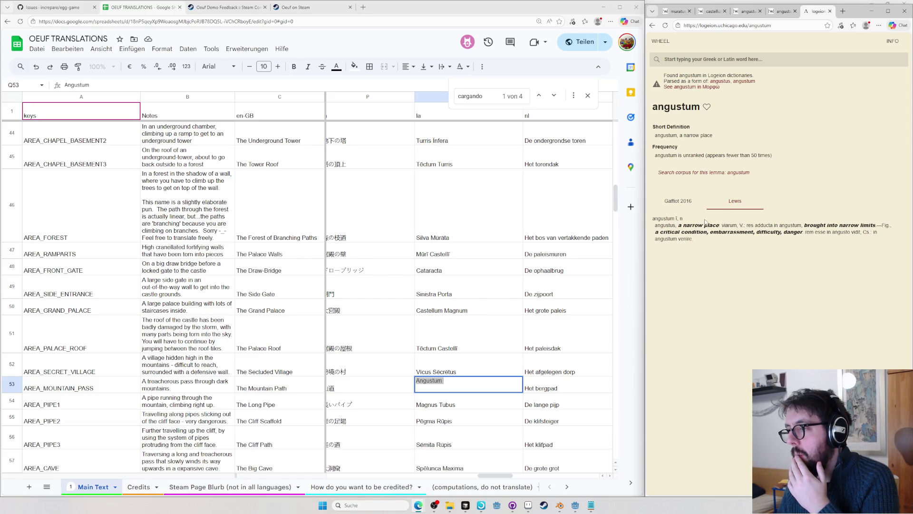
double_click(727, 226)
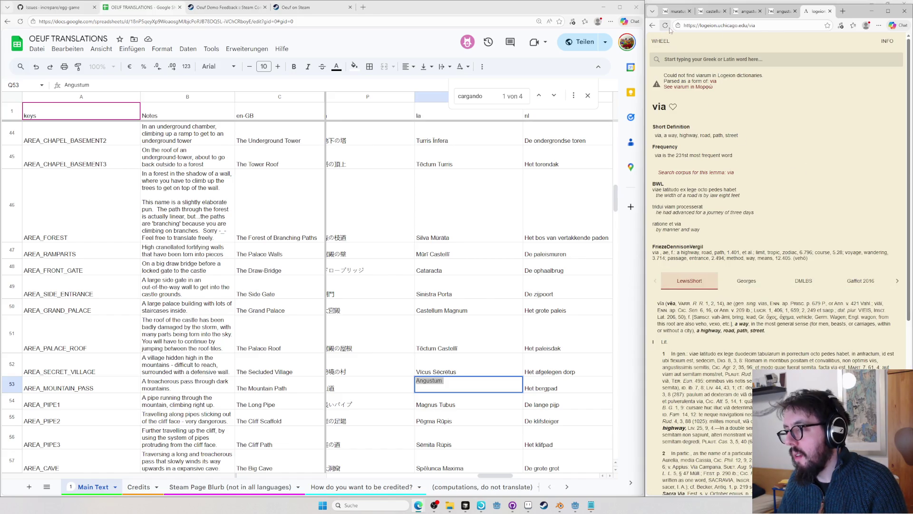
click(651, 27)
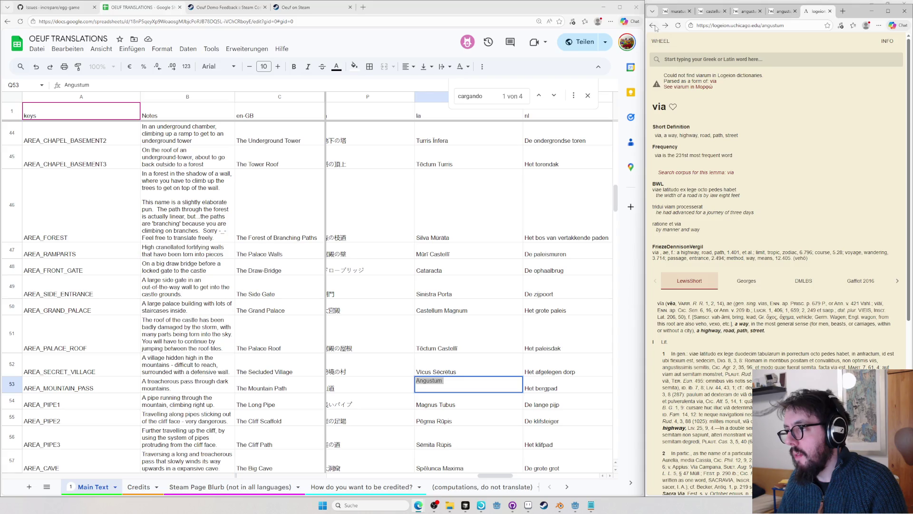
key(ctrl+t)
text(viarum)
key(Return)
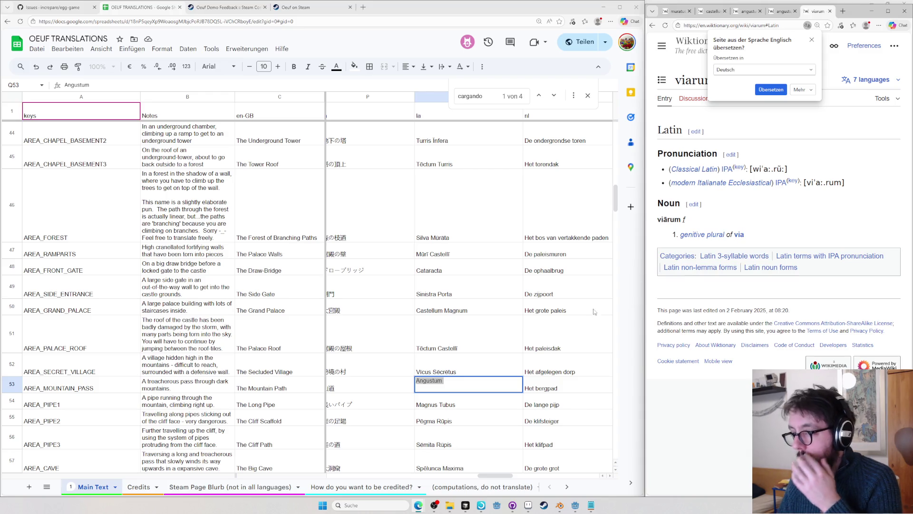
- Undo the cell back to Cursus Angustus and look up cursus on Wiktionary
click(462, 391)
key(Return)
key(ctrl+z)
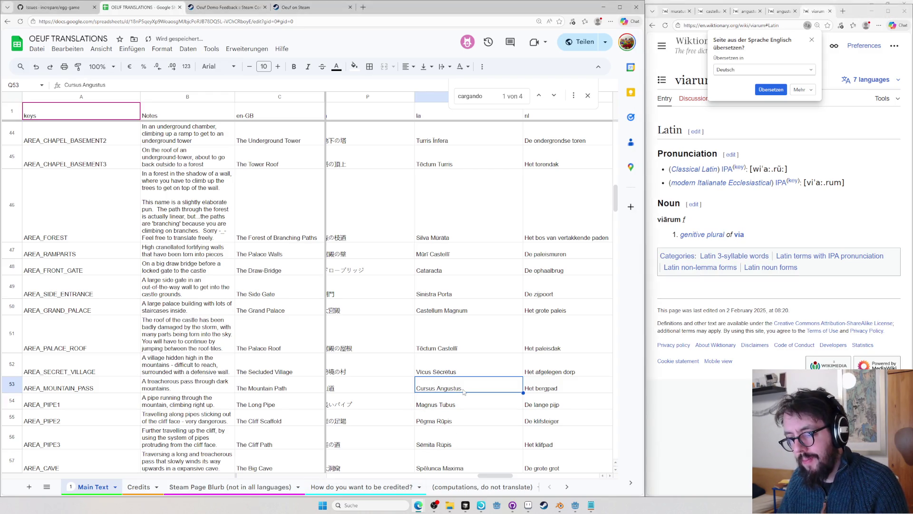
click(858, 204)
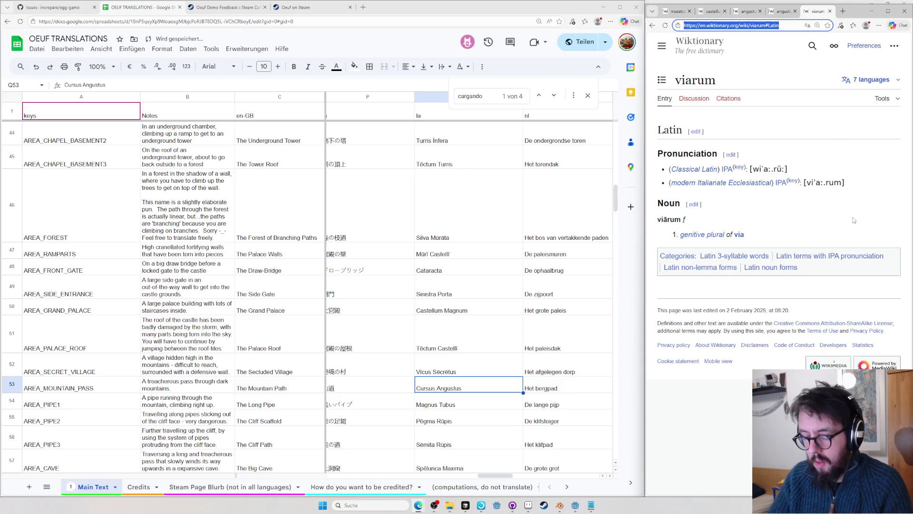
key(ctrl+l)
text(curtsus)
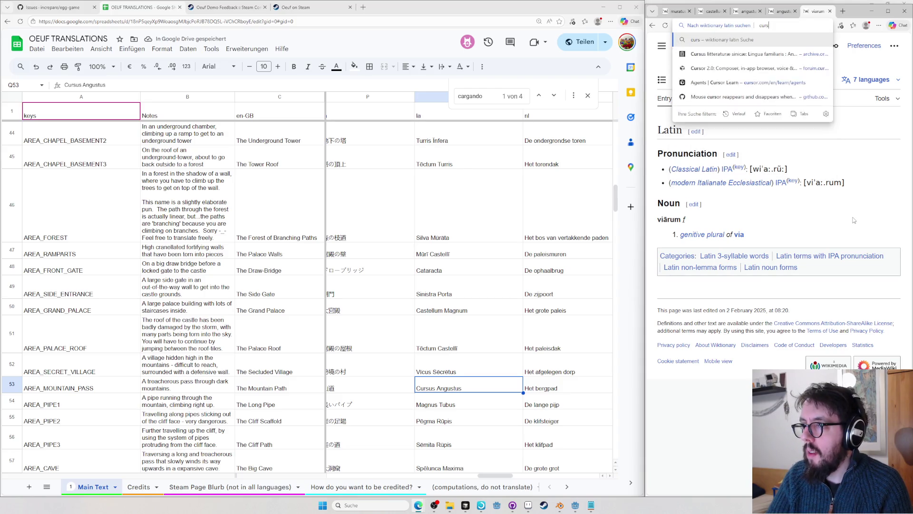
key(Return)
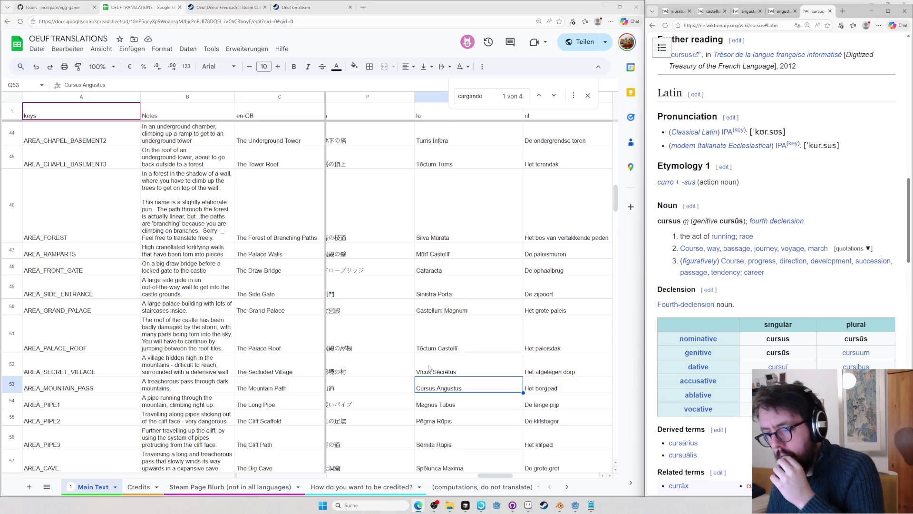
- Try dropping Cursus, undo it, and view the quotation for cursus as voyage
double_click(426, 386)
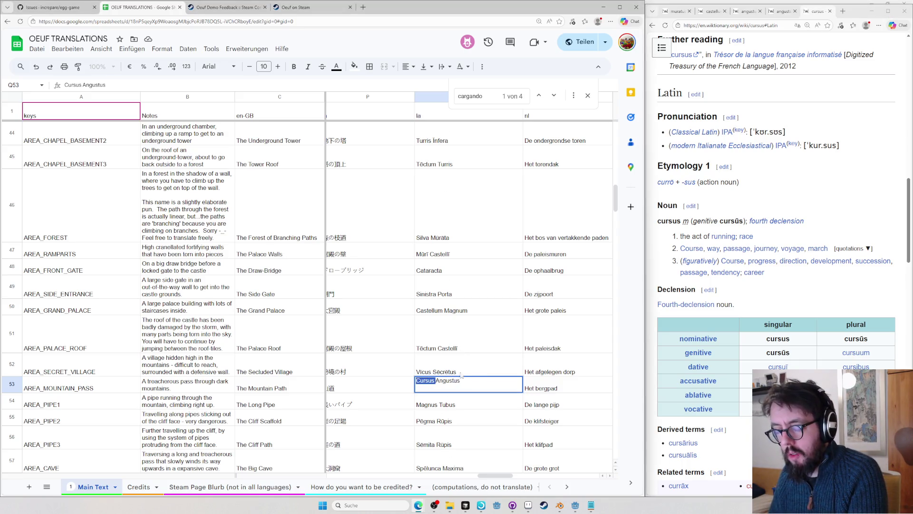
key(BackSpace)
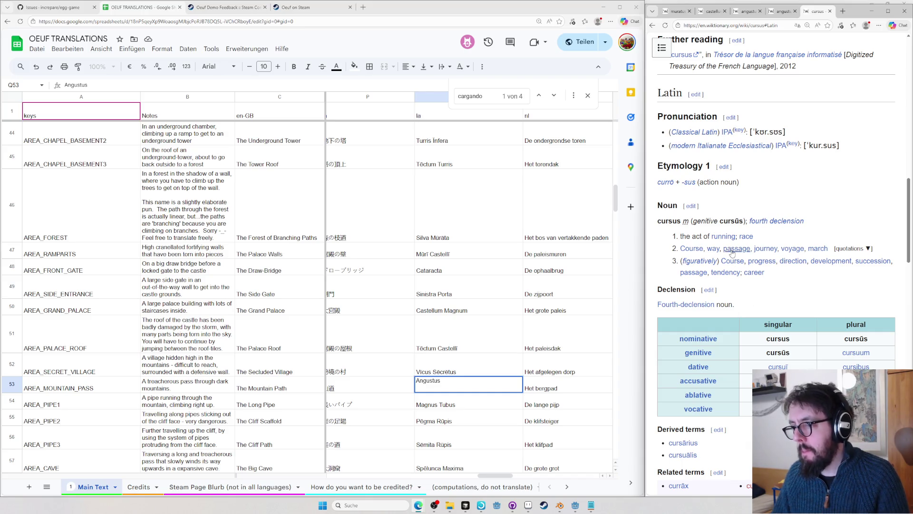
click(460, 360)
key(ctrl+z)
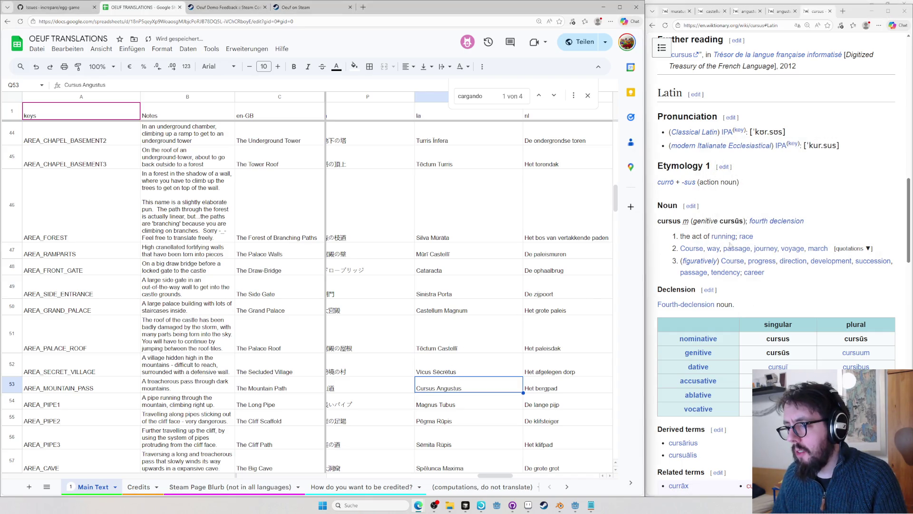
click(853, 249)
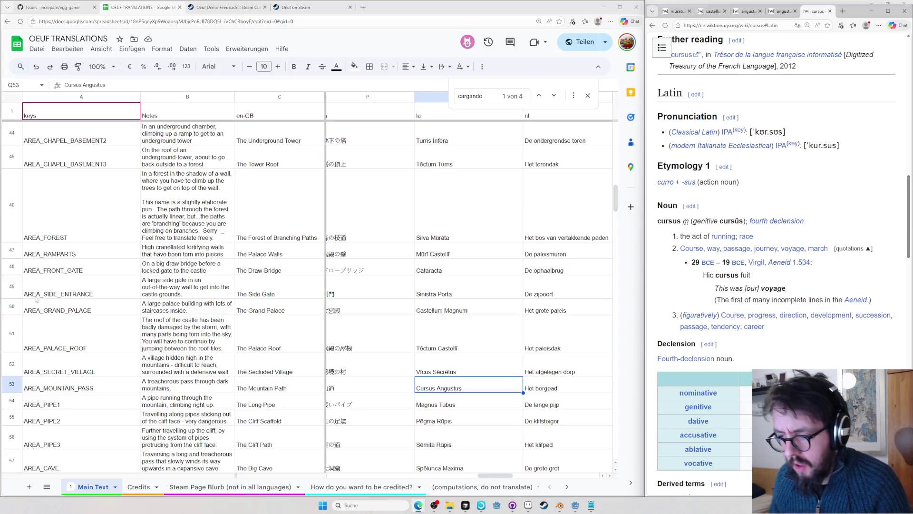
- Replace Cursus with Via and fix the ending so the pass reads Via Angusta
click(434, 391)
double_click(435, 391)
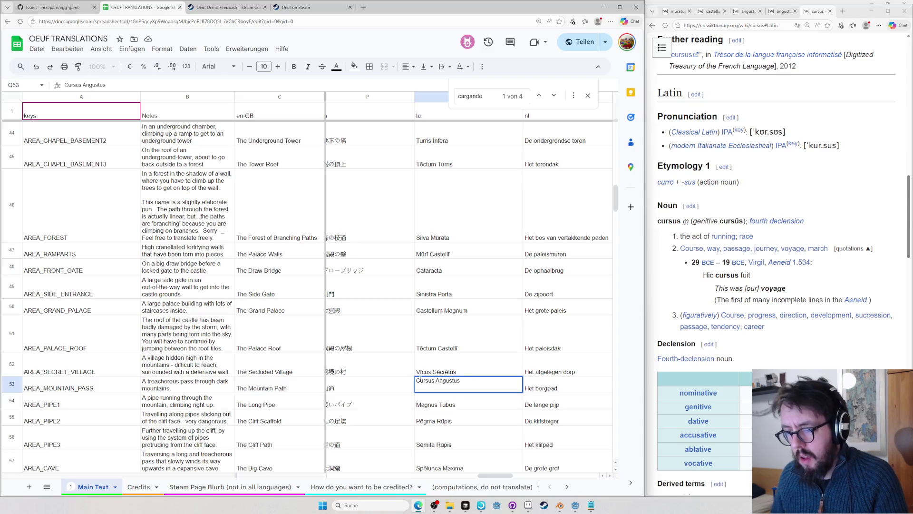
text(Via)
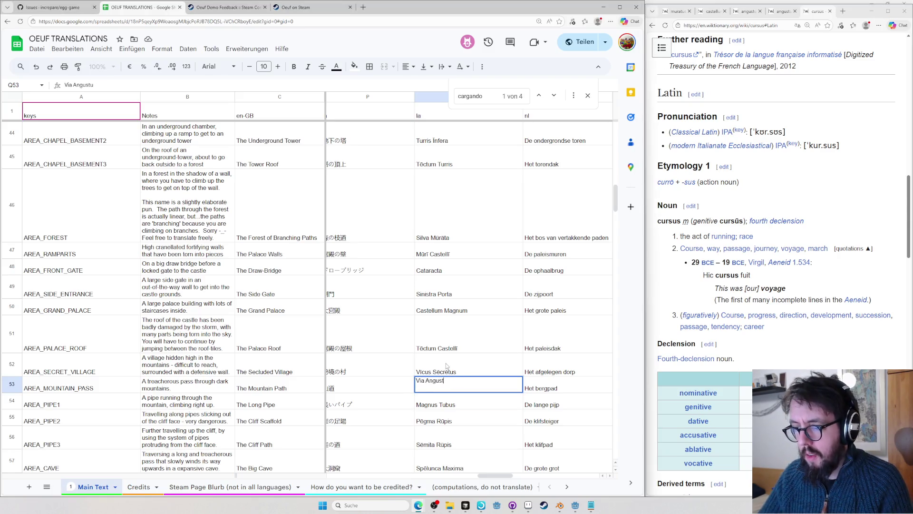
key(ctrl+z)
key(Escape)
key(ctrl+y)
double_click(456, 386)
text(a)
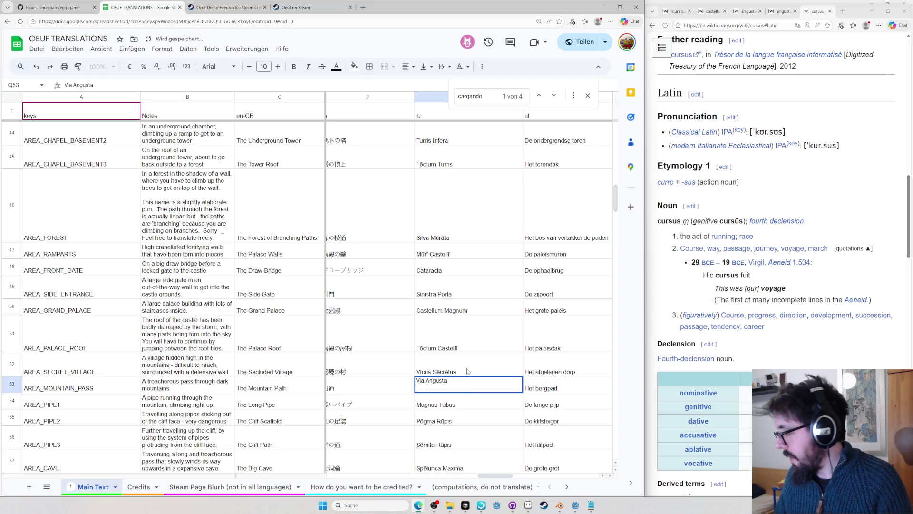
click(467, 370)
click(469, 386)
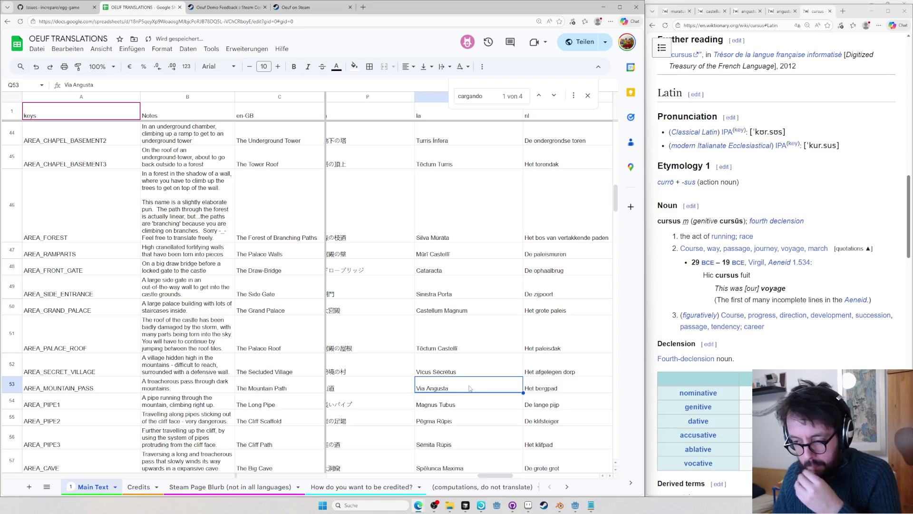
scroll(461, 410, down, 3)
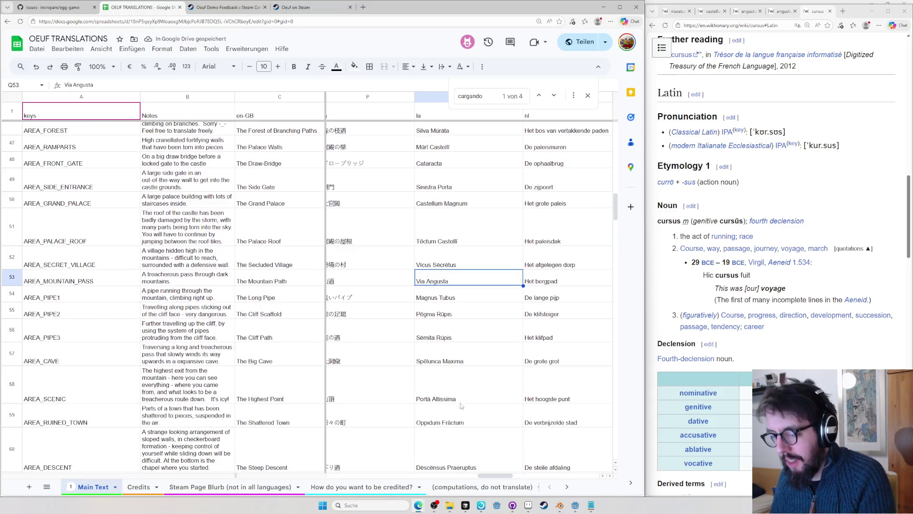
- Select Magnus Tubus, look up tubus on Wiktionary and open the sōlēn entry in a background tab
click(471, 304)
scroll(471, 304, down, 2)
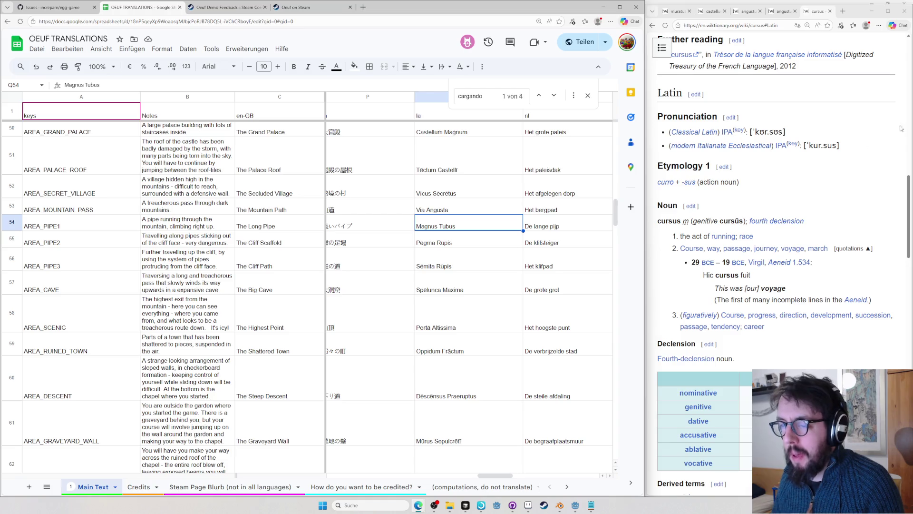
key(ctrl+l)
text(tubus)
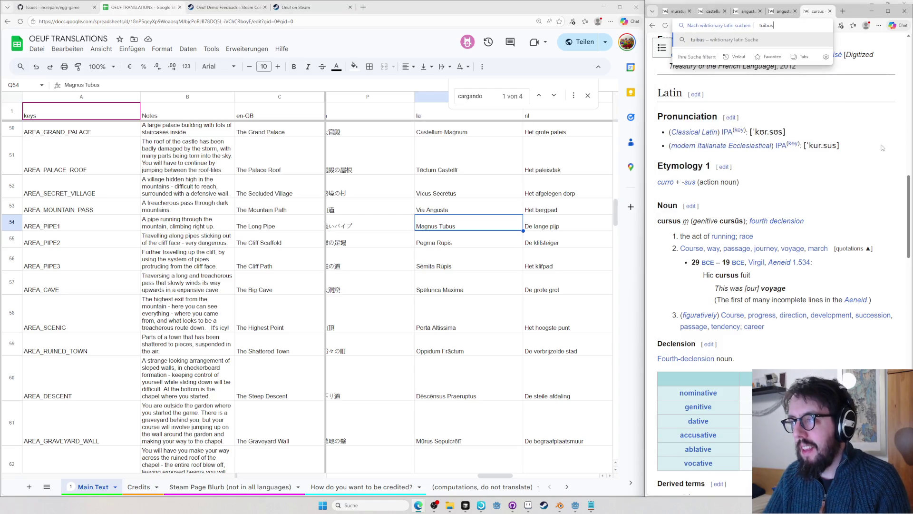
key(Return)
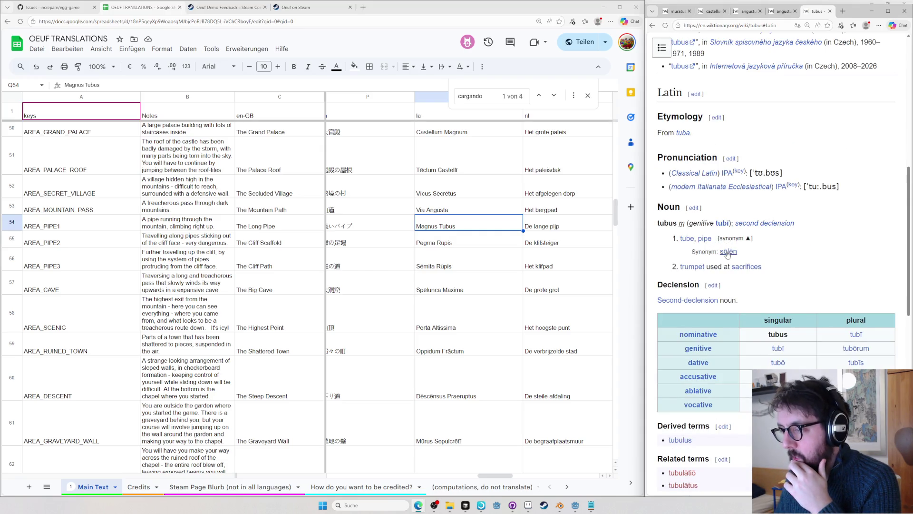
middle_click(727, 252)
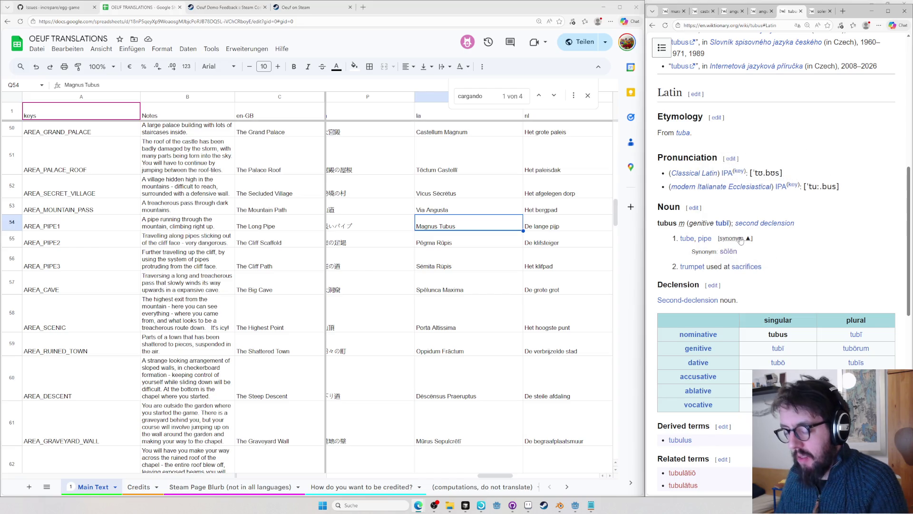
- Look up tubus on Logeion, then move on to Pēgma Rūpis for AREA_PIPE2
key(ctrl+l)
text(lo)
key(Tab)
text(tubus)
key(Return)
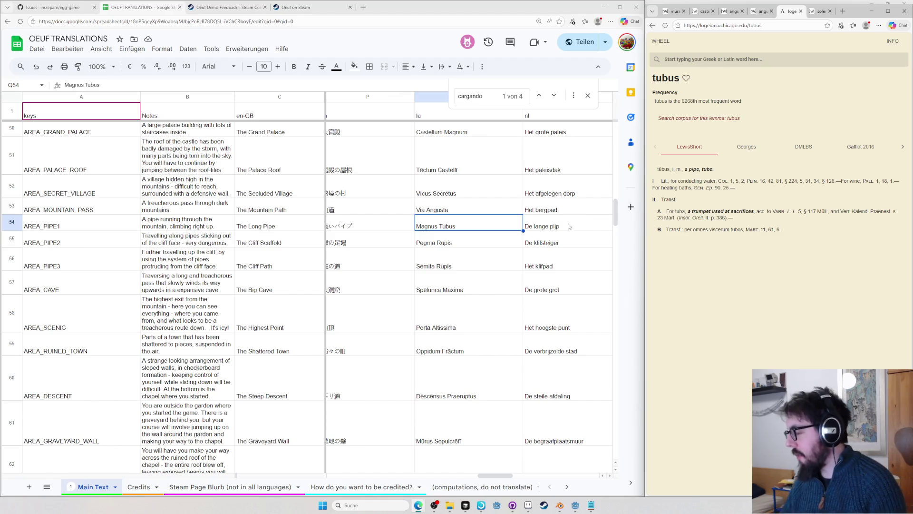
click(468, 242)
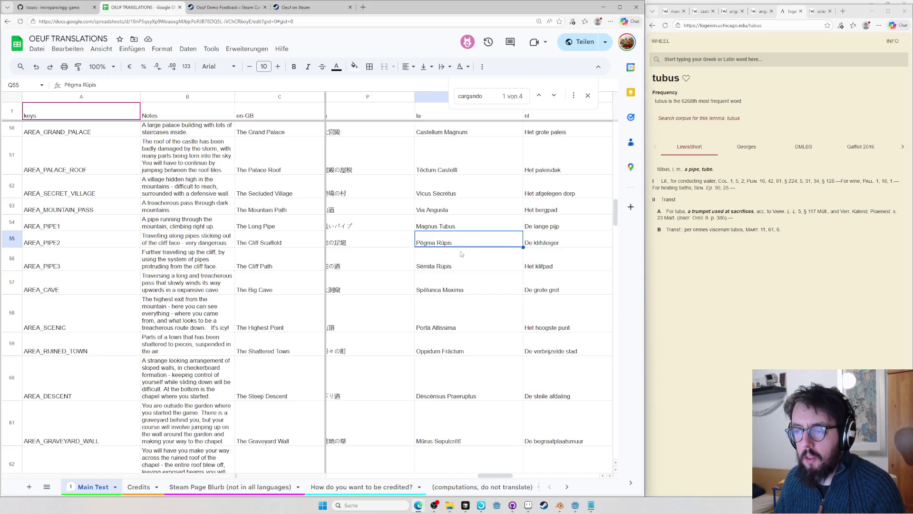
scroll(460, 253, up, 1)
scroll(464, 268, up, 5)
scroll(463, 268, up, 5)
scroll(465, 276, down, 5)
scroll(464, 277, down, 5)
scroll(460, 250, down, 3)
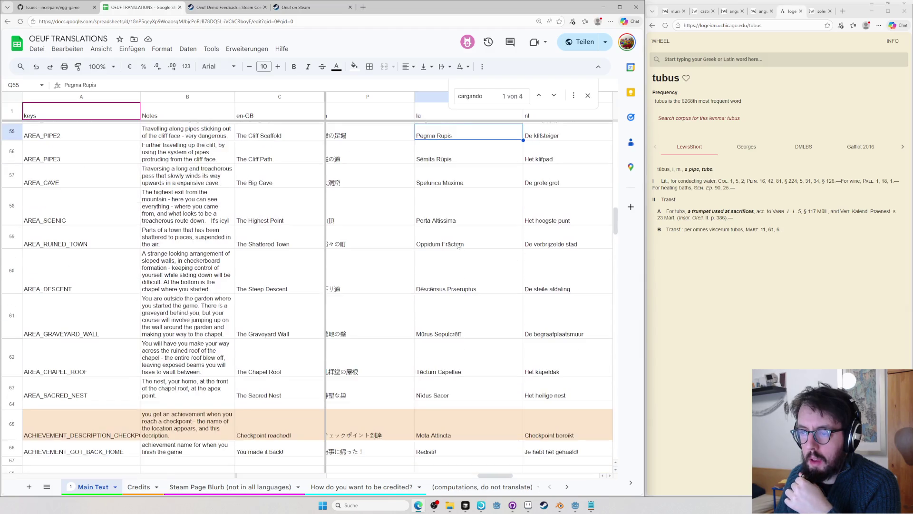
scroll(457, 243, up, 2)
- Search Wiktionary for rupis, correcting the misspelled first attempt
click(686, 295)
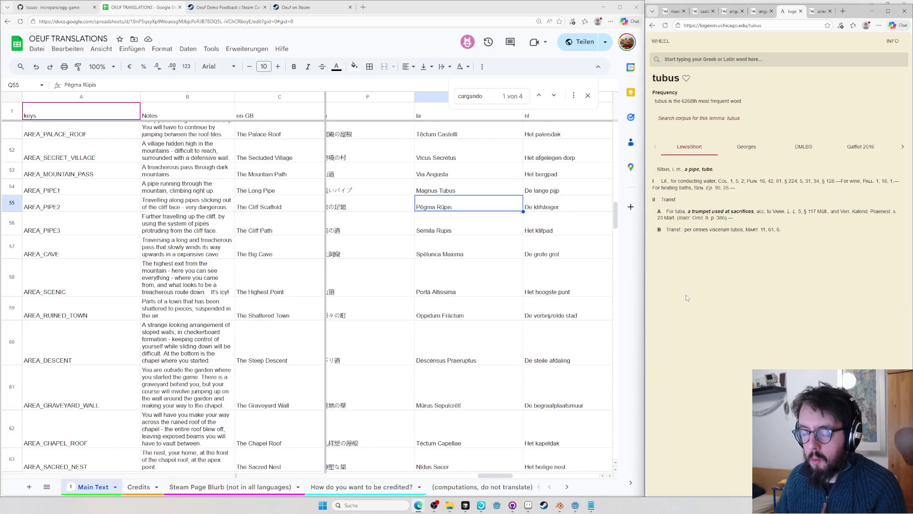
key(ctrl+l)
text(rpus)
key(Return)
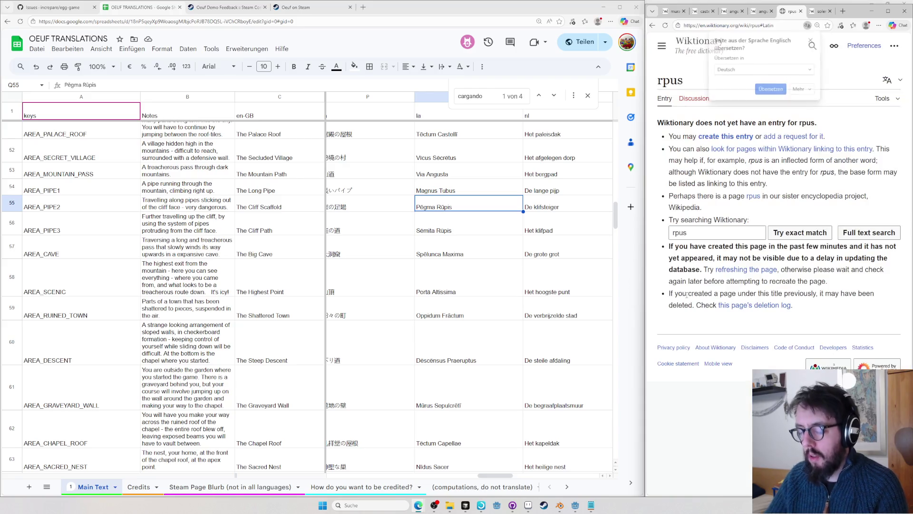
key(ctrl+l)
text(rpu)
key(BackSpace)
key(BackSpace)
text(up)
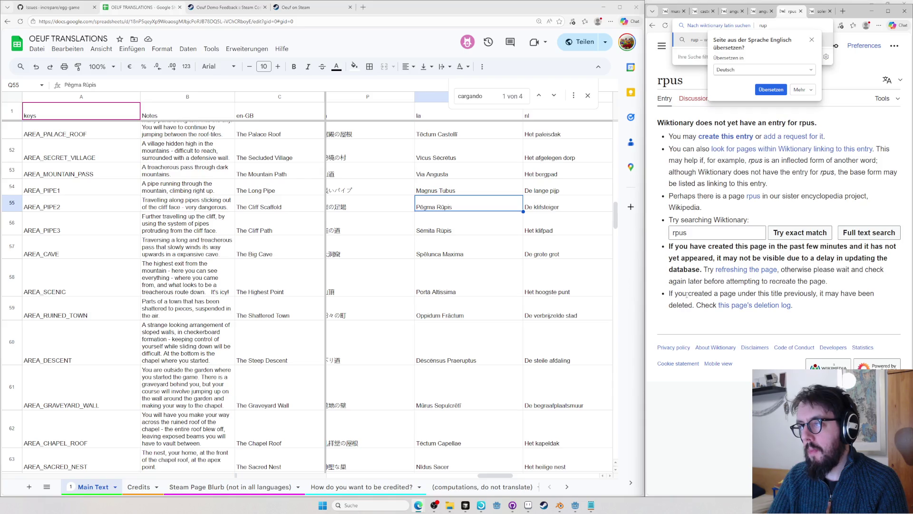
text(is)
key(Return)
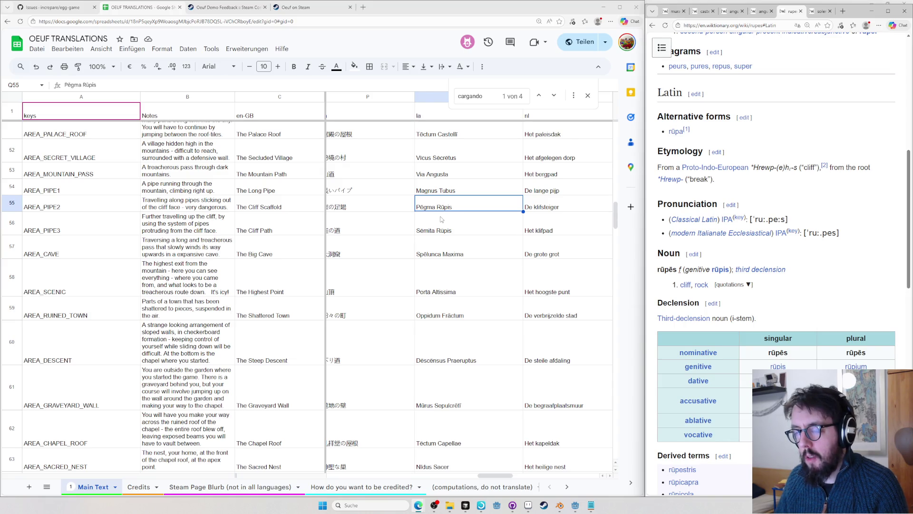
- Open the pēgma entry, peek at forulī, show the scaffold quotation, then move to Sēmita Rūpis
key(ctrl+l)
text(pegma)
key(Return)
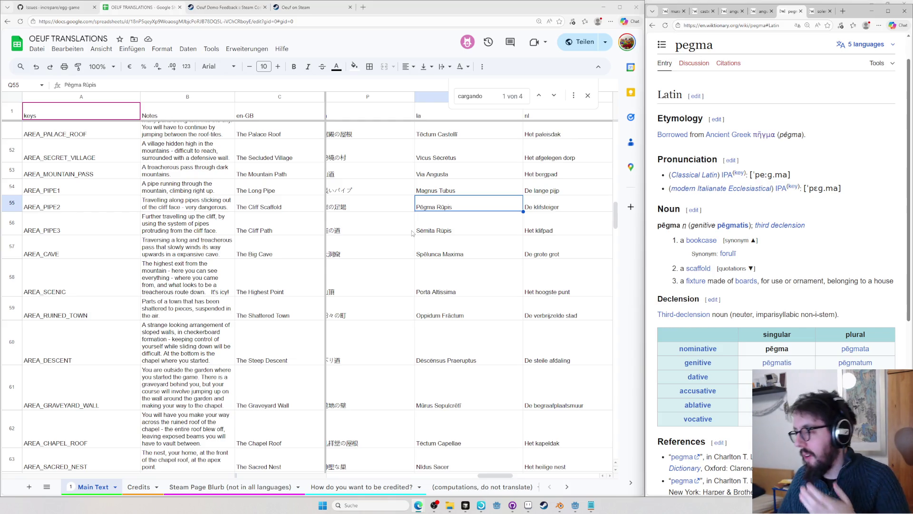
click(729, 253)
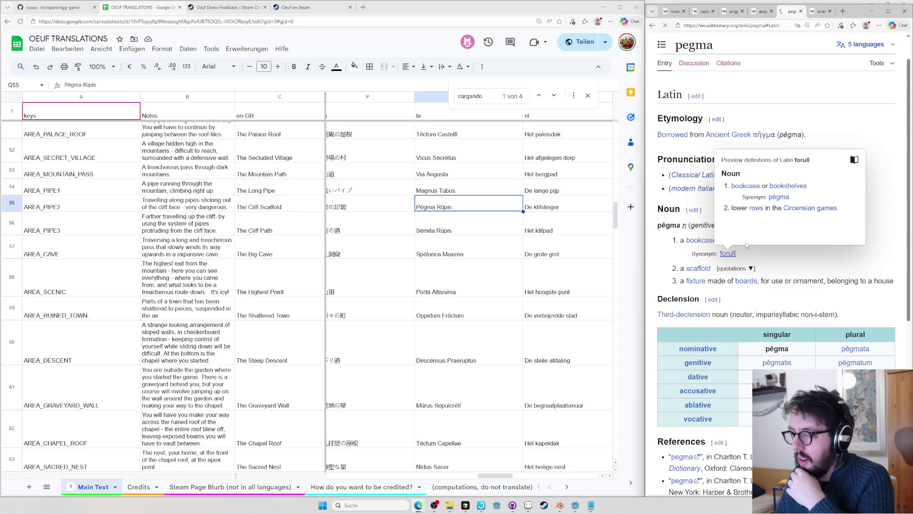
key(alt+Left)
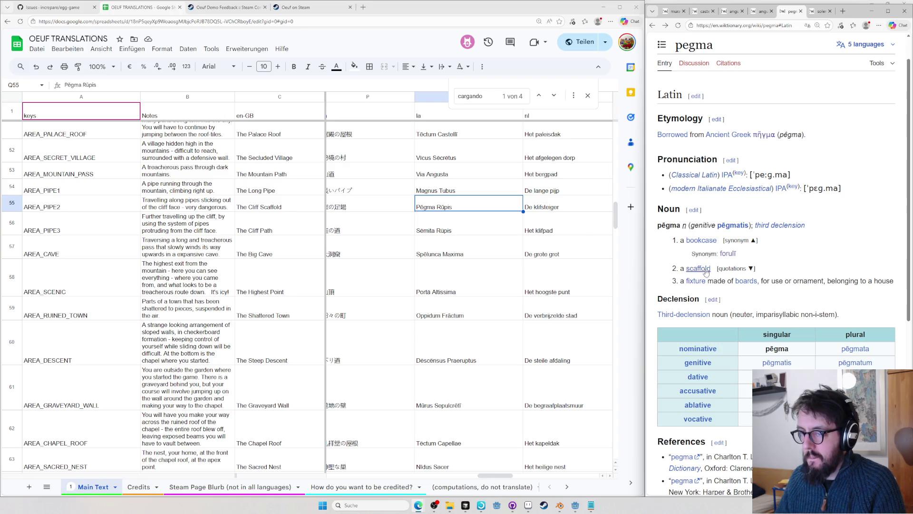
click(724, 268)
click(481, 230)
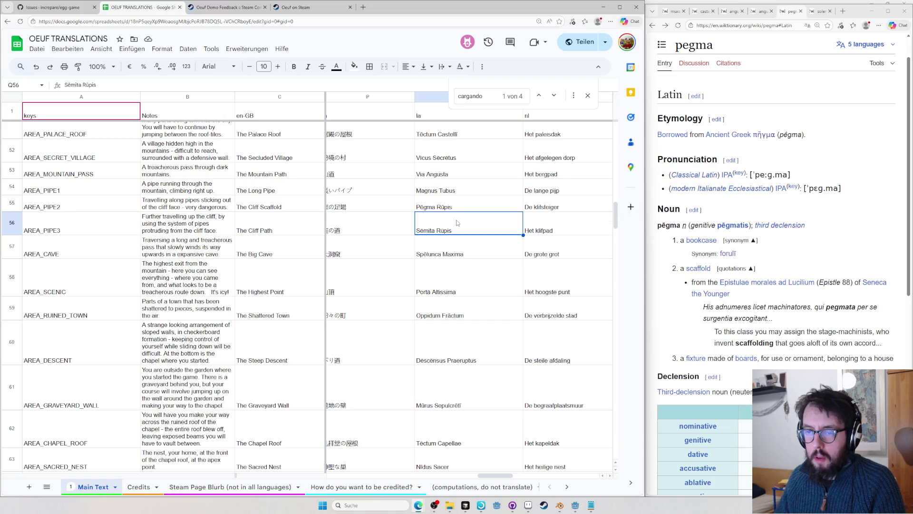
- Look up sēmita on Wiktionary, grab the word Sēmita from Sēmita Rūpis and start editing the mountain pass cell
key(ctrl+l)
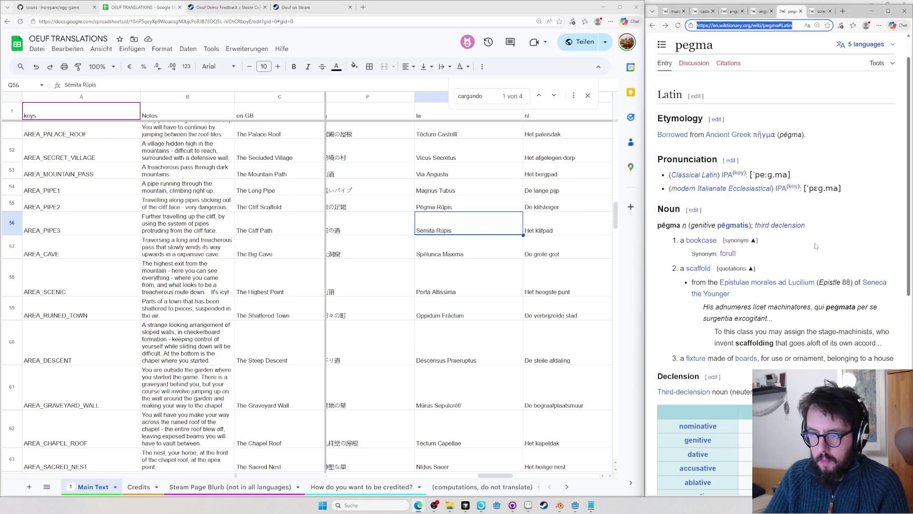
text(semita)
key(Return)
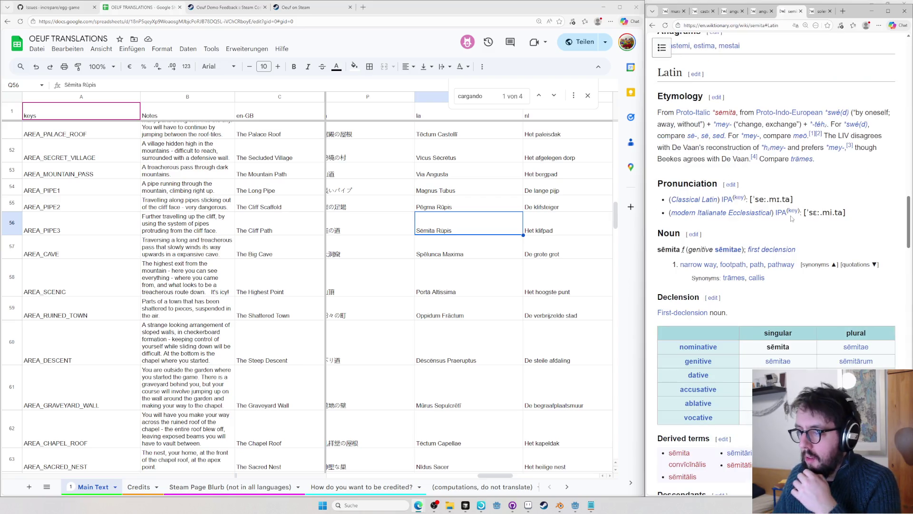
double_click(421, 231)
double_click(424, 216)
key(ctrl+c)
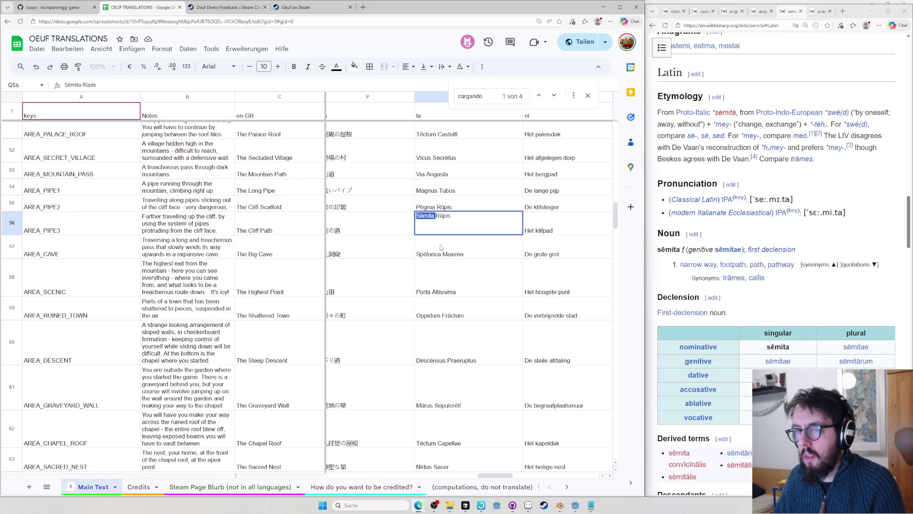
click(440, 244)
scroll(440, 245, up, 2)
click(445, 246)
double_click(444, 246)
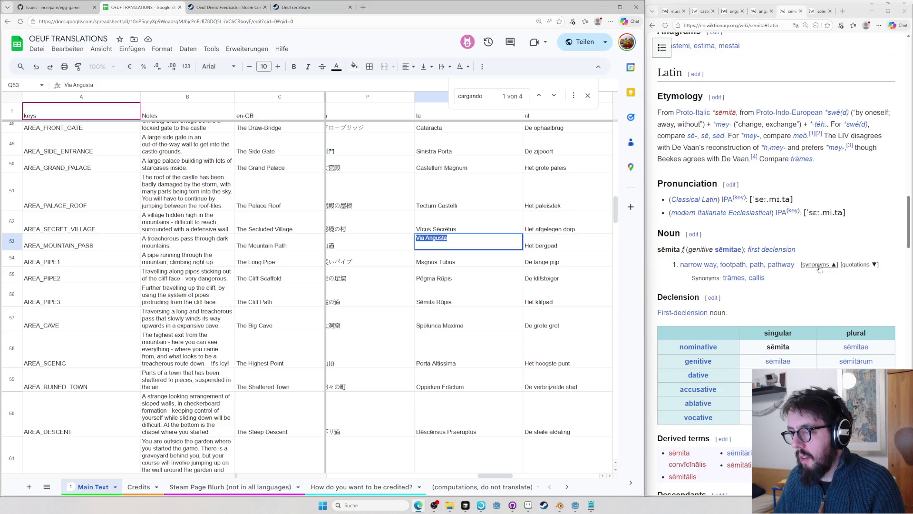
click(857, 265)
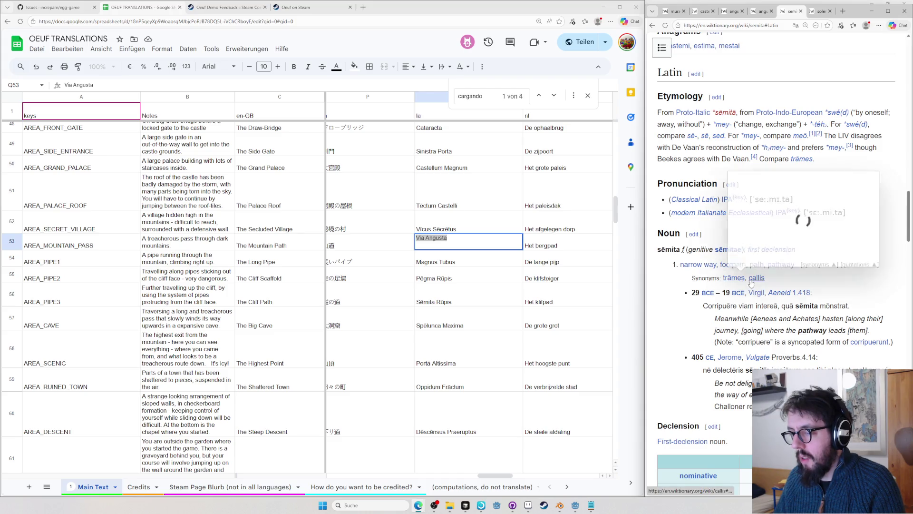
scroll(784, 342, down, 2)
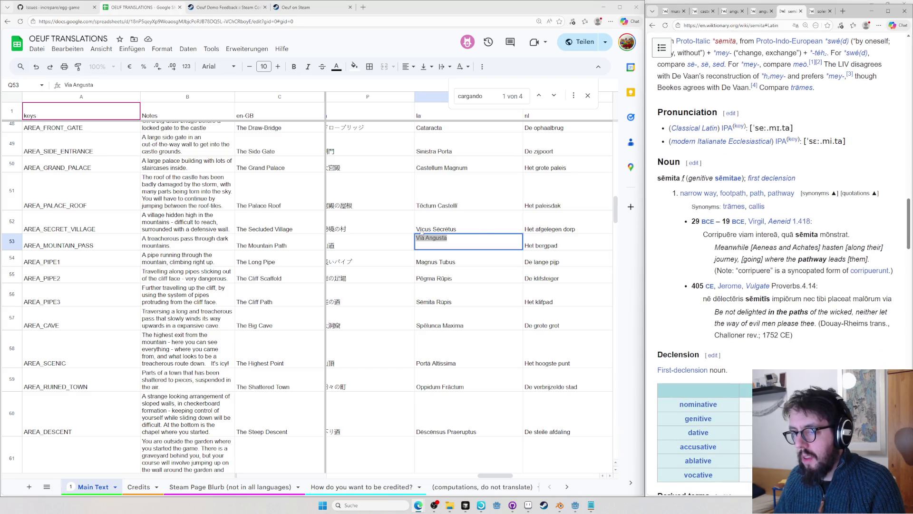
- Replace Via with Sēmita to read Sēmita Angusta and Google that phrase in a new tab
double_click(422, 238)
key(ctrl+v)
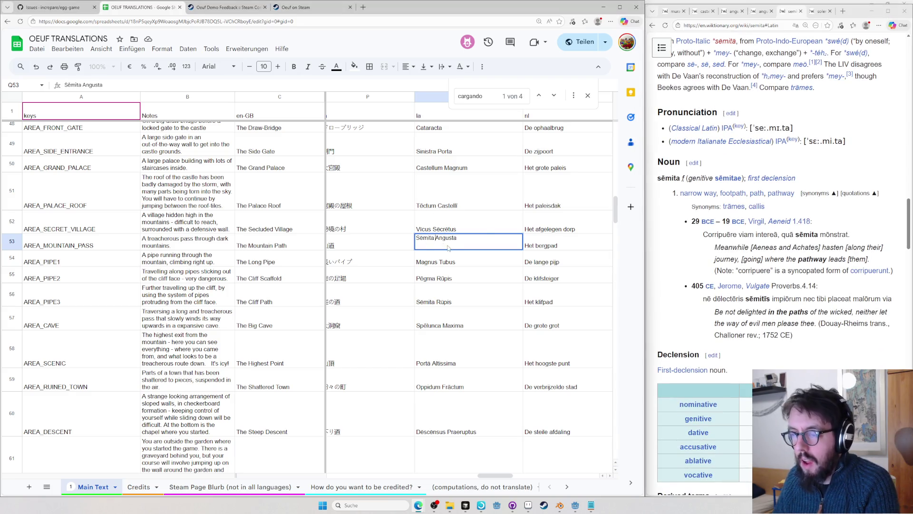
key(ctrl+a)
key(ctrl+c)
click(670, 244)
key(ctrl+t)
key(ctrl+v)
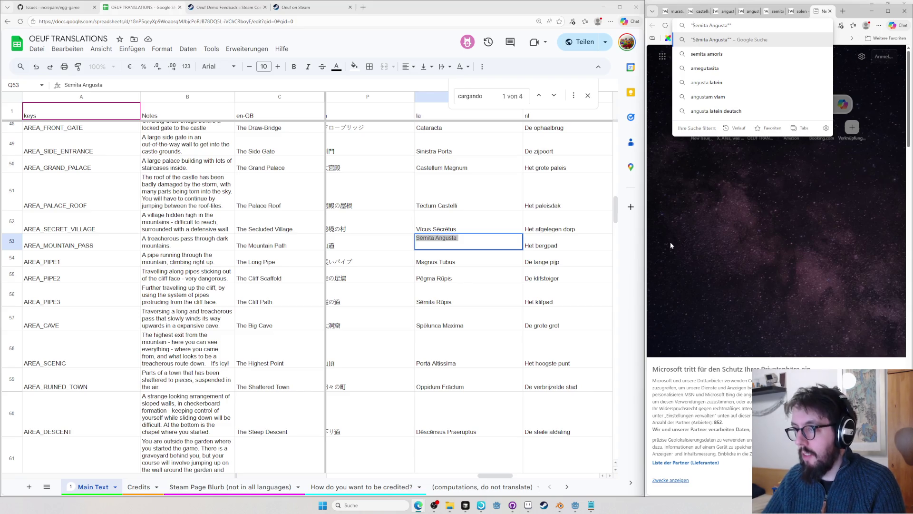
key(Up)
key(Down)
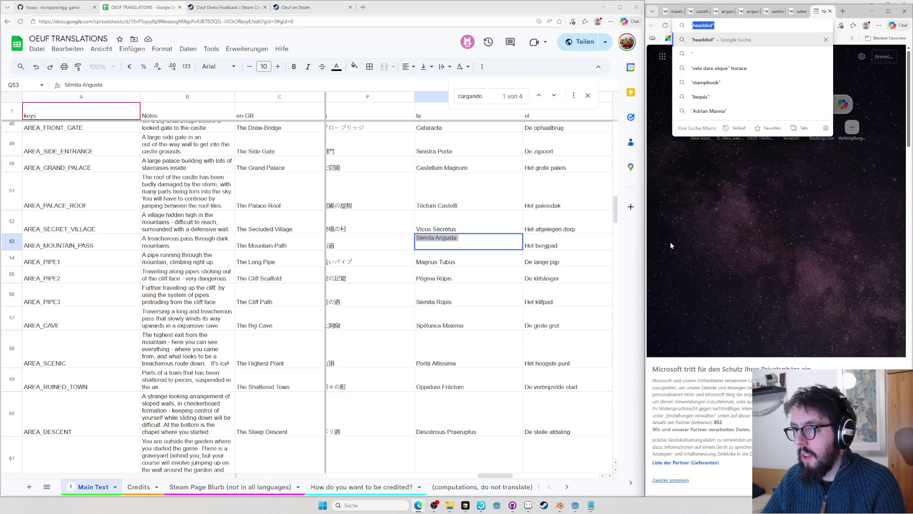
key(Return)
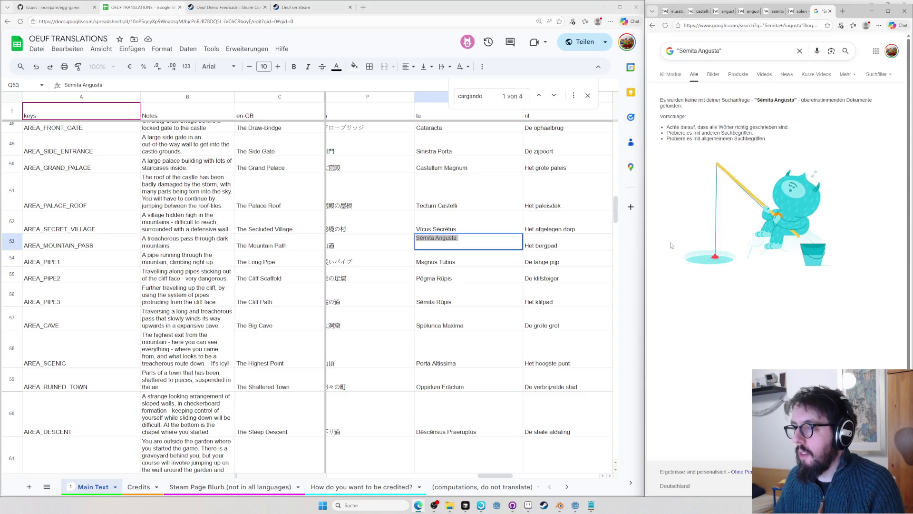
- Edit the Google query to the unaccented Semita Angusta and rerun the search
click(679, 51)
key(BackSpace)
text(m)
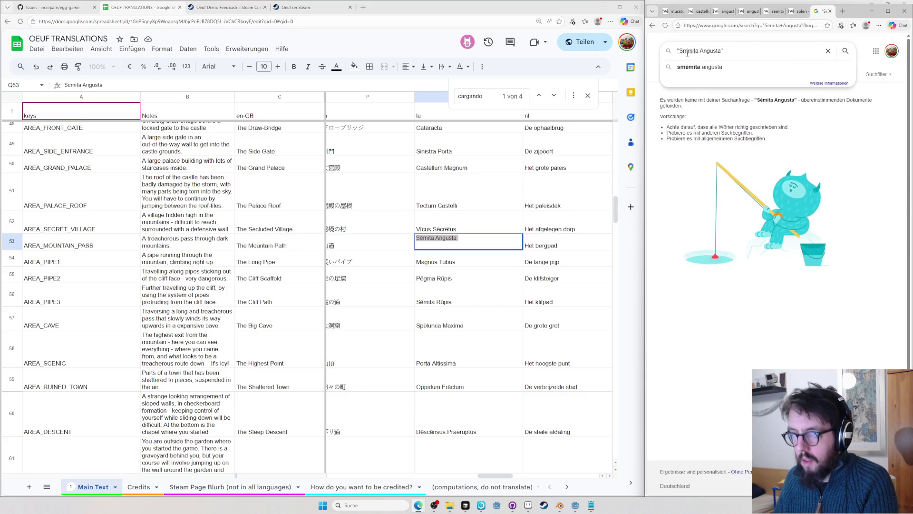
key(Return)
click(695, 51)
key(BackSpace)
text(e)
key(Return)
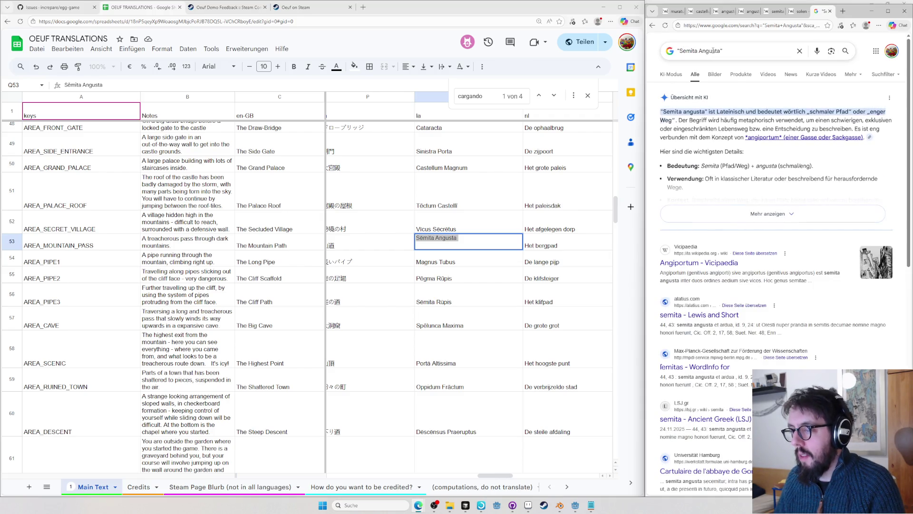
scroll(678, 199, down, 1)
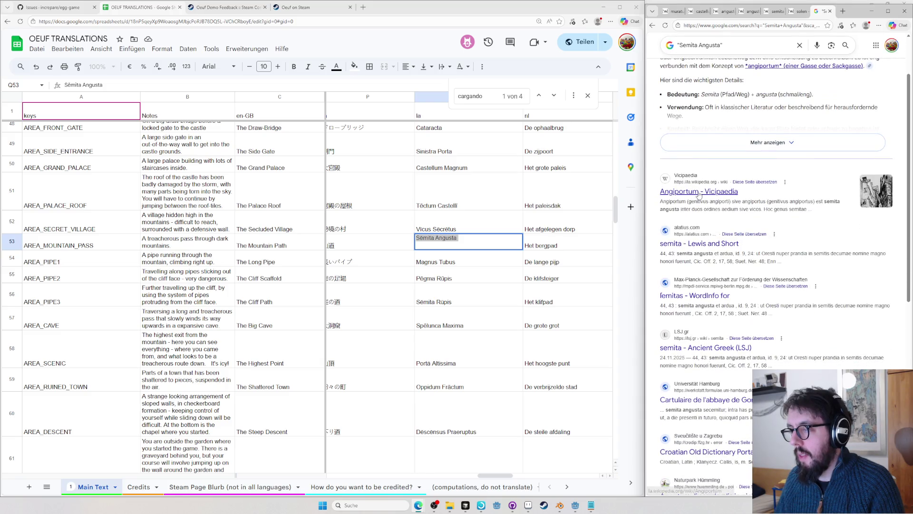
- Look up angiportus from a result snippet on Wiktionary, then commit Sēmita Angusta in the cell
double_click(754, 201)
key(ctrl+l)
text(angiportus)
key(Return)
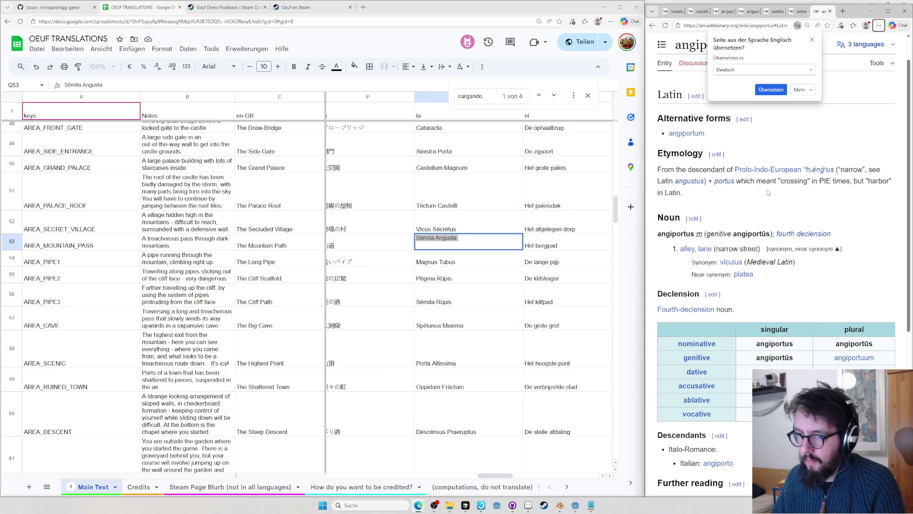
key(Return)
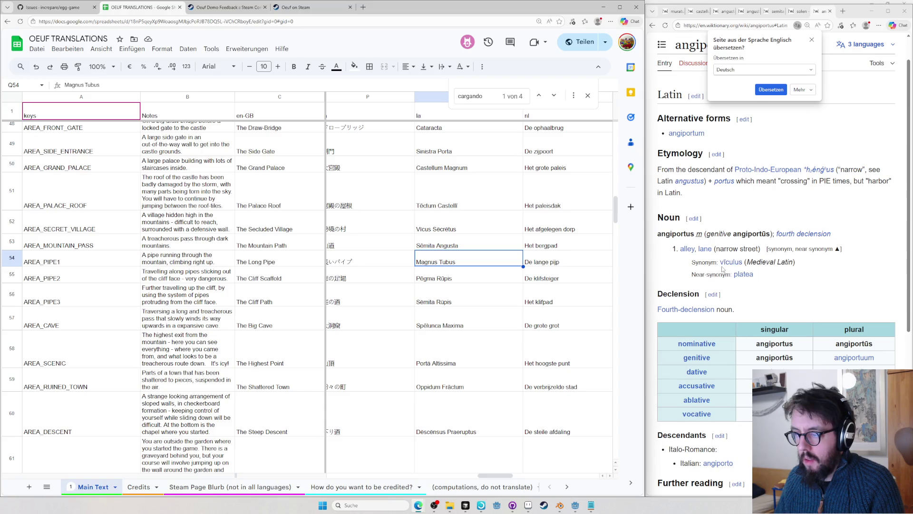
- View Wiktionary's platea entry and leave the Sēmita Rūpis cell unchanged
click(742, 275)
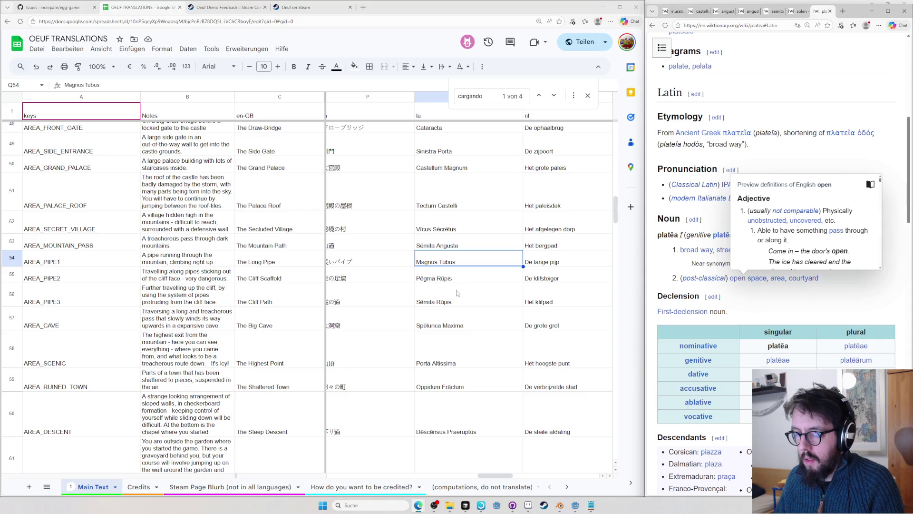
double_click(431, 299)
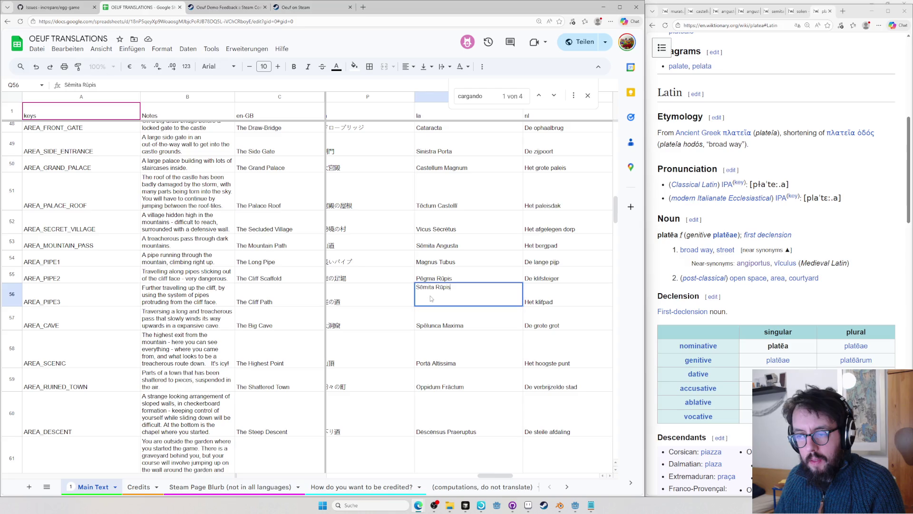
key(Return)
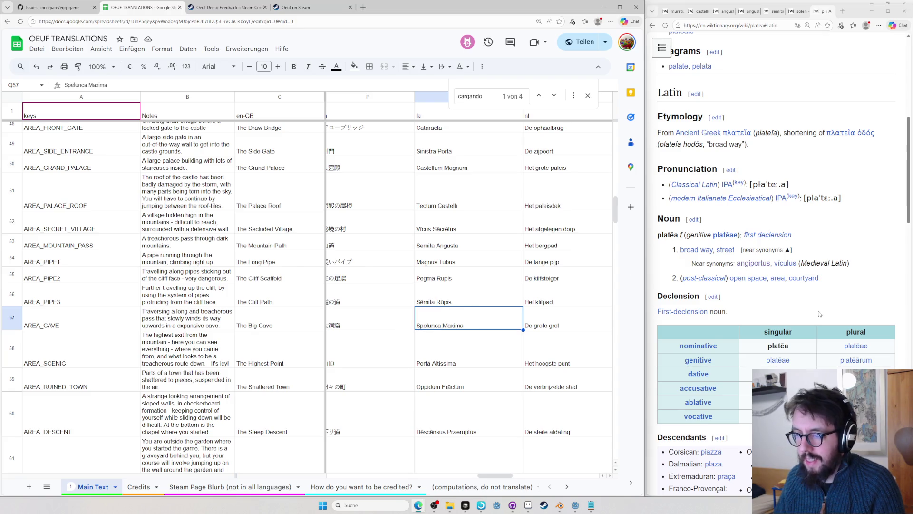
- Look up spēlunca on Wiktionary to back Spēlunca Maxima for the big cave
key(ctrl+l)
key(Tab)
text(spelunca)
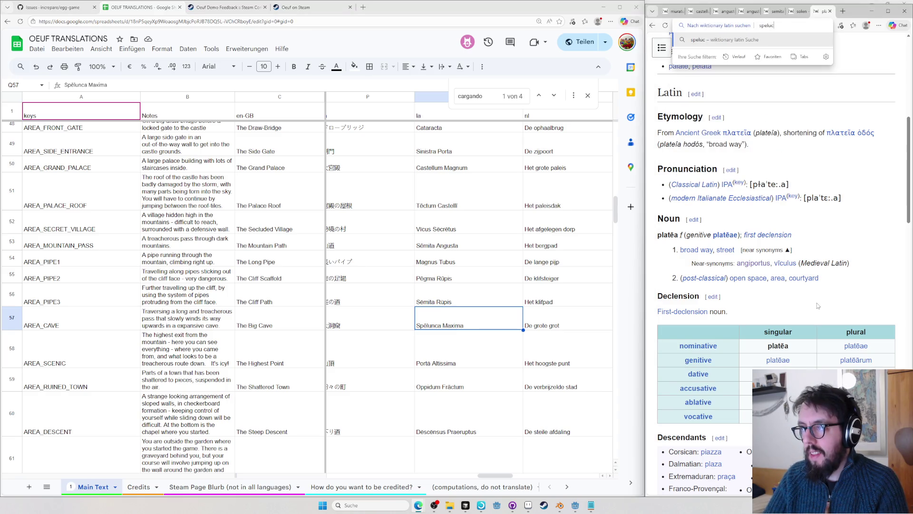
key(Return)
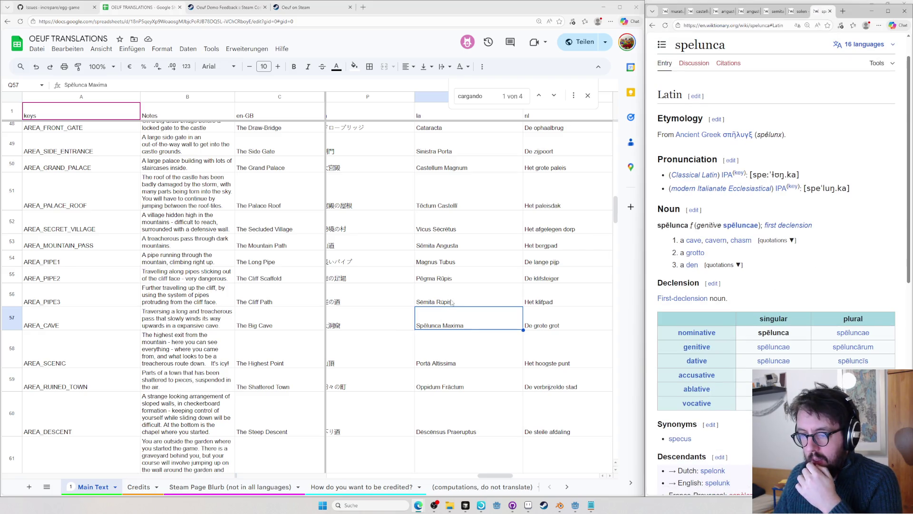
scroll(450, 300, down, 2)
scroll(449, 300, down, 3)
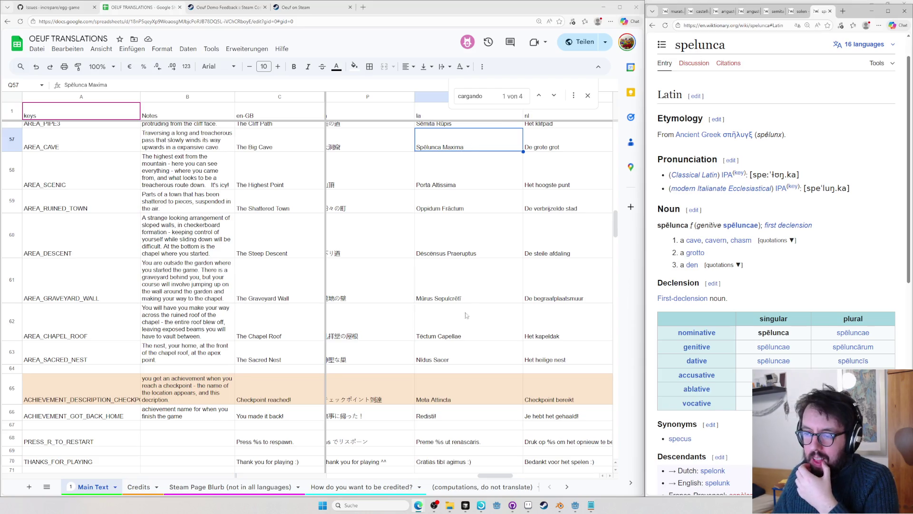
- Rename the label to The Highest Door, then restore it to The Highest Point
click(451, 186)
double_click(284, 178)
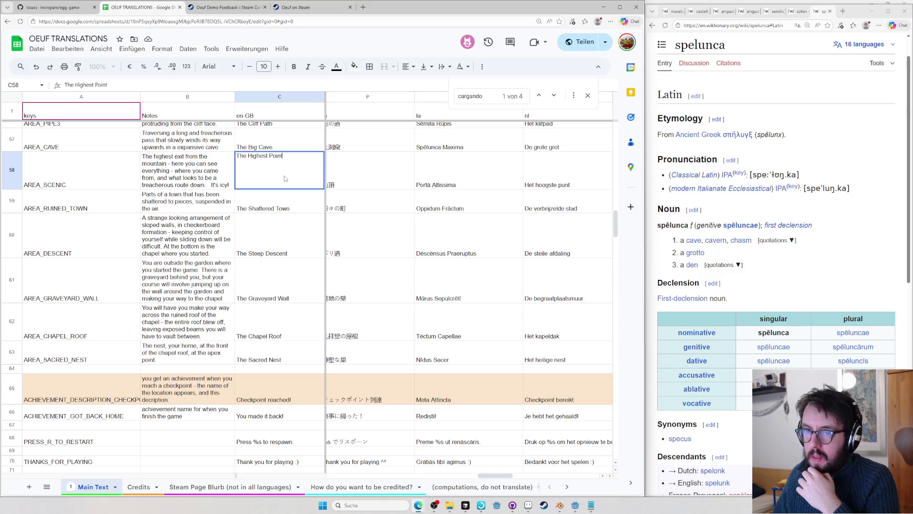
key(ctrl+BackSpace)
text(Door)
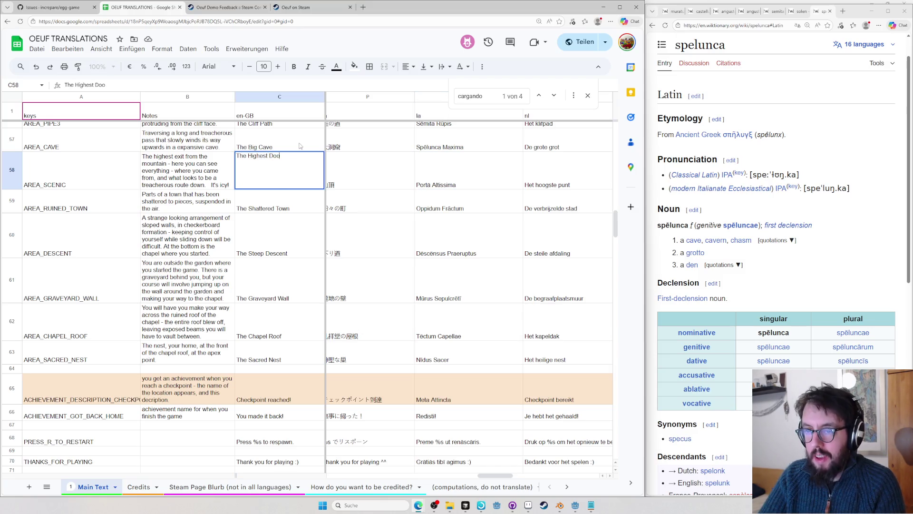
key(Return)
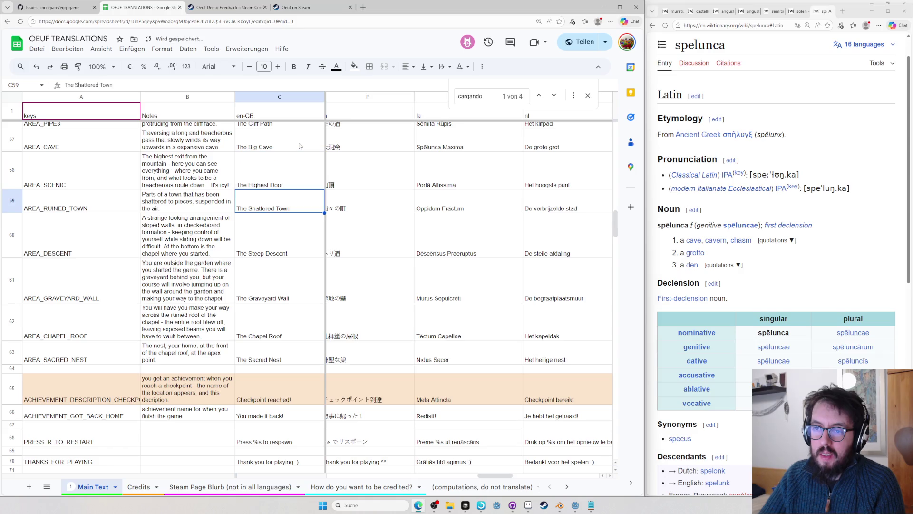
key(Up)
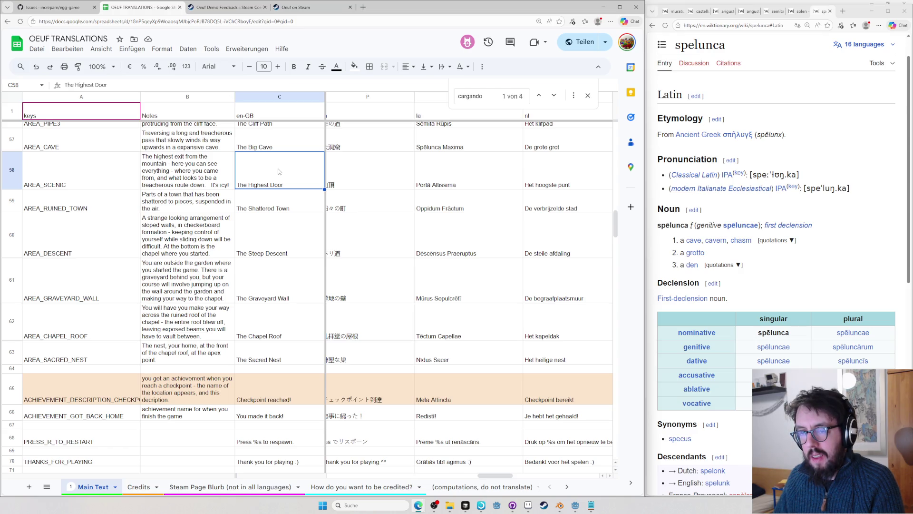
text(The Highest Point)
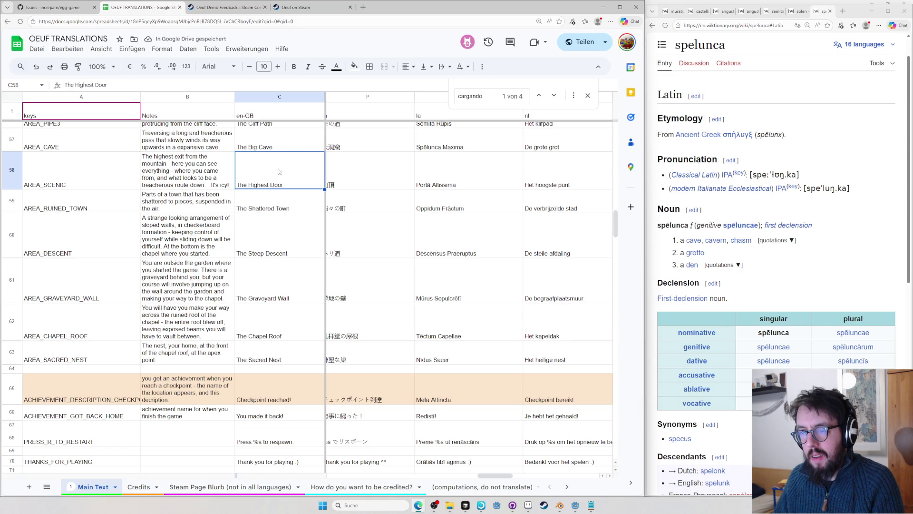
text(The Highest Point)
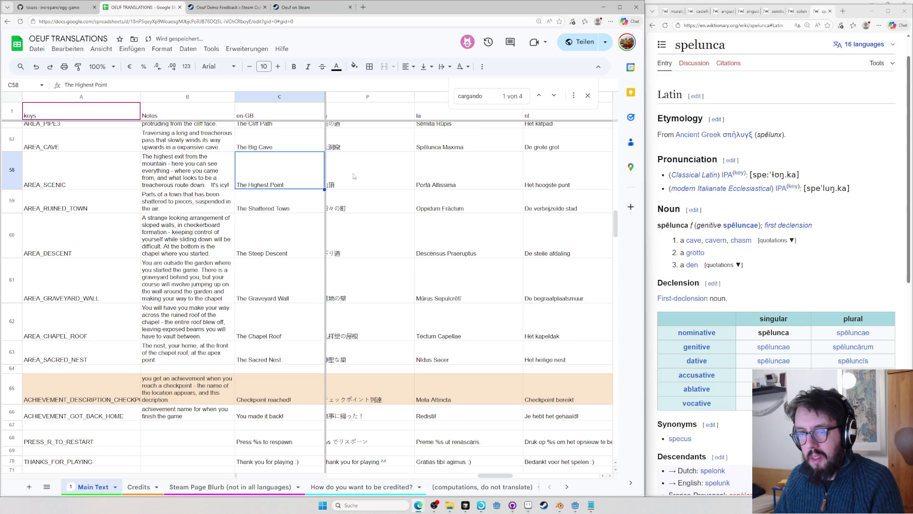
- From the Portā Altissima entry, run a web search for the Latin word porta
click(451, 176)
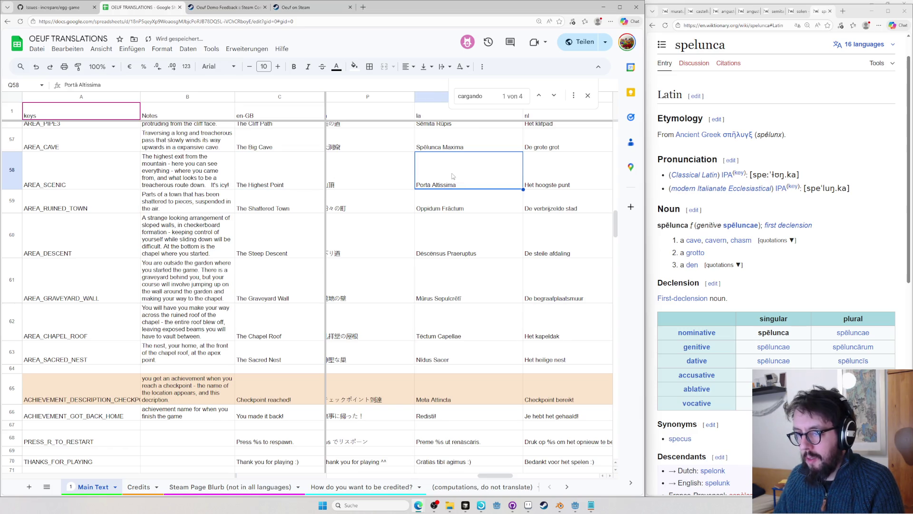
click(753, 206)
key(ctrl+l)
key(BackSpace)
text(porta)
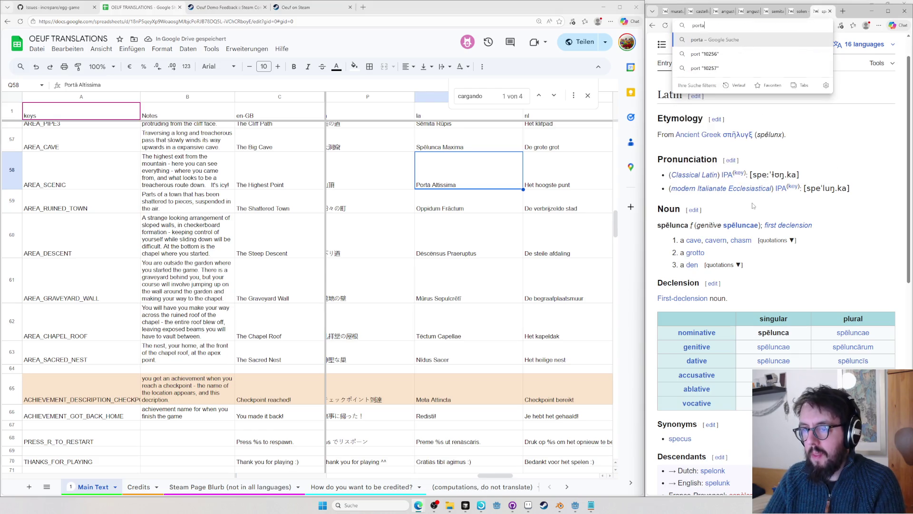
key(Return)
- Return to the cave row and move across to its German translation
click(437, 146)
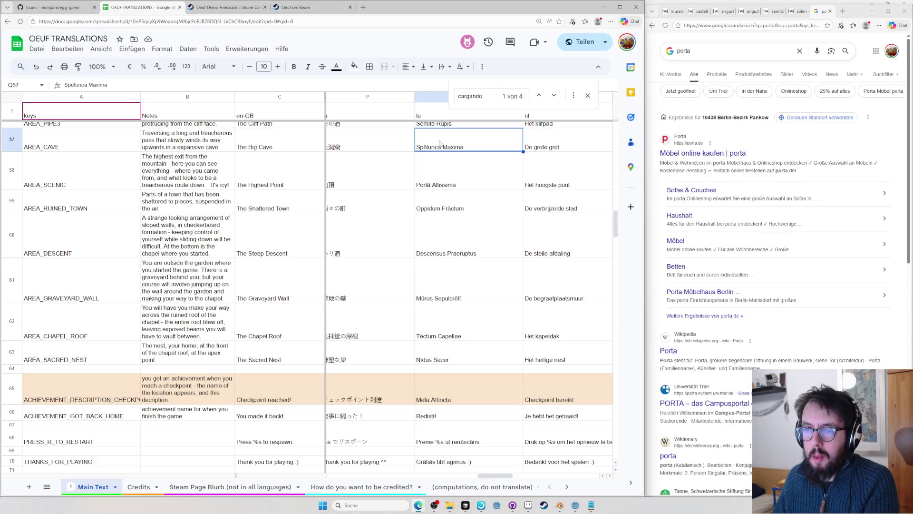
key(Left)
key(Left)
key(Left)
key(Left)
key(Left)
key(Left)
key(Left)
key(Left)
key(Left)
key(Left)
key(Left)
key(Left)
key(Right)
key(Right)
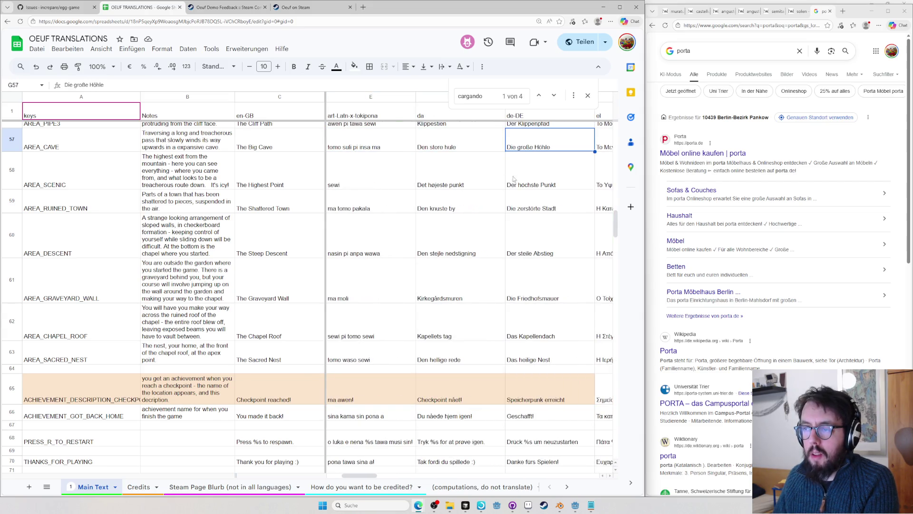
scroll(563, 224, up, 1)
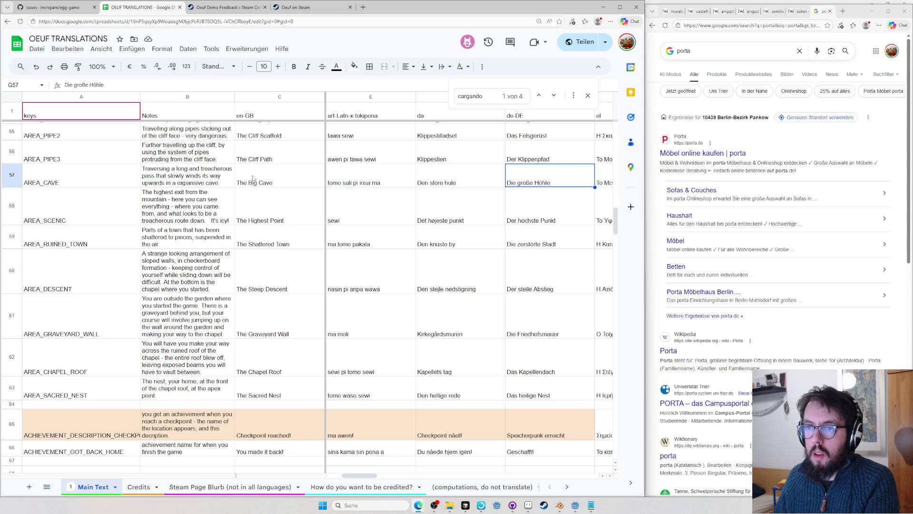
key(Right)
key(Right)
key(Right)
key(Right)
key(Right)
key(Right)
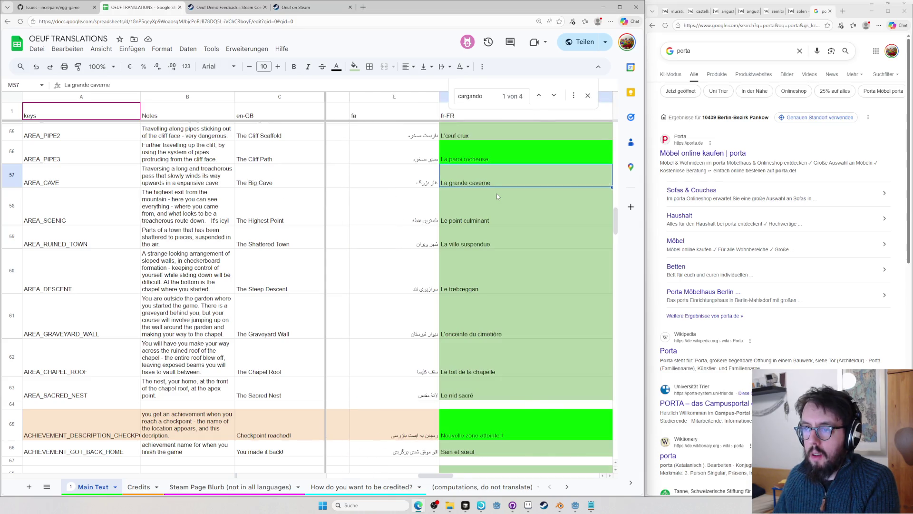
key(Right)
key(Right)
key(Right)
key(Right)
key(Right)
key(Right)
key(Left)
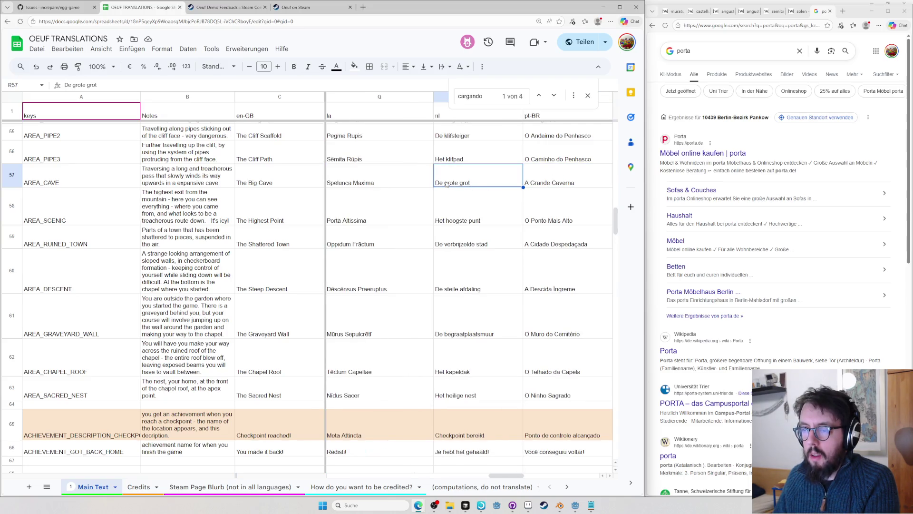
double_click(469, 183)
key(Escape)
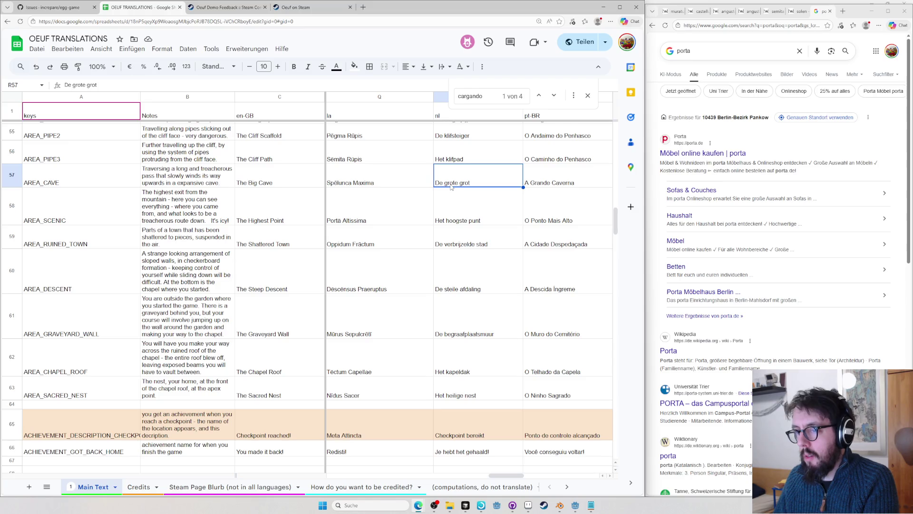
click(452, 192)
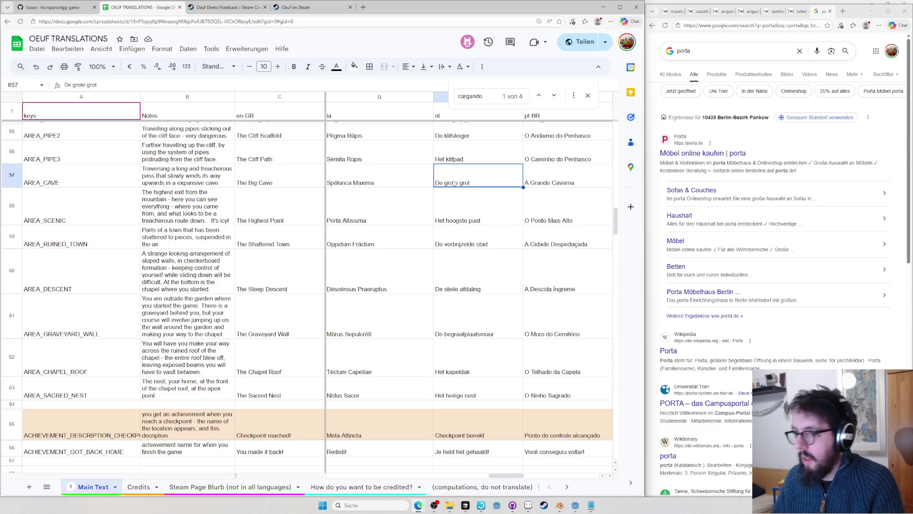
key(Right)
key(Right)
key(Right)
key(Right)
key(Right)
key(Right)
key(Right)
key(Right)
key(Left)
key(Left)
key(Left)
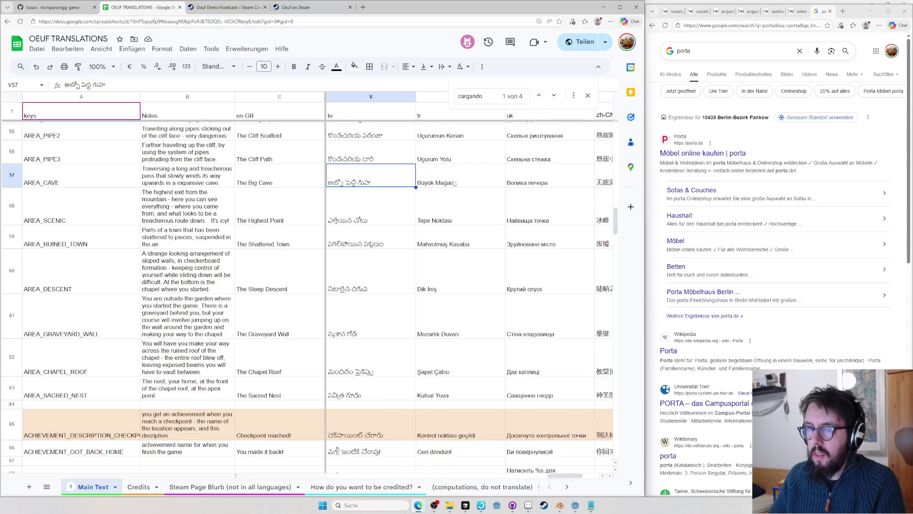
key(Left)
key(Left)
key(Right)
key(Right)
key(Right)
key(Right)
key(Right)
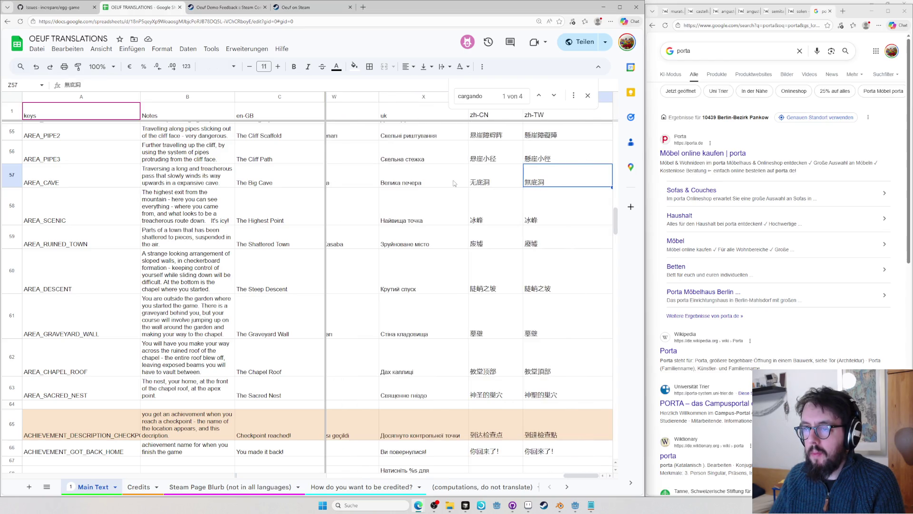
key(Left)
key(Left)
key(Left)
key(Left)
key(Left)
key(Left)
key(Left)
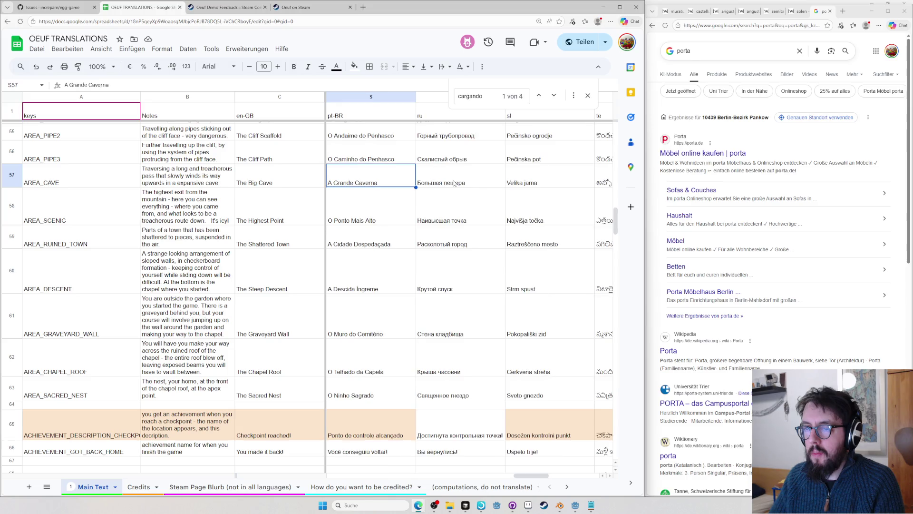
key(Right)
key(Right)
key(Right)
key(Left)
key(Left)
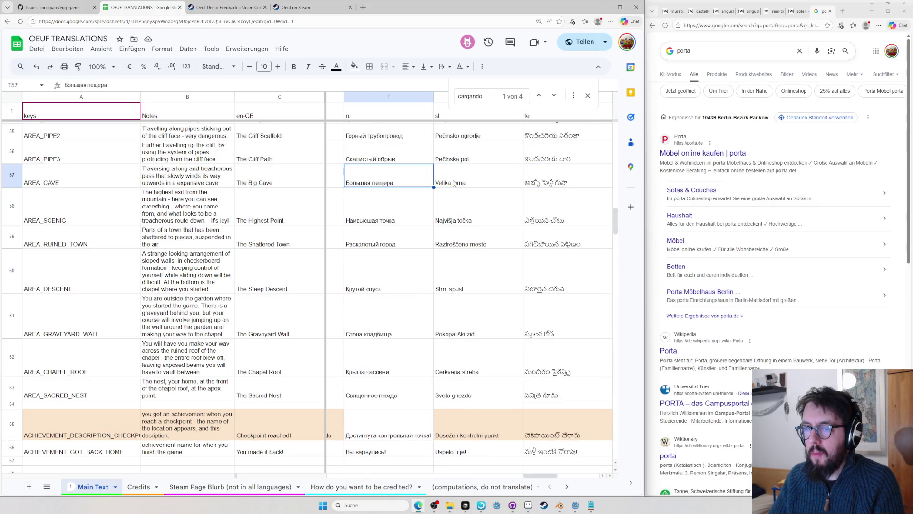
key(Left)
key(Left)
key(Left)
key(Left)
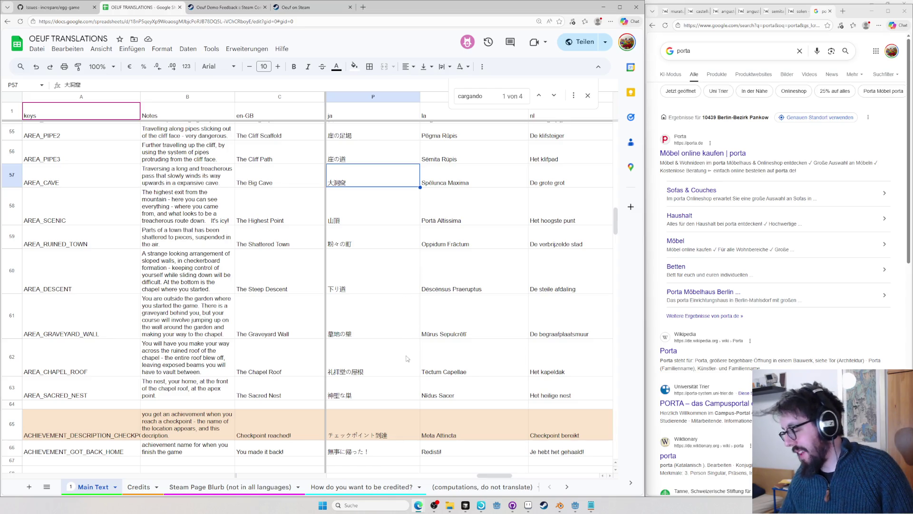
click(398, 422)
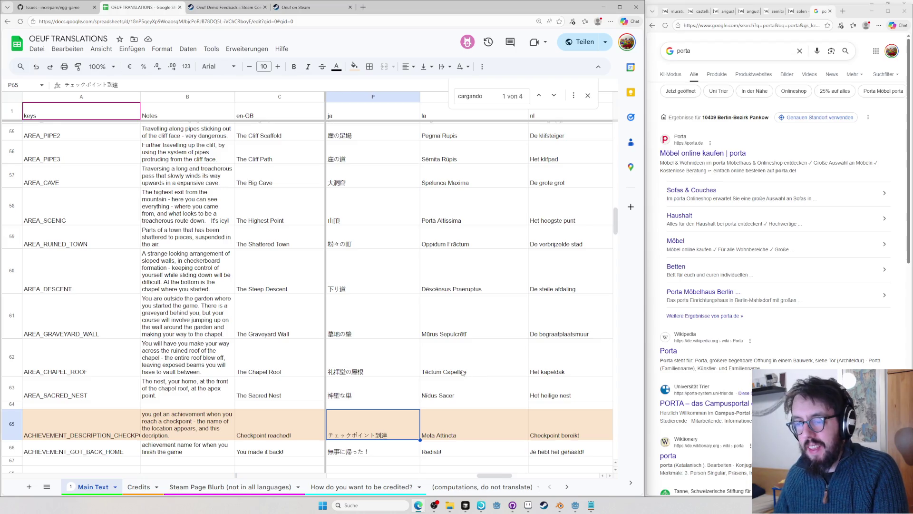
scroll(464, 372, up, 1)
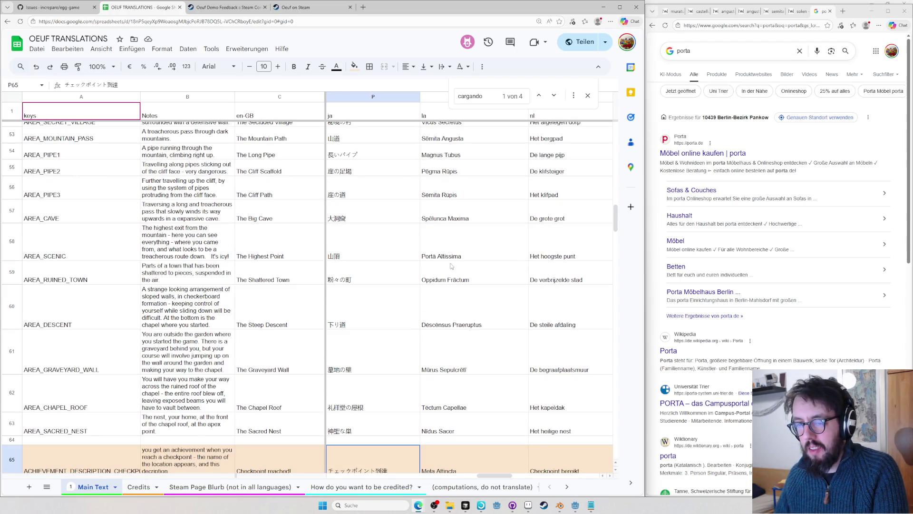
- From the Oppidum Fractum row, look up sēcrētus on Latin Wiktionary for Vīcus Sēcrētus
click(448, 280)
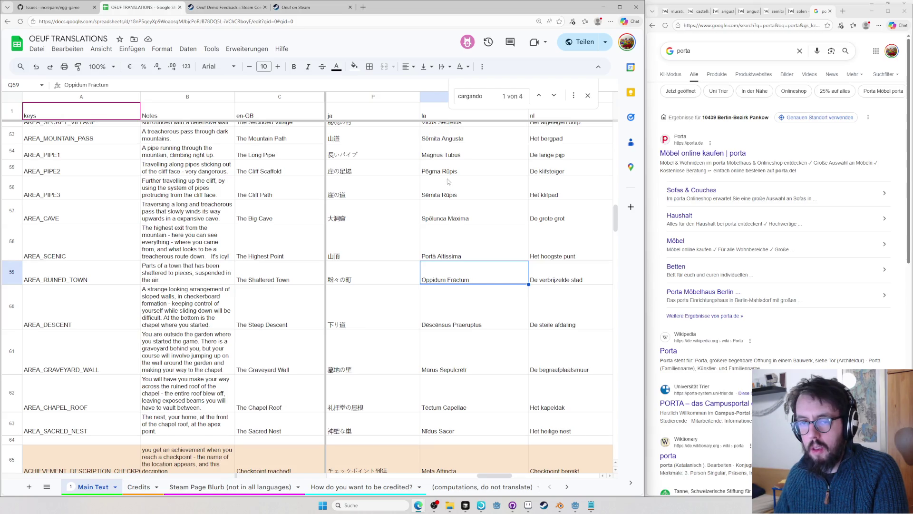
scroll(446, 189, up, 1)
scroll(447, 204, up, 1)
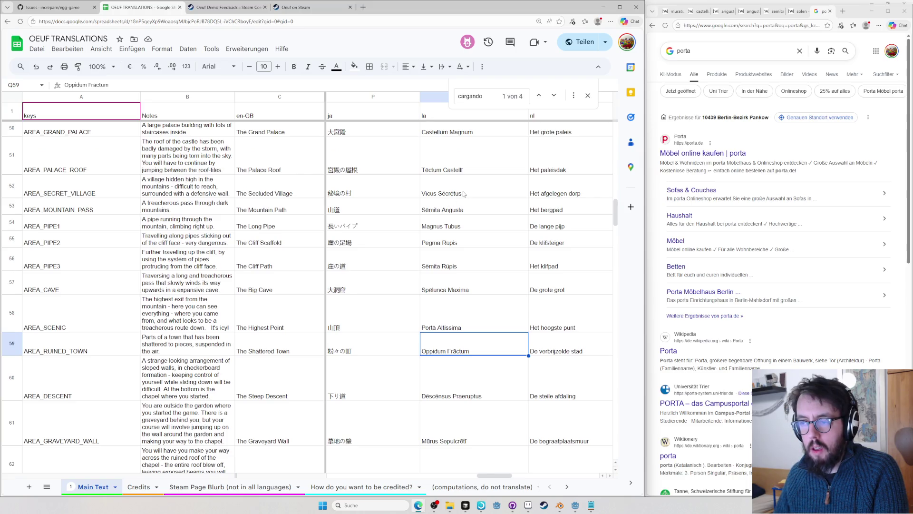
click(818, 153)
key(ctrl+l)
text(secretus)
key(Return)
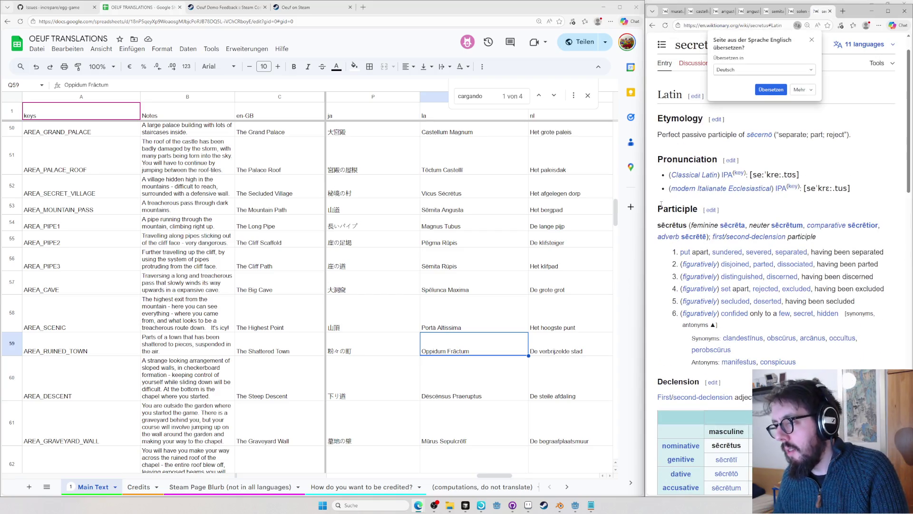
scroll(471, 246, down, 2)
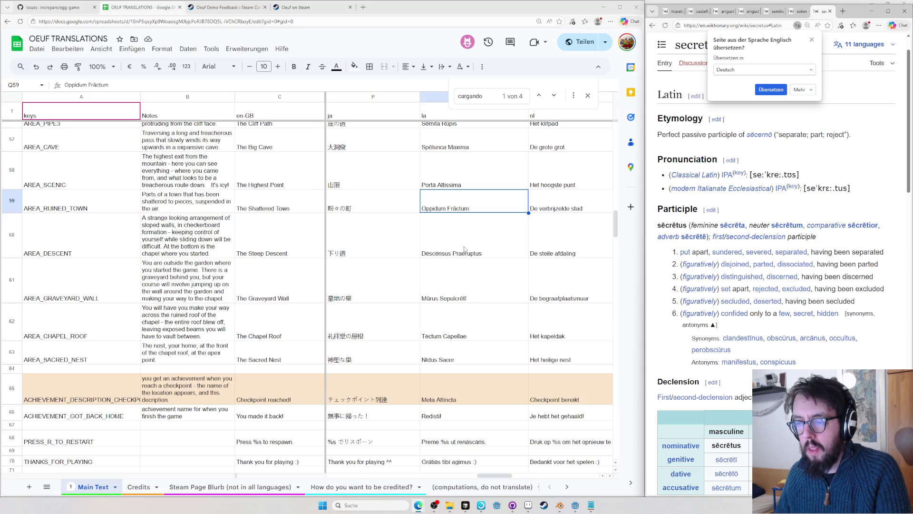
- Pick out Dēscēnsus in the descent name and run a first Wiktionary search for descensus
click(439, 249)
double_click(437, 247)
double_click(438, 217)
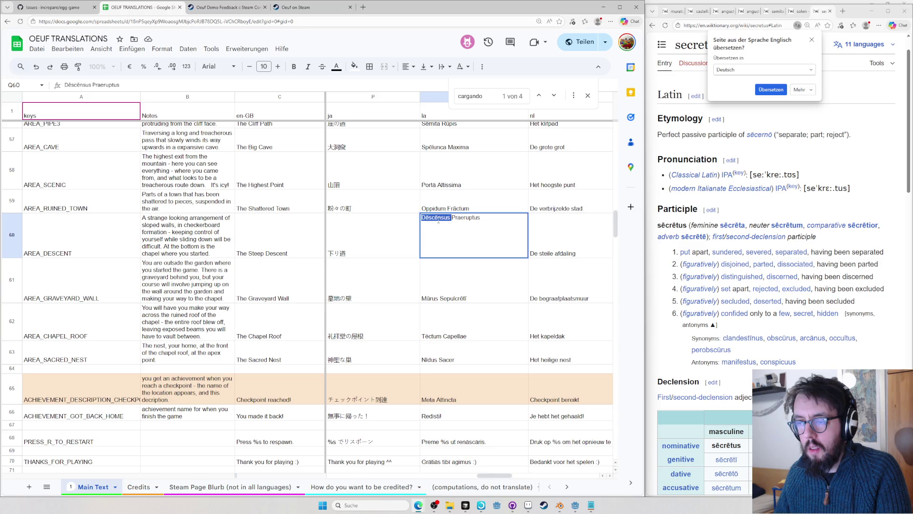
click(899, 151)
key(ctrl+l)
text(l descens)
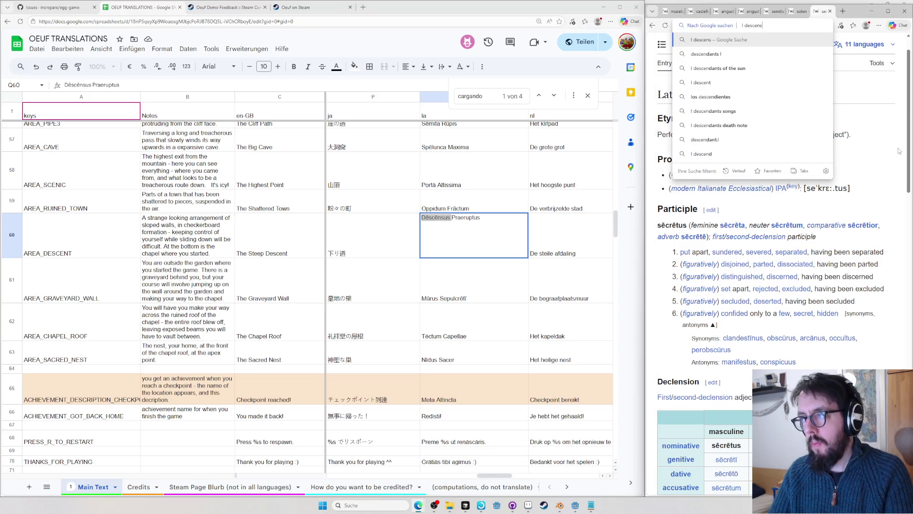
key(Return)
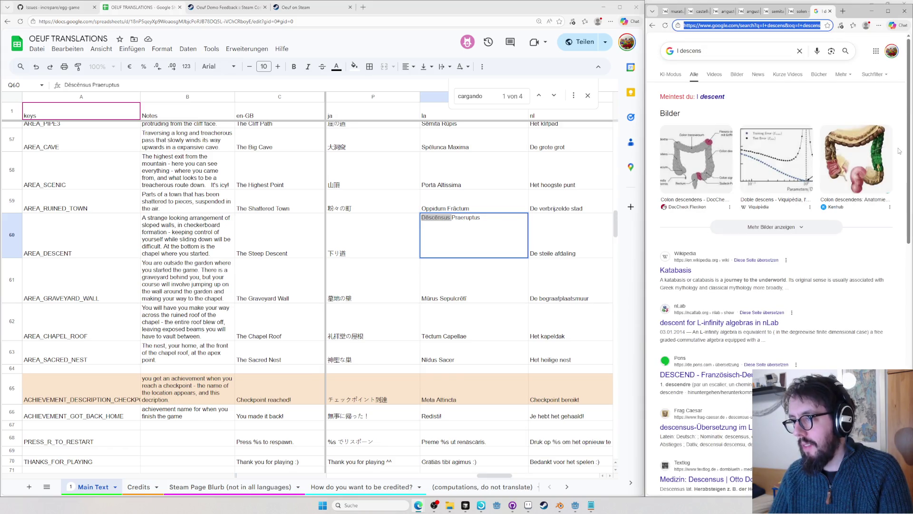
text(la)
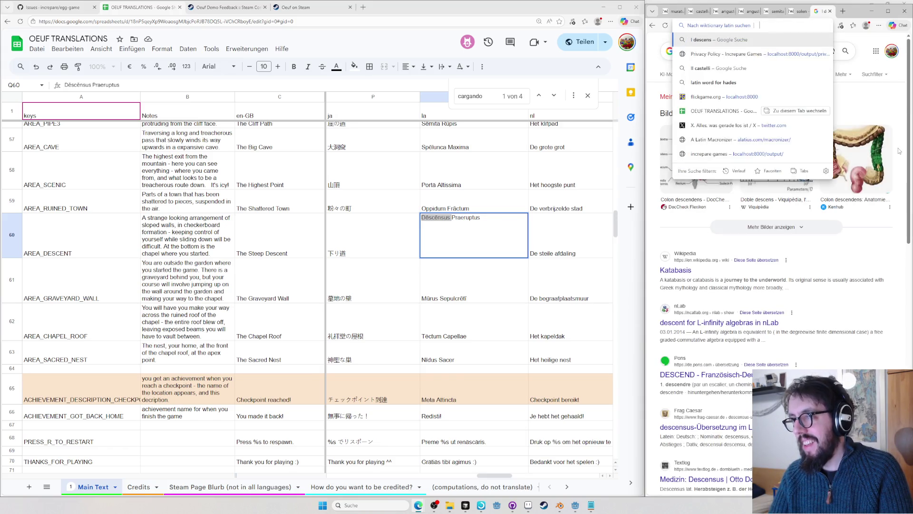
key(Tab)
text(desce)
text(sus)
key(Return)
- Retry the search until Wiktionary's dēscēnsus entry opens
key(ctrl+l)
text(descensus)
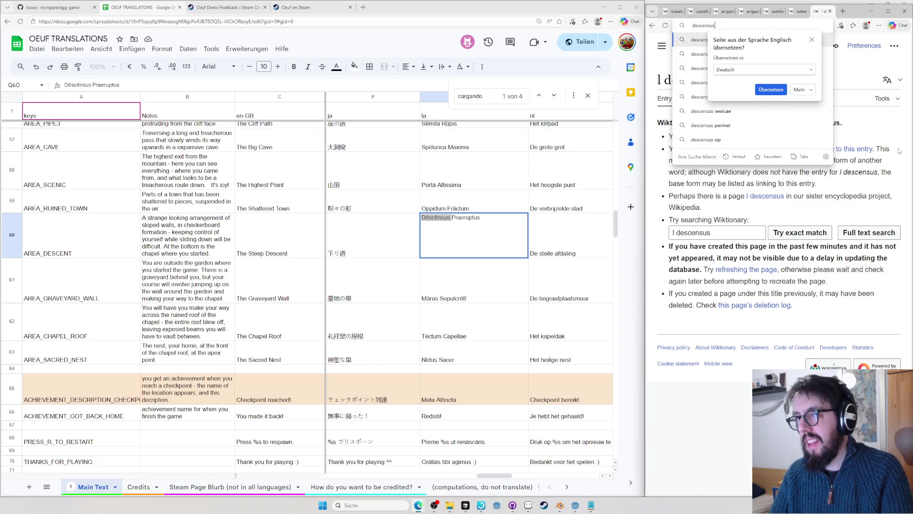
key(Return)
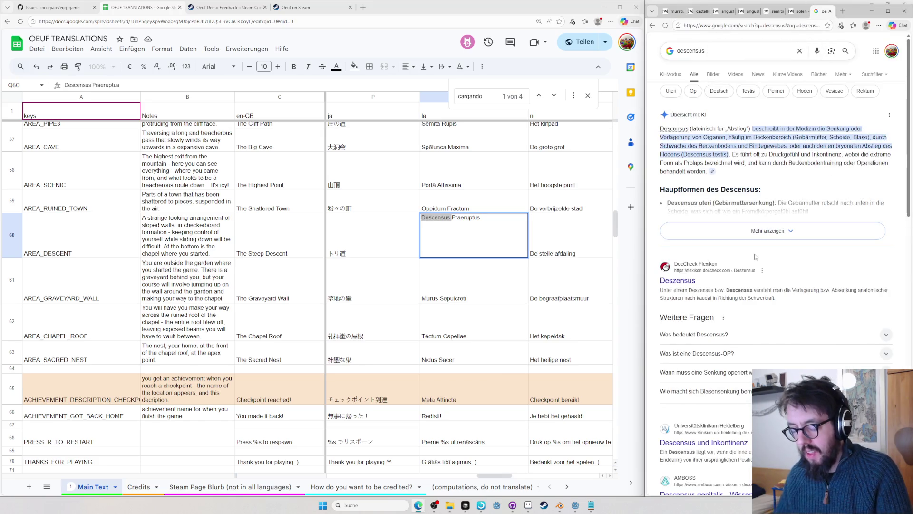
key(ctrl+l)
text(dfesc)
key(BackSpace)
key(BackSpace)
key(BackSpace)
text(escensus)
key(Return)
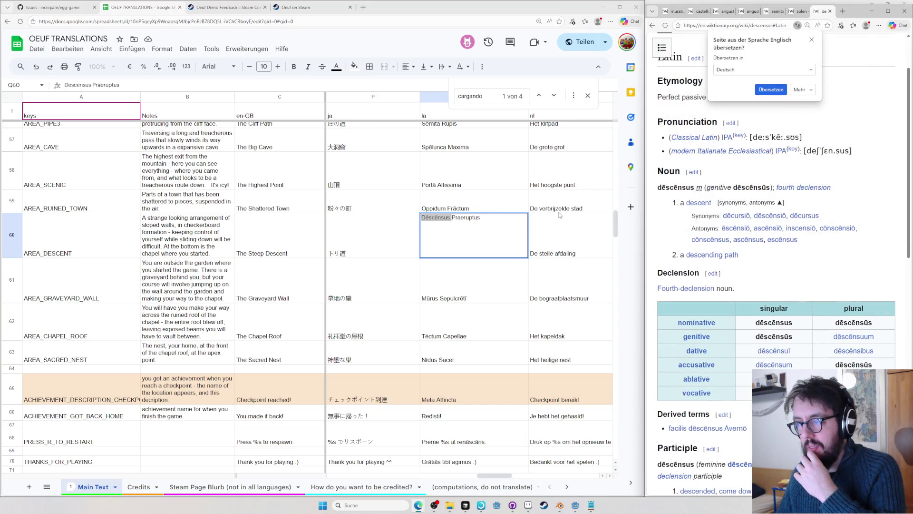
- Check praeruptus in a new tab, keep Dēscēnsus Praeruptus and move to Mūrus Sepulcrētī
double_click(476, 216)
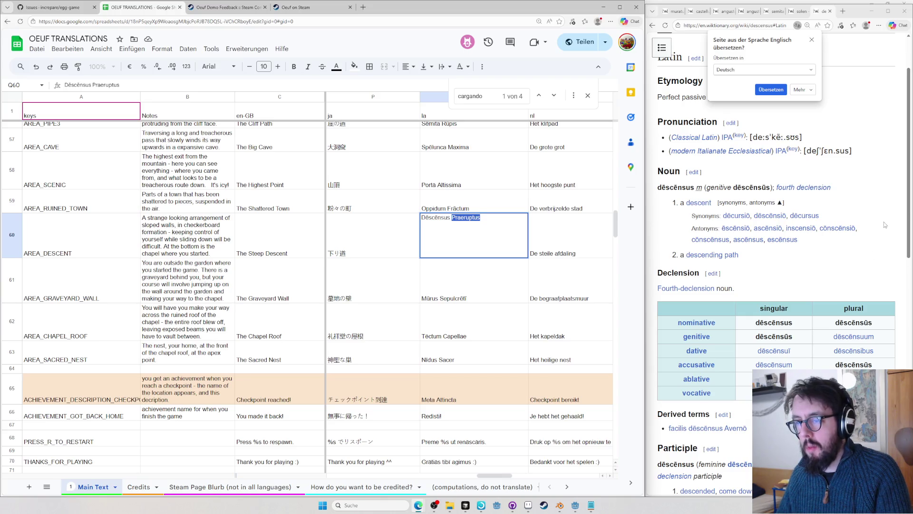
click(827, 11)
key(ctrl+t)
text(praeruptus)
key(Return)
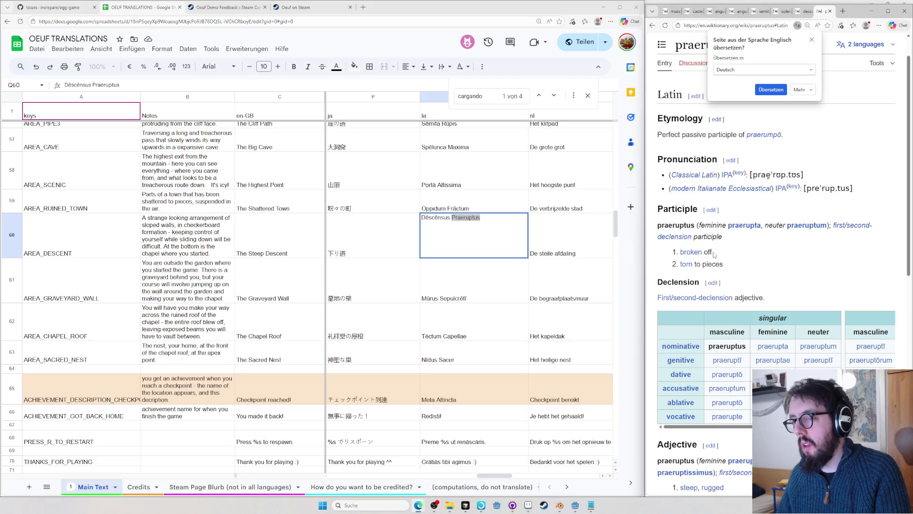
key(ctrl+w)
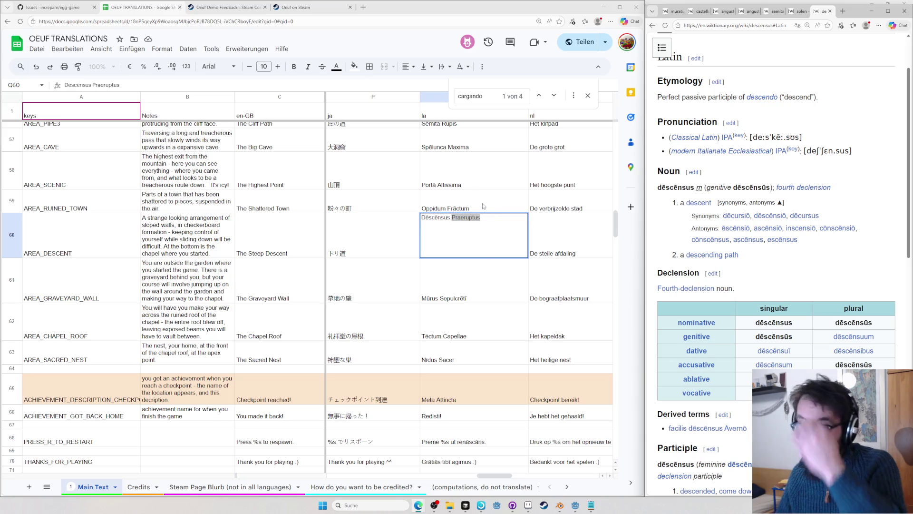
click(471, 288)
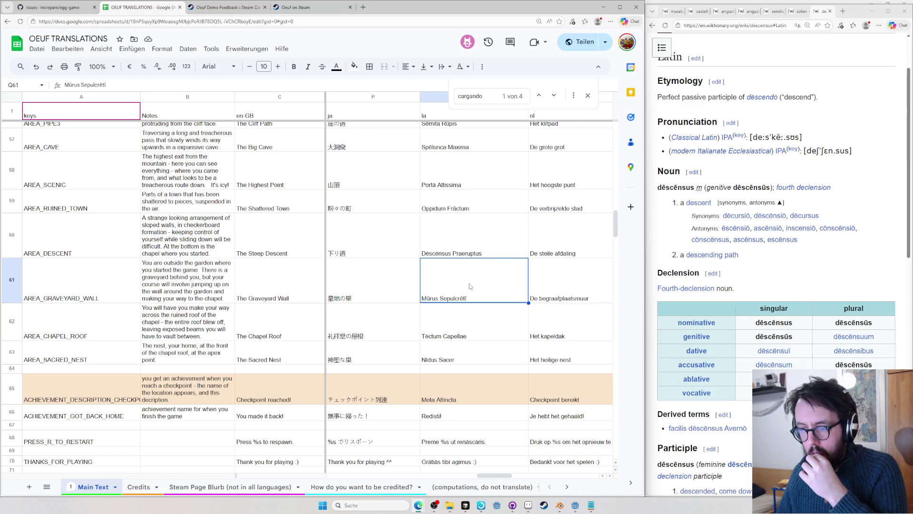
- Look up sepulcrētum on Wiktionary, then move to the sacred nest row to enter Nīdus
click(744, 281)
key(ctrl+l)
text(su)
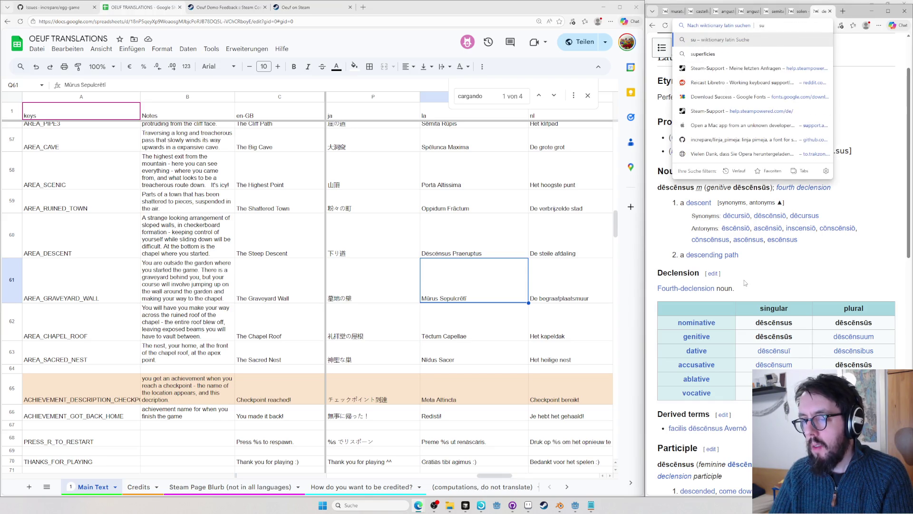
key(BackSpace)
text(epulcr)
text(eti)
key(Return)
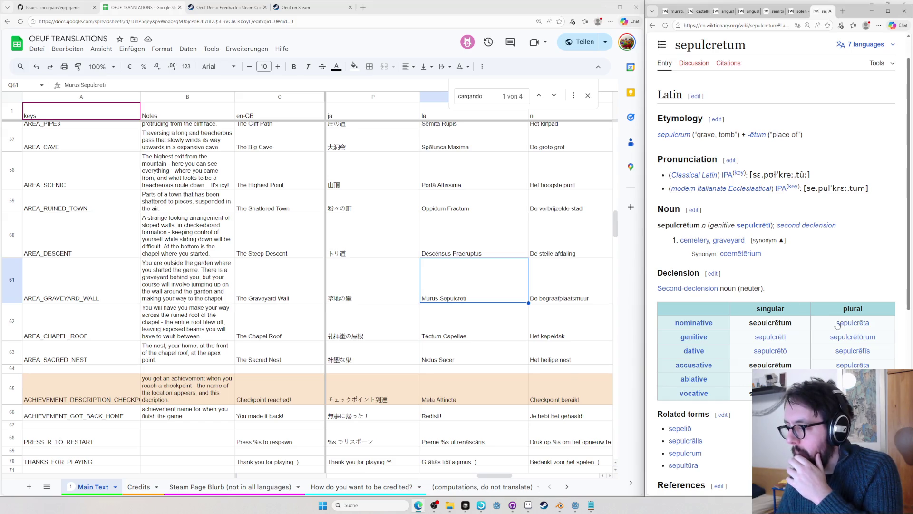
click(445, 339)
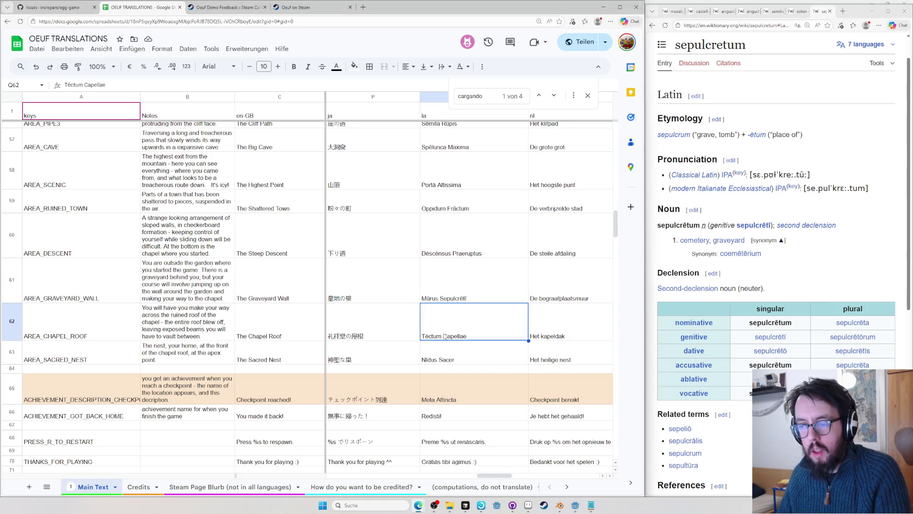
scroll(463, 326, up, 3)
scroll(457, 330, up, 2)
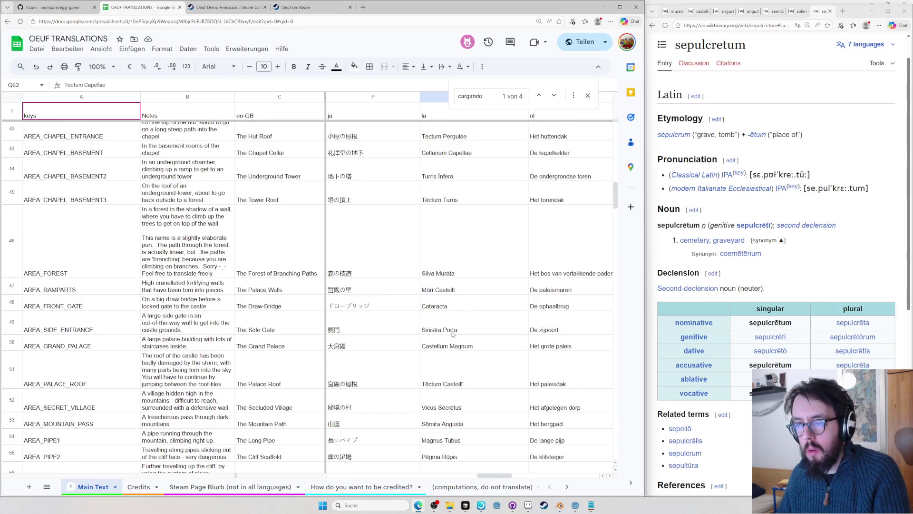
scroll(477, 311, up, 2)
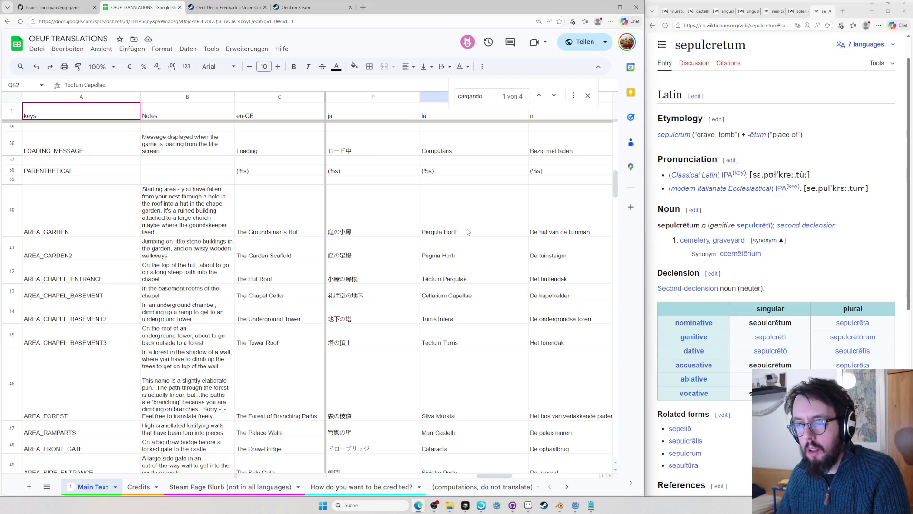
scroll(467, 228, down, 5)
scroll(456, 229, up, 4)
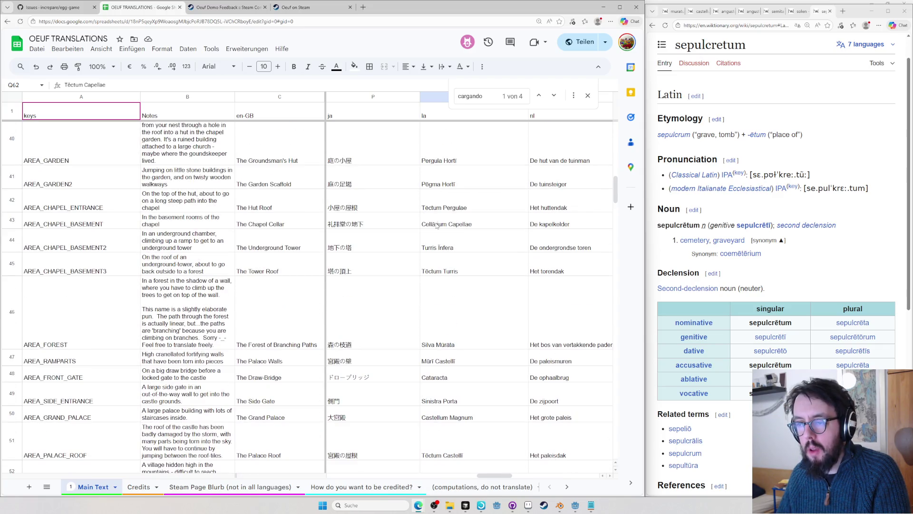
key(Down)
text(Nīdus)
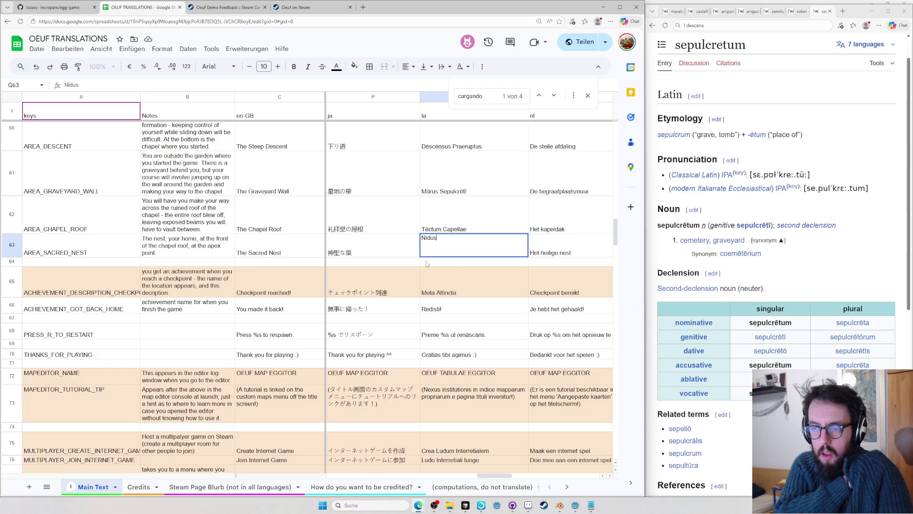
- Copy the Japanese sacred nest name and look up 神聖 on Wiktionary in a new tab
click(370, 246)
key(ctrl+c)
click(874, 237)
key(ctrl+t)
text(tra)
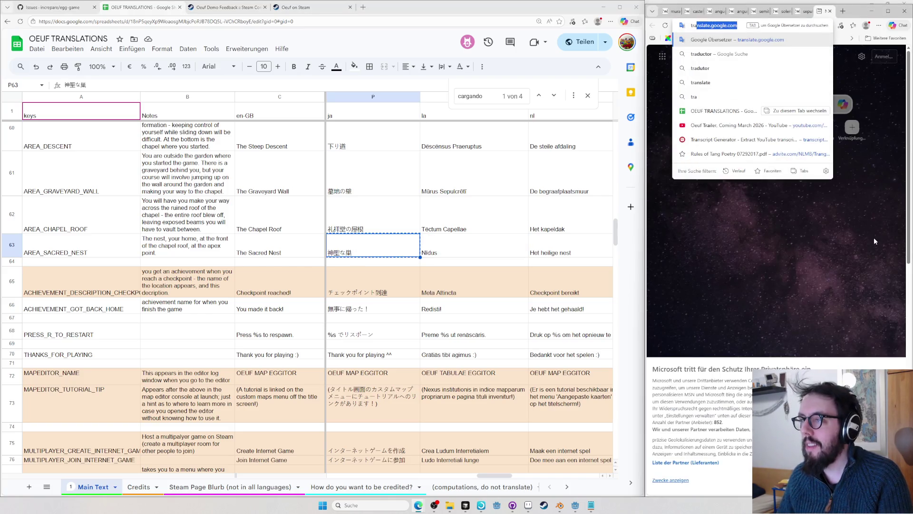
key(BackSpace)
key(BackSpace)
key(BackSpace)
text(l)
key(BackSpace)
key(ctrl+v)
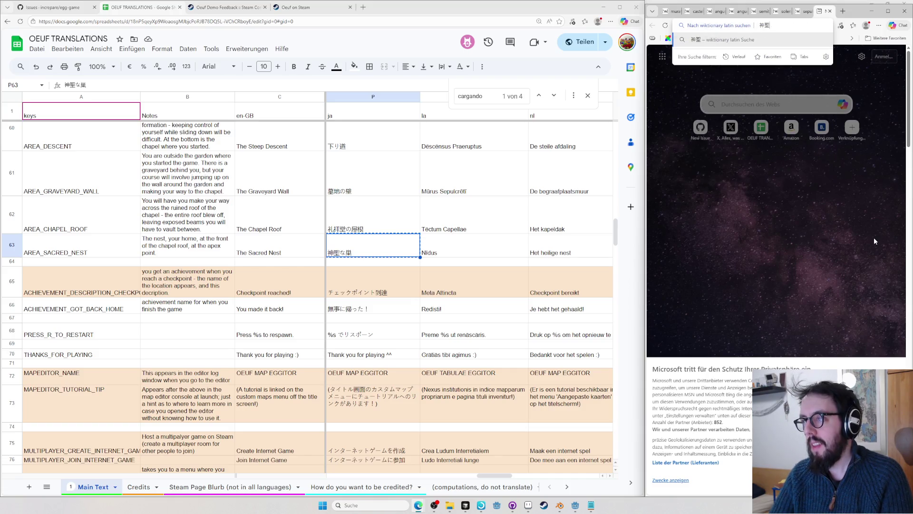
key(Return)
scroll(815, 233, down, 5)
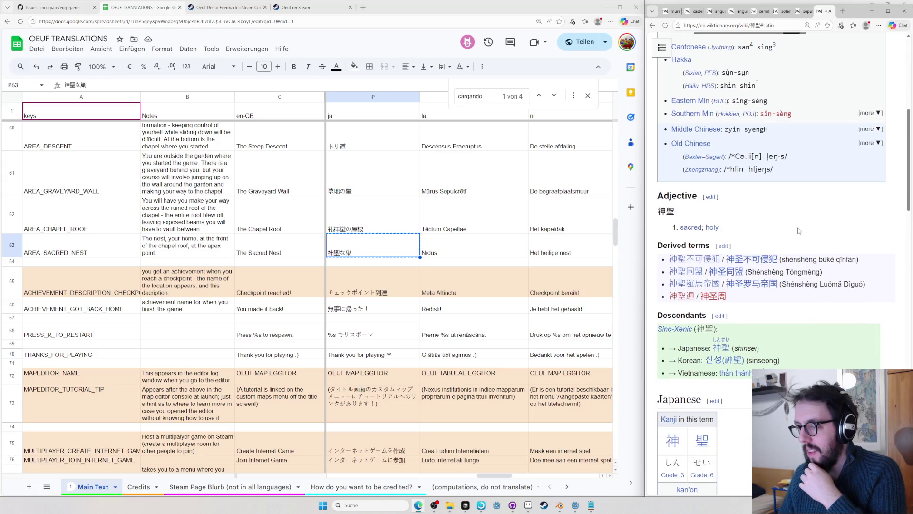
scroll(707, 240, up, 4)
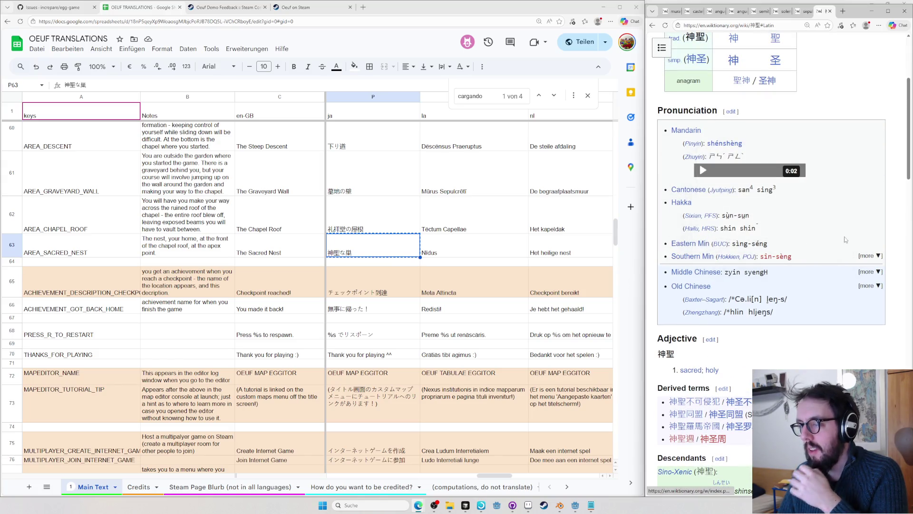
scroll(856, 238, down, 3)
scroll(856, 239, down, 5)
scroll(849, 232, down, 5)
scroll(838, 226, up, 1)
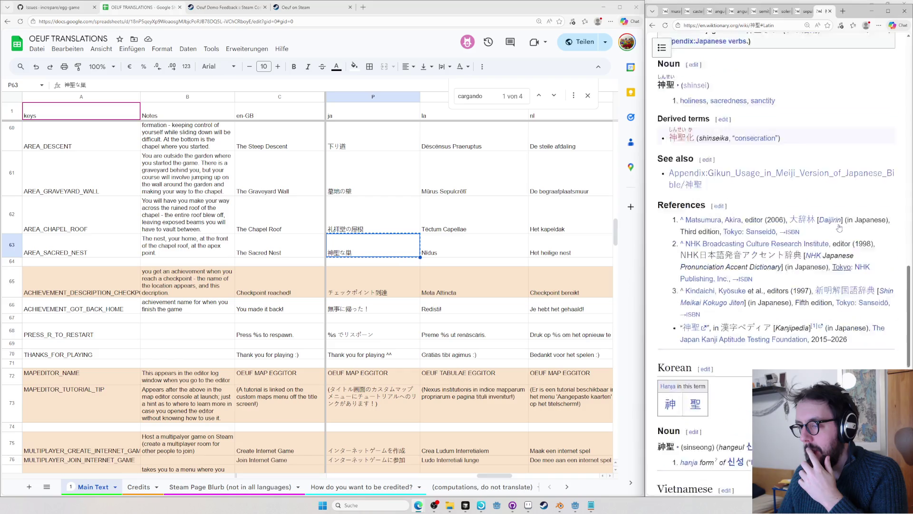
scroll(838, 226, up, 4)
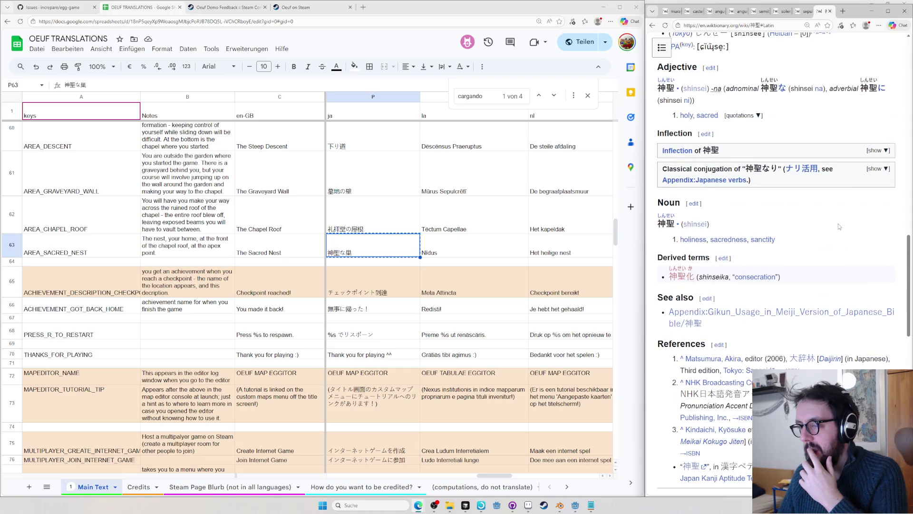
- Open Wiktionary's 聖 entry while moving through the Japanese achievement texts
click(347, 269)
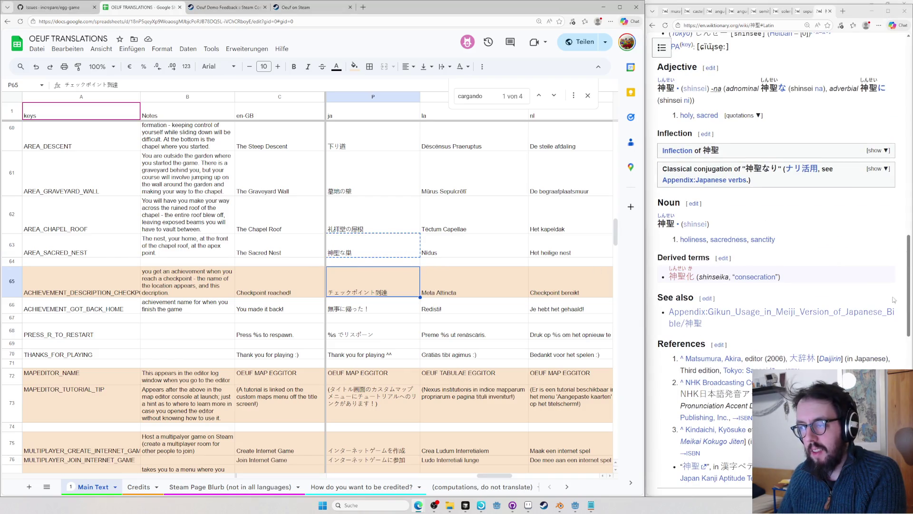
scroll(778, 249, up, 4)
click(746, 24)
key(BackSpace)
key(Return)
scroll(871, 203, down, 4)
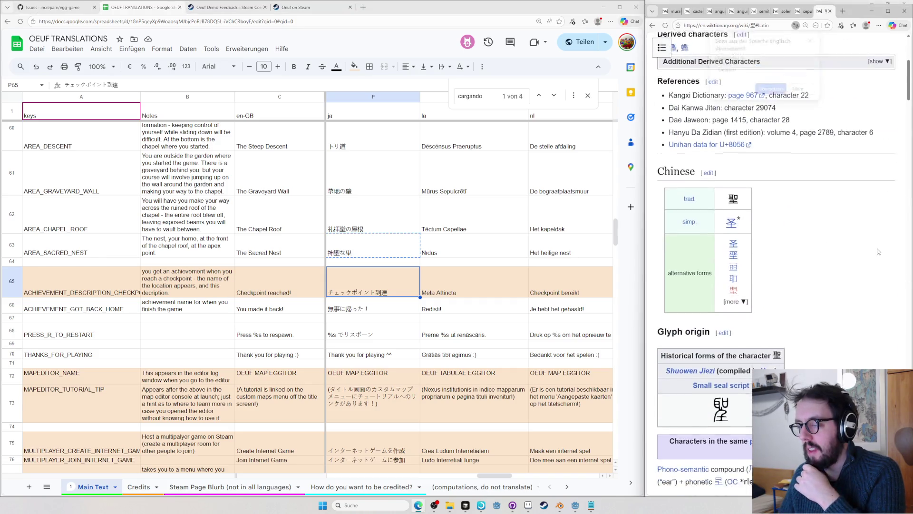
scroll(869, 222, down, 5)
scroll(866, 248, down, 10)
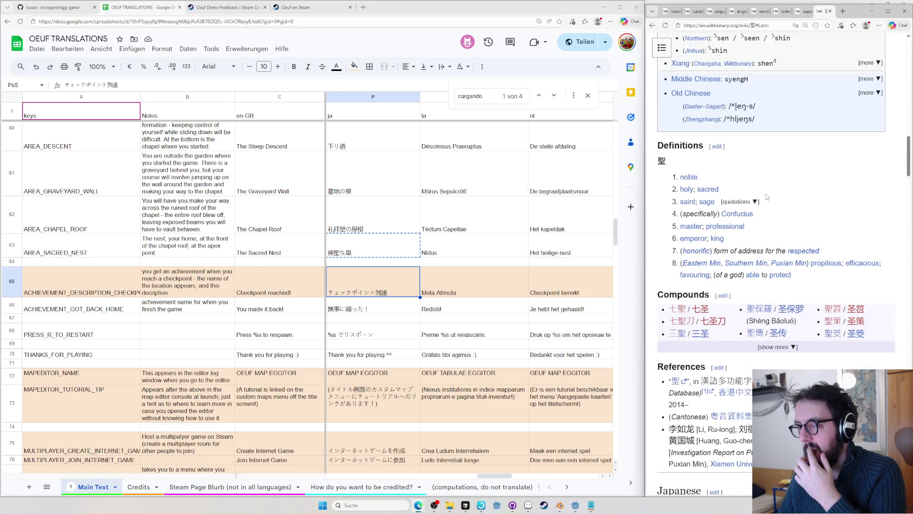
scroll(714, 427, down, 5)
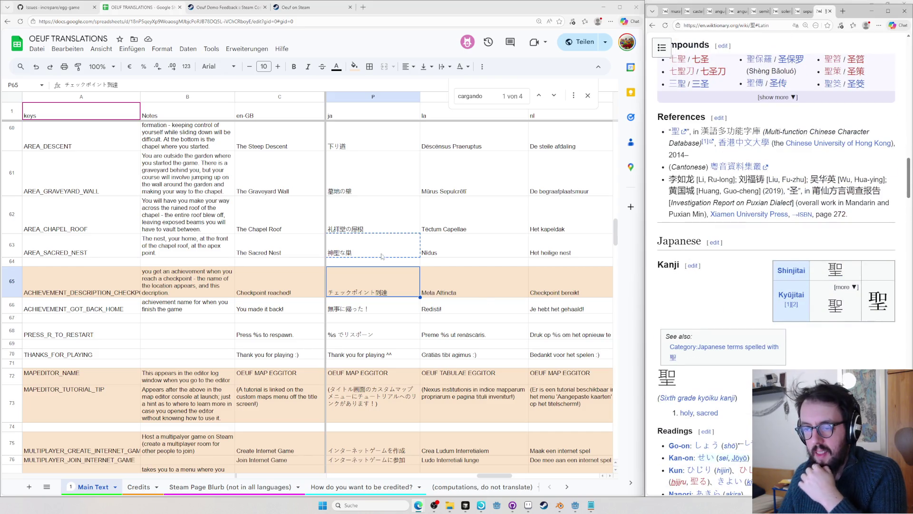
click(385, 305)
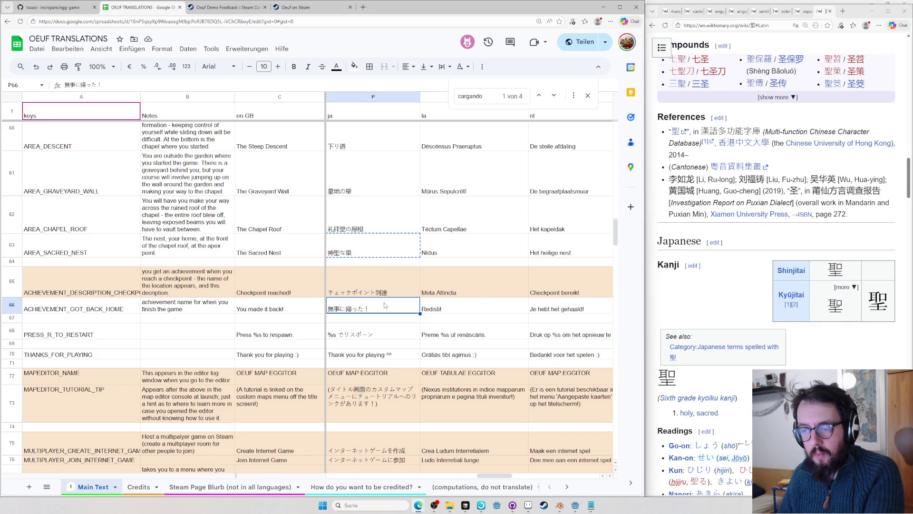
- Open Wiktionary's meta#Latin entry and copy the headword mēta
click(484, 274)
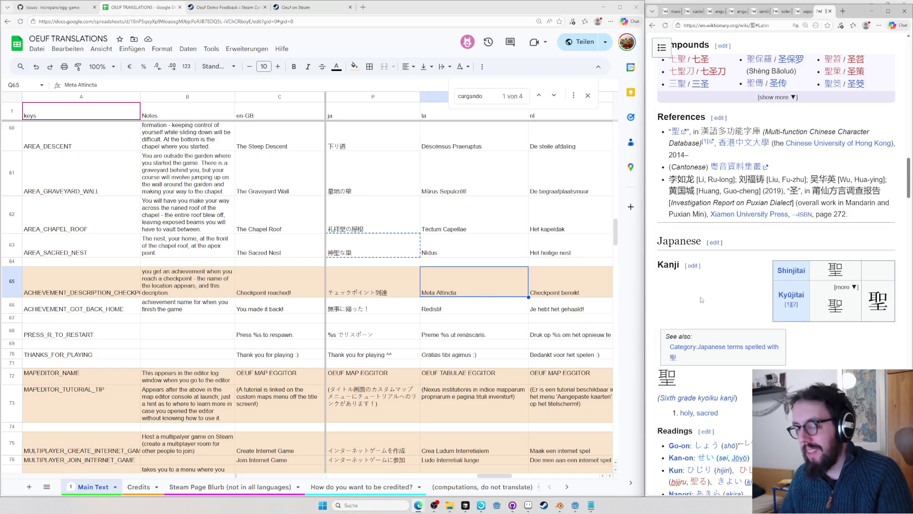
key(ctrl+l)
text(en.wiktionary.org/wiki/meta#Latin)
key(Return)
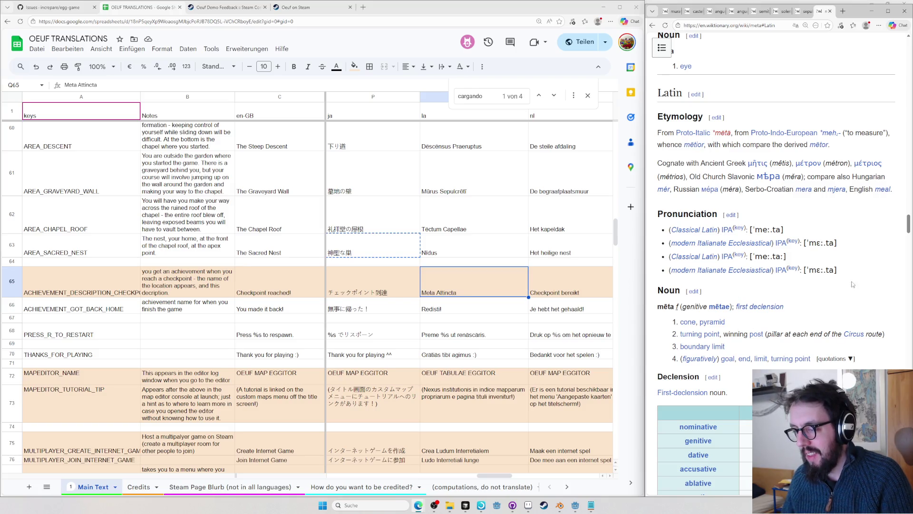
double_click(661, 306)
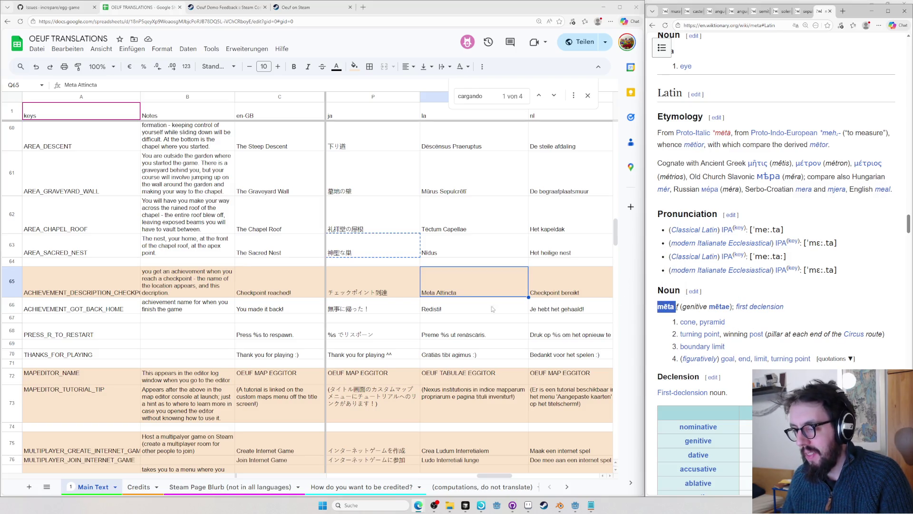
- Paste mēta over Meta so the achievement reads Mēta Attincta, and commit it
double_click(421, 290)
double_click(429, 270)
key(ctrl+v)
text(M)
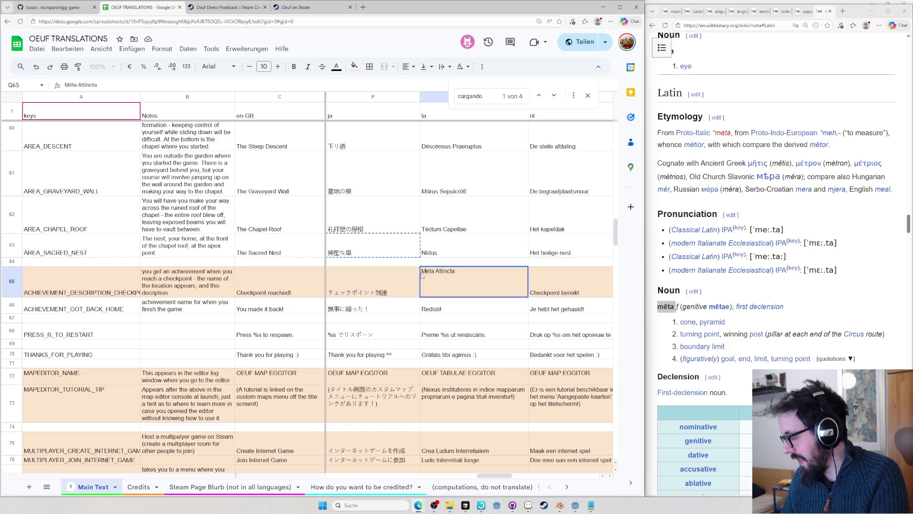
click(472, 308)
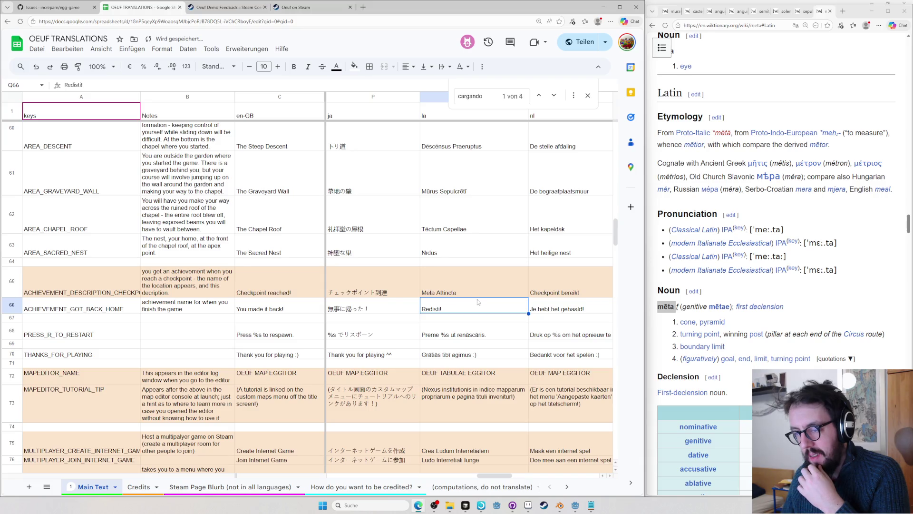
click(809, 291)
key(ctrl+t)
text(mi)
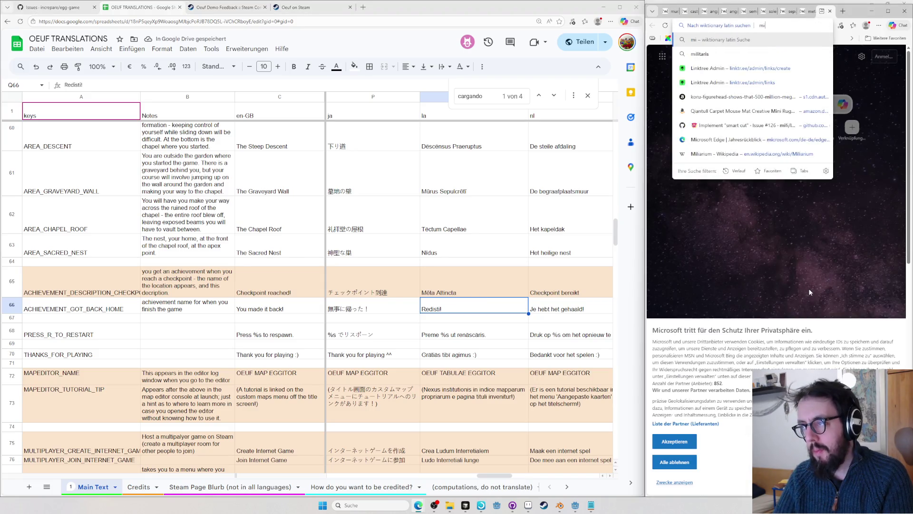
text(litarium)
- Follow the Wiktionary lookup and return to the Latin achievement cells
key(Return)
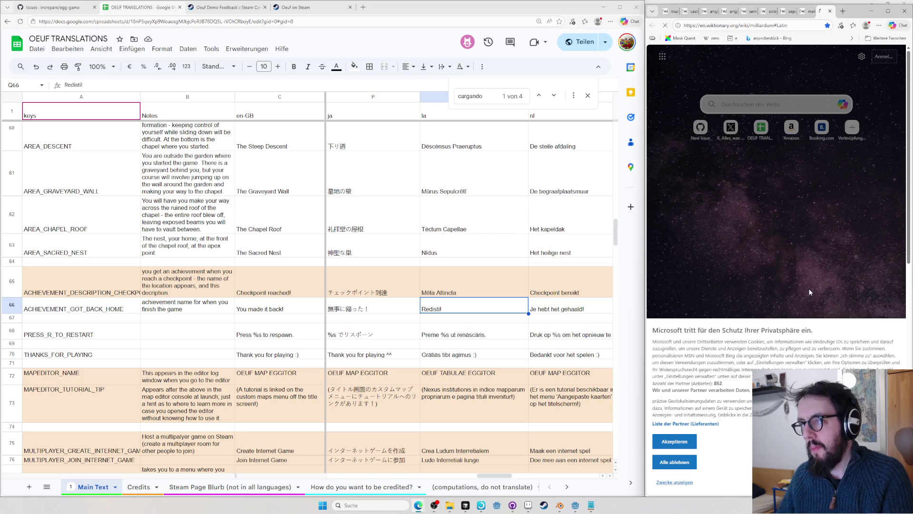
click(756, 185)
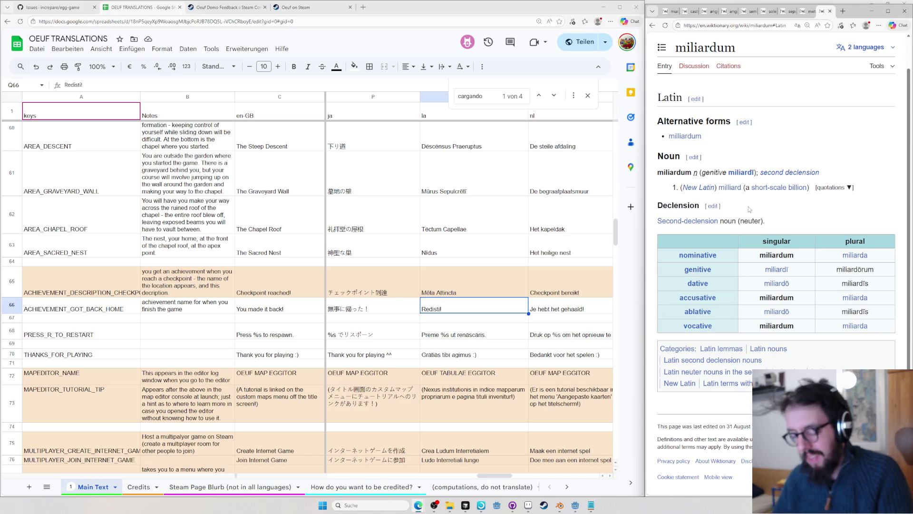
key(ctrl+l)
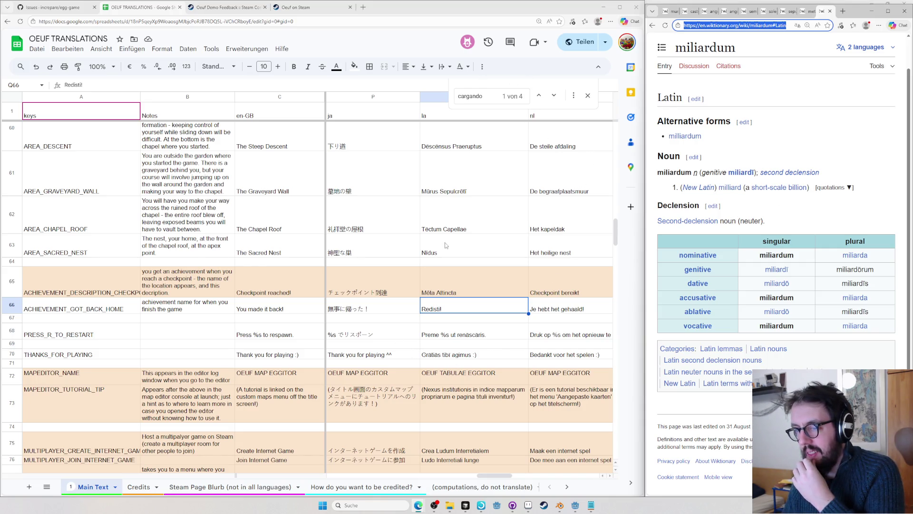
click(437, 286)
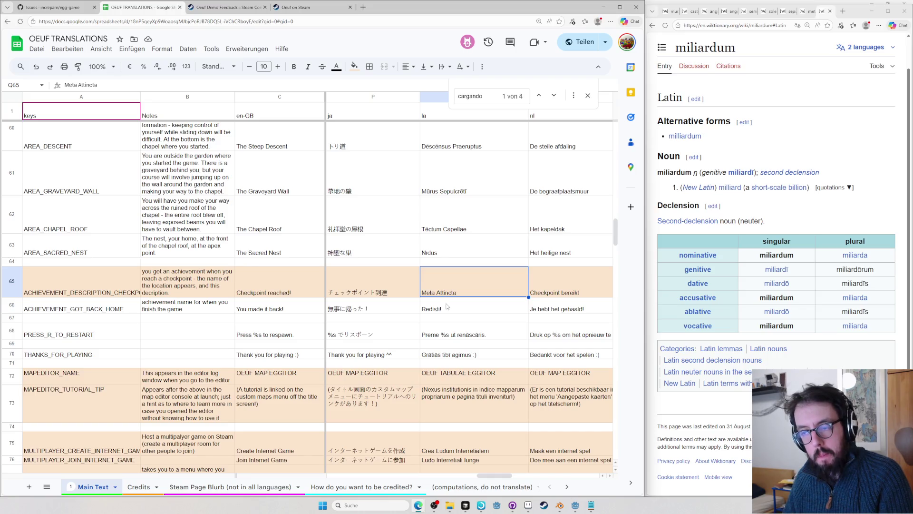
- Check Redistī on Wiktionary, following it to the verb redeō and its full conjugation
double_click(446, 310)
double_click(433, 302)
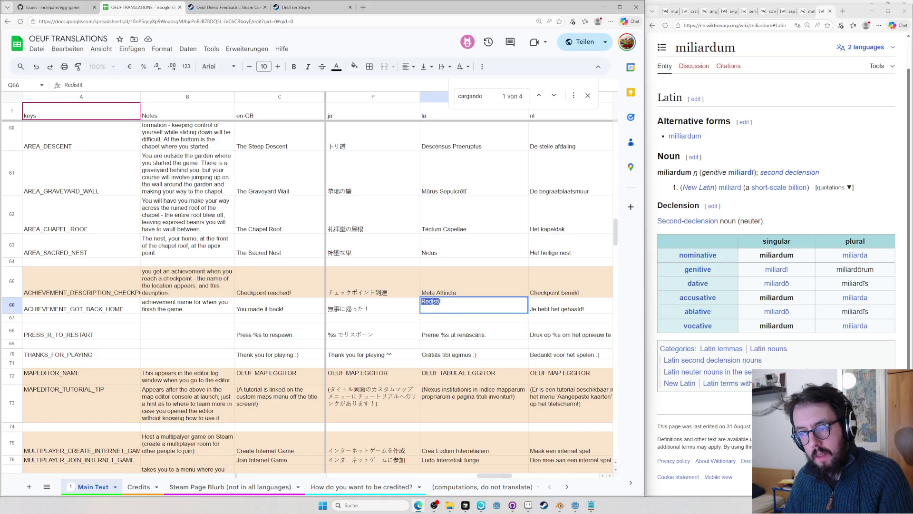
click(885, 193)
key(ctrl+l)
text(redistī)
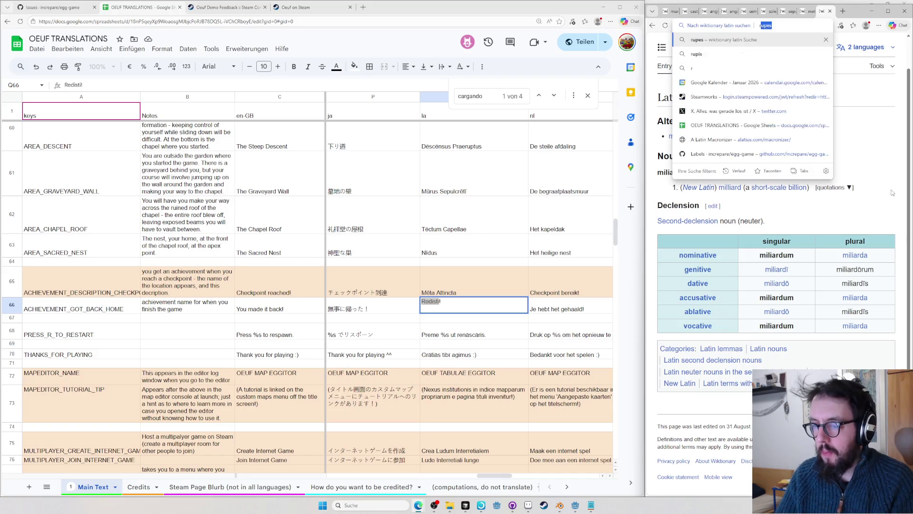
key(Return)
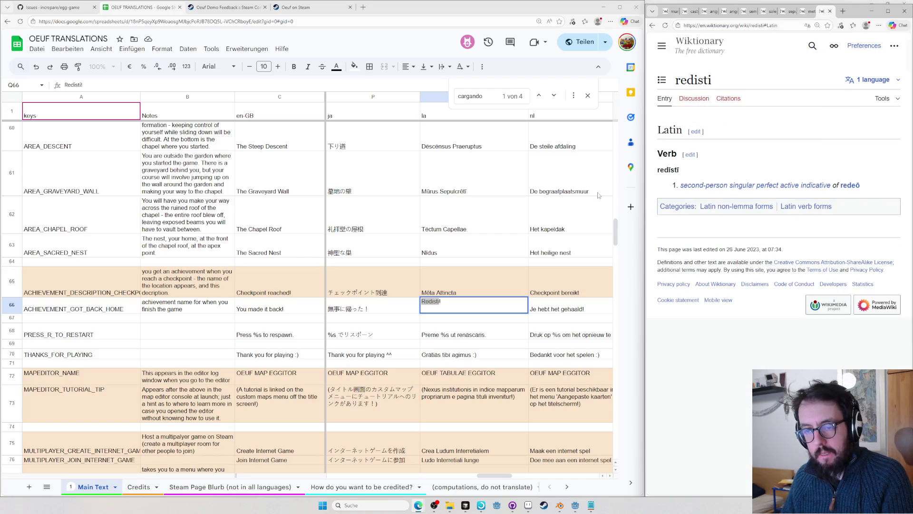
click(848, 185)
scroll(768, 217, down, 2)
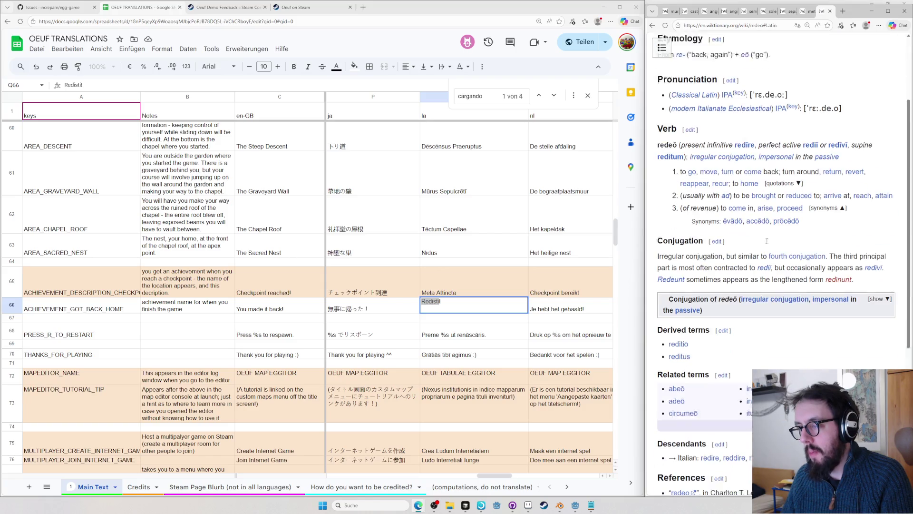
click(879, 273)
scroll(879, 272, down, 4)
scroll(796, 346, down, 3)
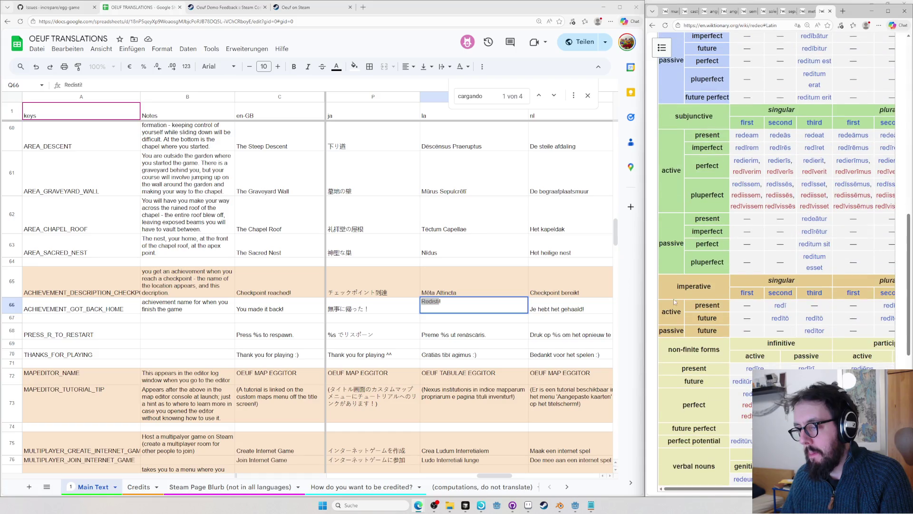
drag(649, 298, 576, 298)
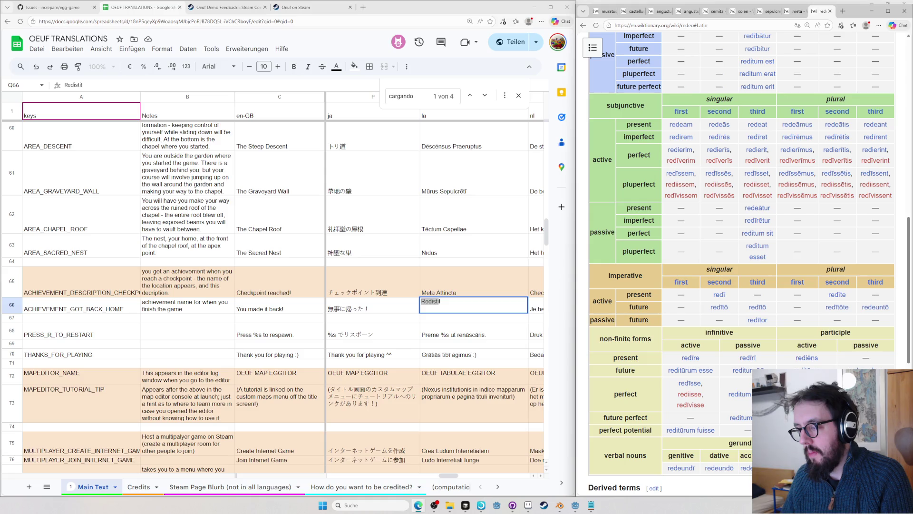
scroll(745, 233, up, 6)
scroll(746, 234, up, 3)
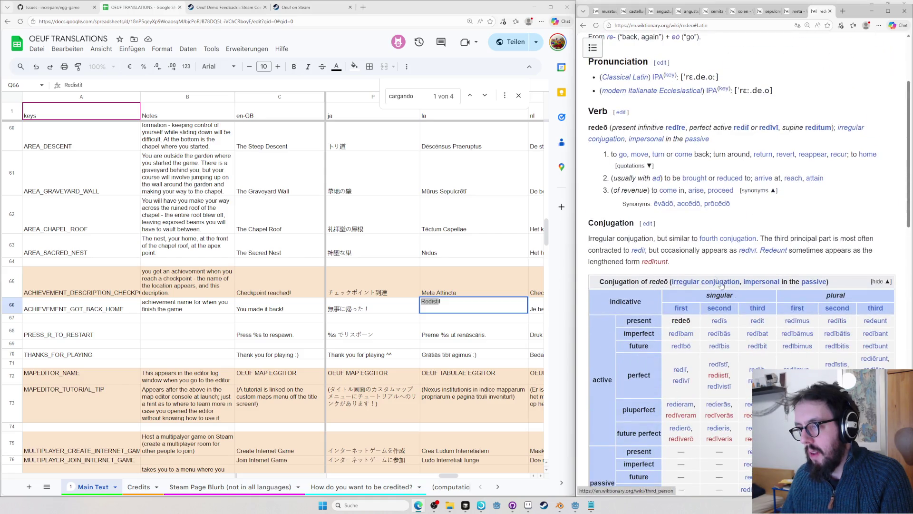
scroll(745, 234, up, 1)
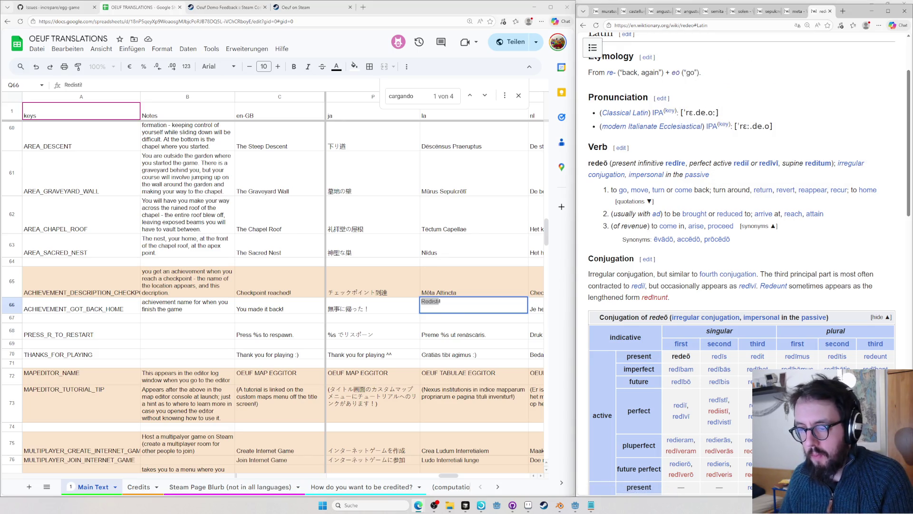
text(Reditum)
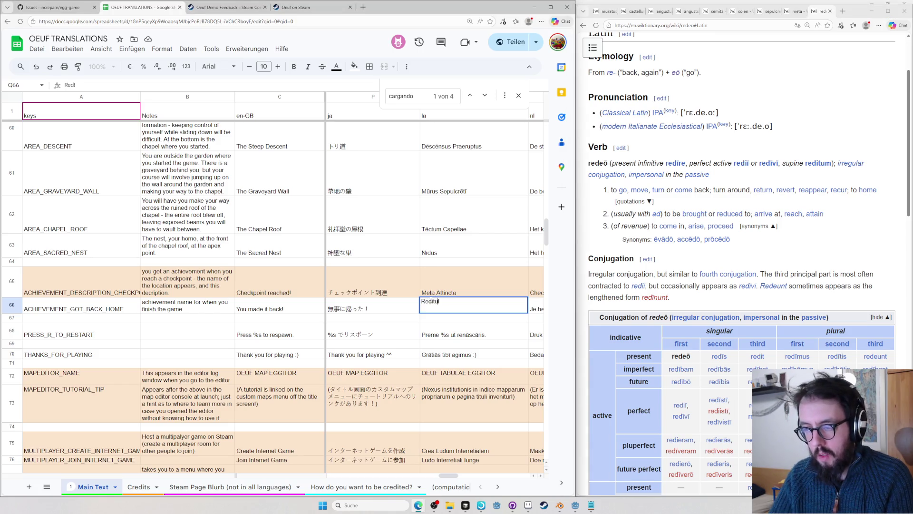
- Replace the text with Reditum!, verify reditum on Wiktionary and confirm
key(BackSpace)
key(BackSpace)
key(BackSpace)
text(tum)
double_click(437, 301)
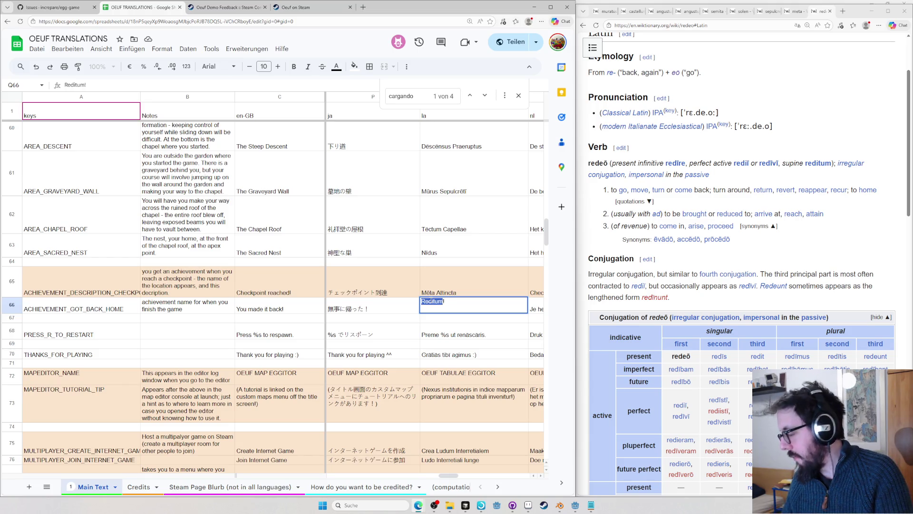
click(713, 25)
text(reditum)
key(Return)
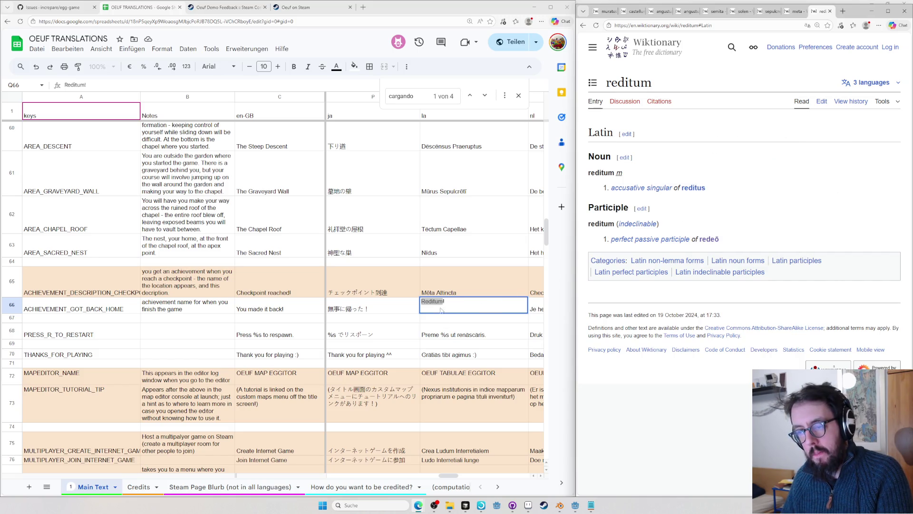
key(Return)
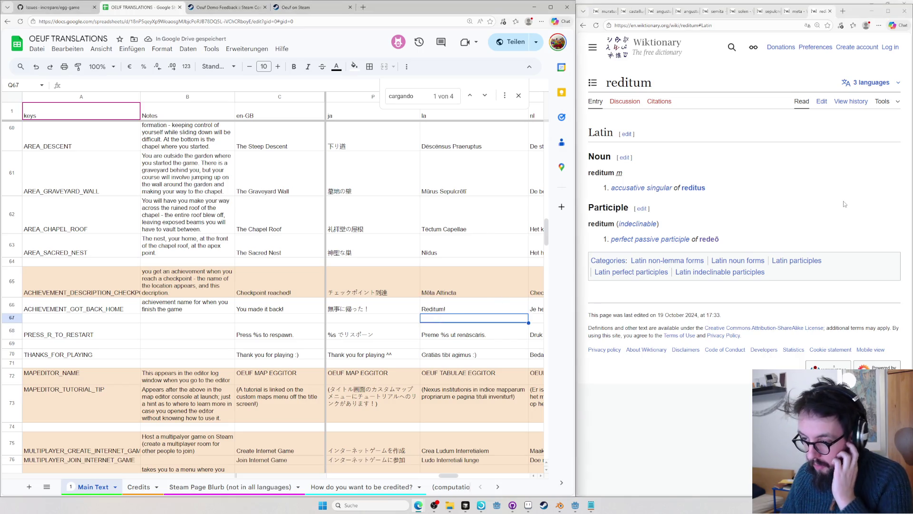
- Change Preme to Premere in the restart prompt after checking premere on Wiktionary
click(454, 340)
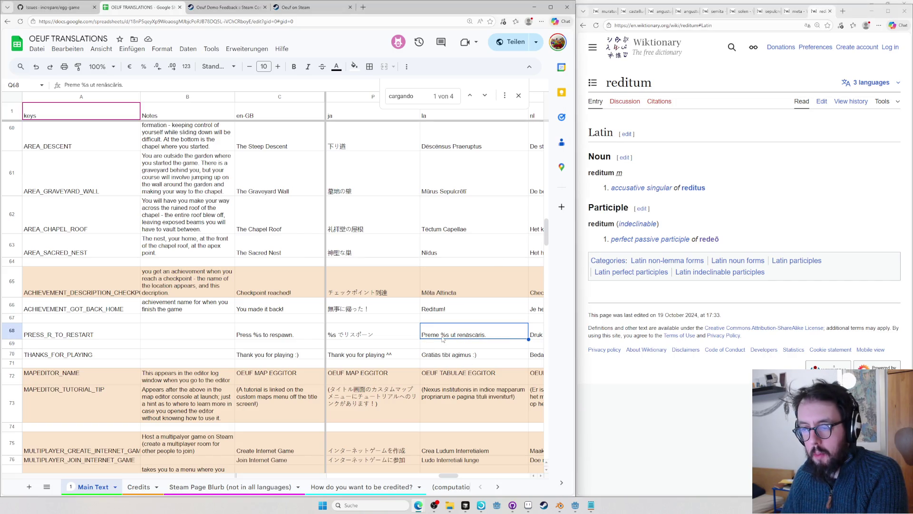
double_click(437, 338)
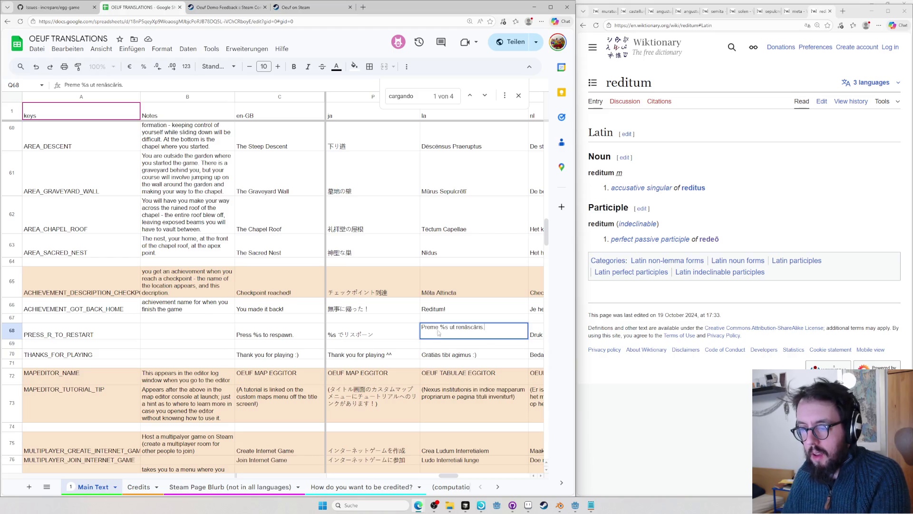
text(re)
click(785, 206)
key(ctrl+l)
text(premere)
key(Return)
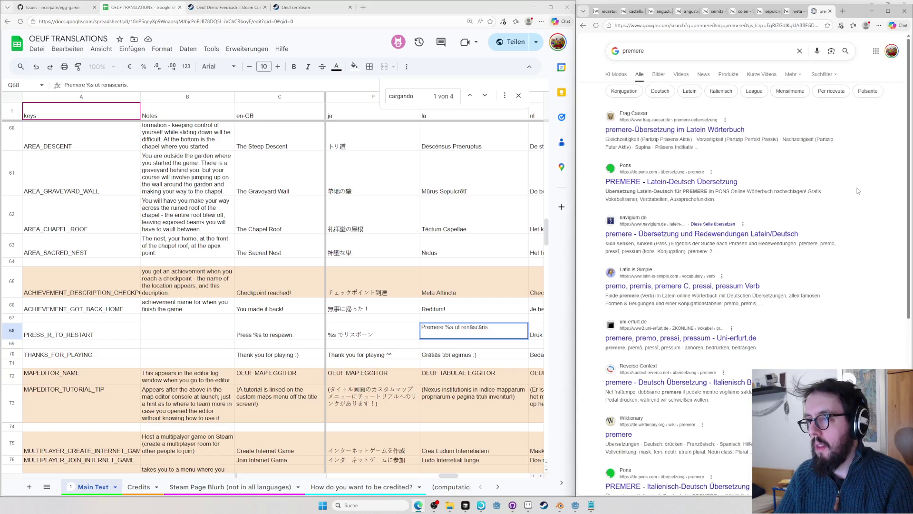
key(ctrl+l)
text(premere)
key(Return)
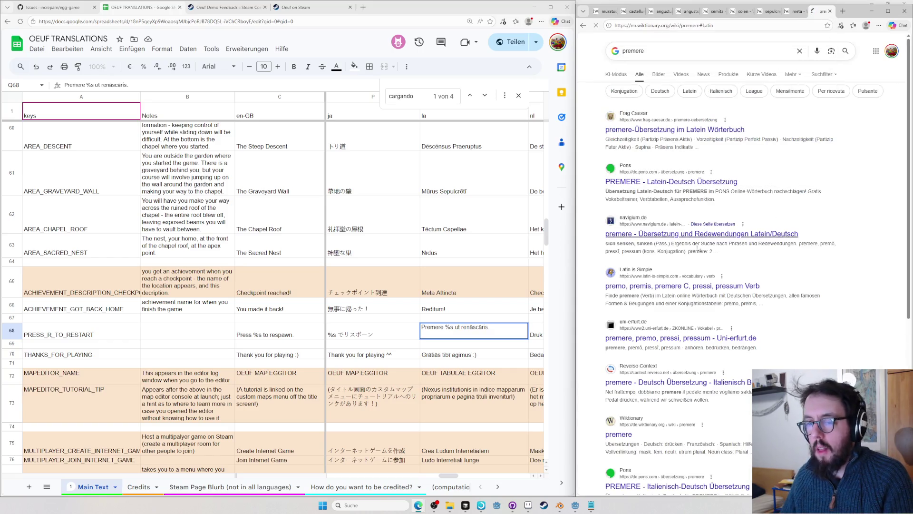
text(.)
key(Return)
- Undo a stray change and open Wiktionary's tibi entry for the next line
key(ctrl+z)
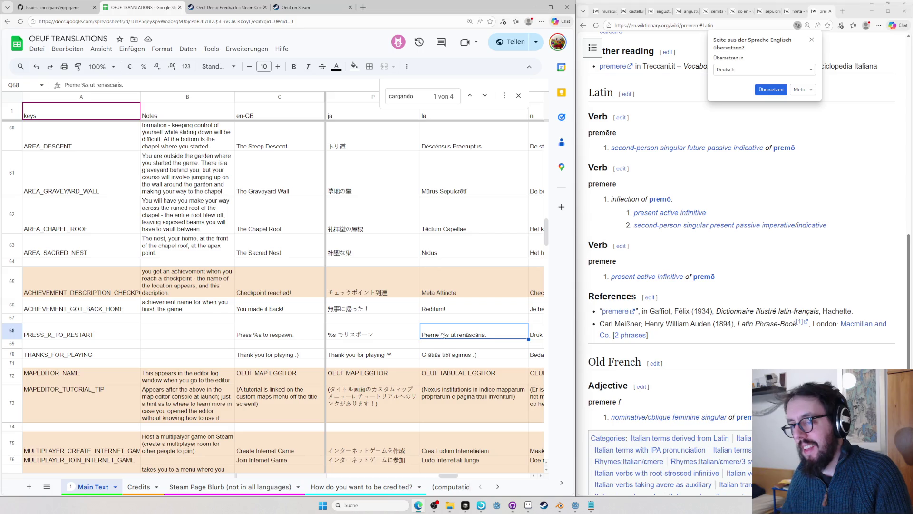
text(re)
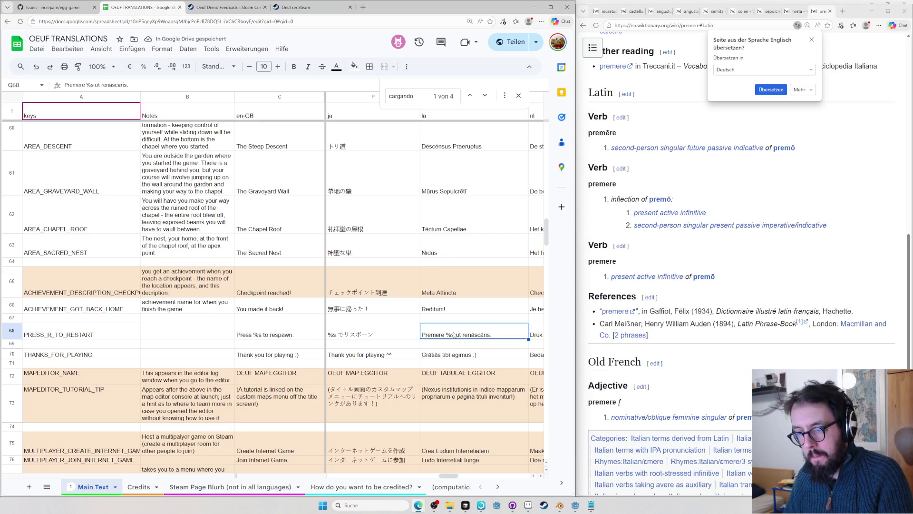
scroll(455, 335, down, 2)
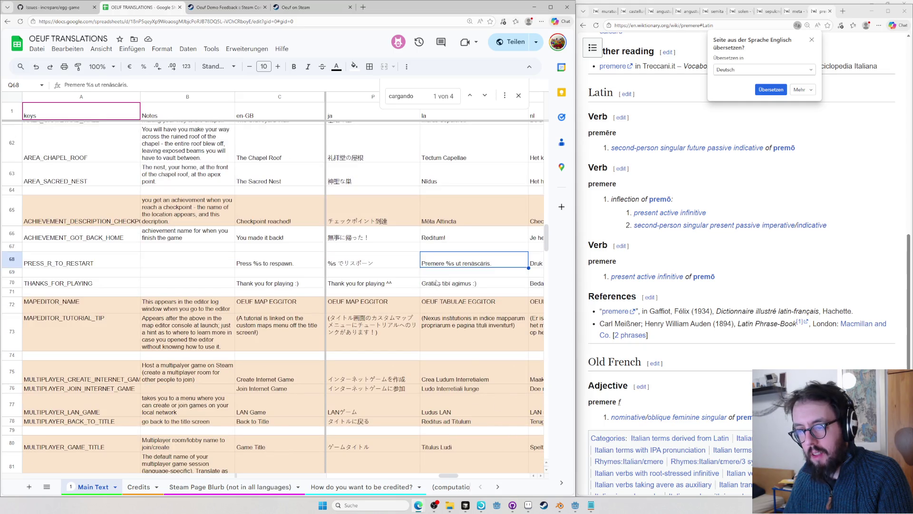
click(774, 288)
key(ctrl+l)
text(libi)
key(Return)
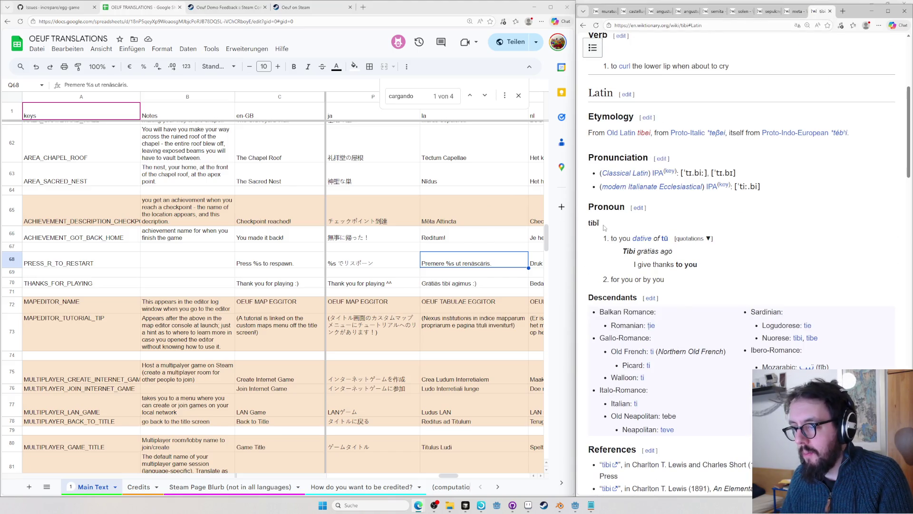
- Replace agimus with ago and add a space before the smiley in the thank-you line
double_click(443, 283)
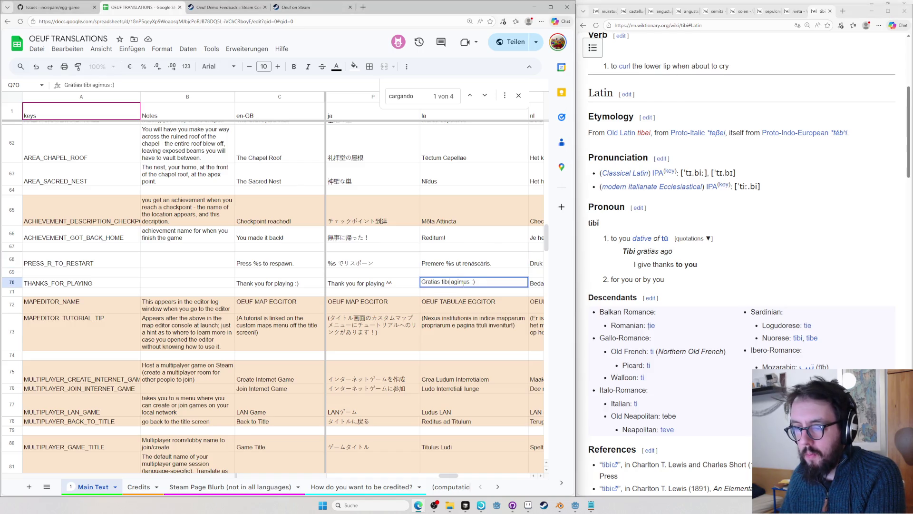
key(Return)
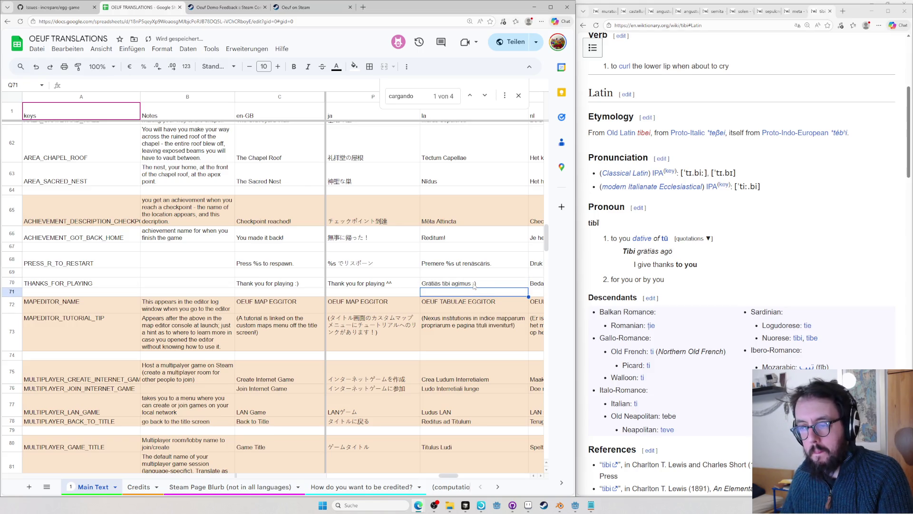
double_click(467, 283)
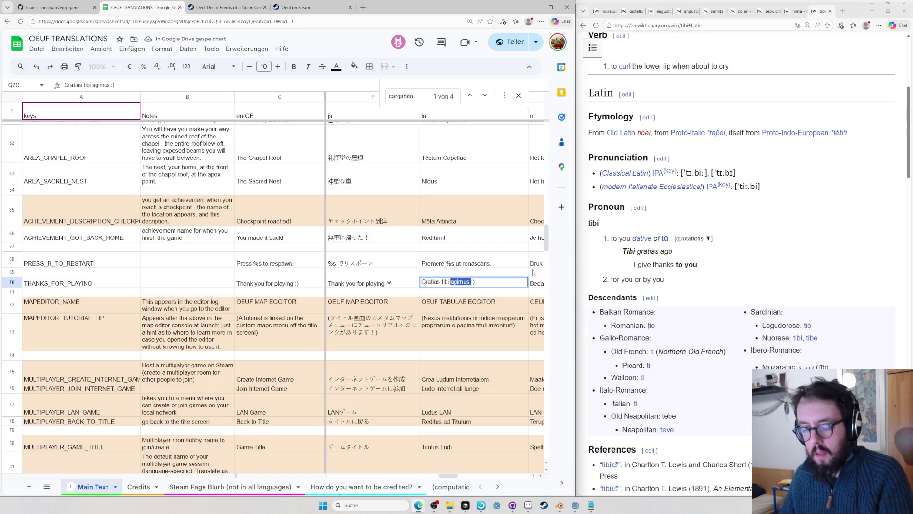
text(ago)
key(Return)
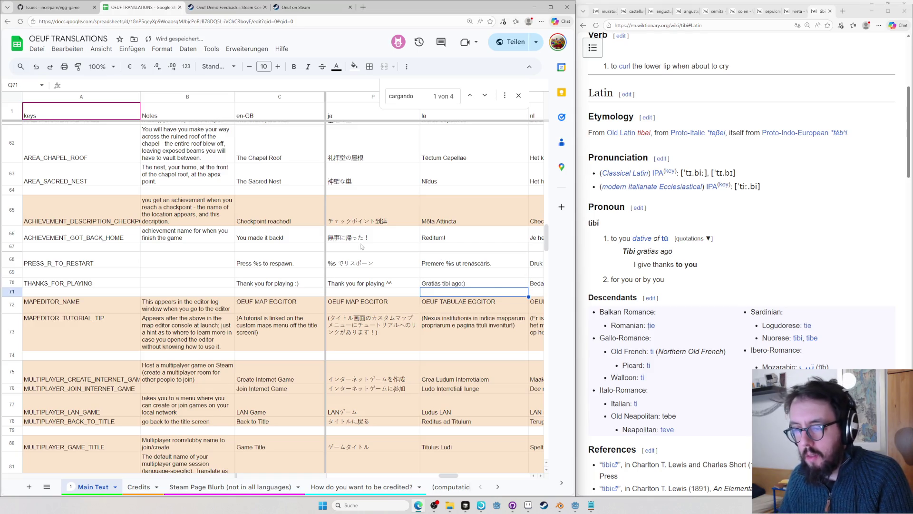
double_click(463, 283)
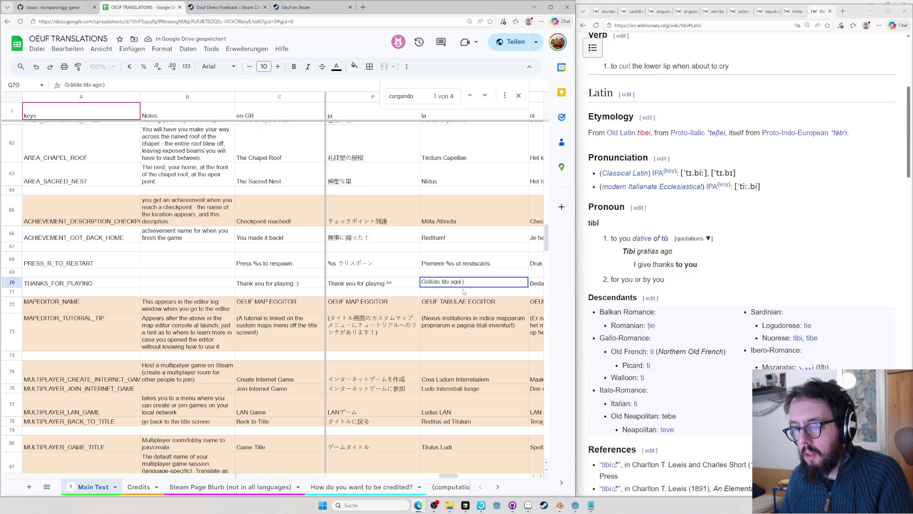
key(Return)
- Copy agō from Wiktionary so the line reads Grātiās tibi agō :), then move to the map editor title
click(763, 206)
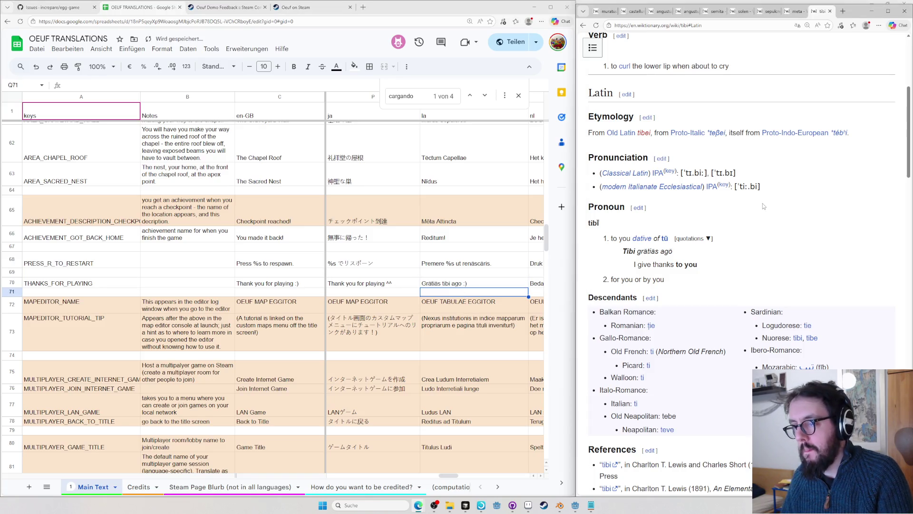
key(ctrl+l)
text(ago)
key(Return)
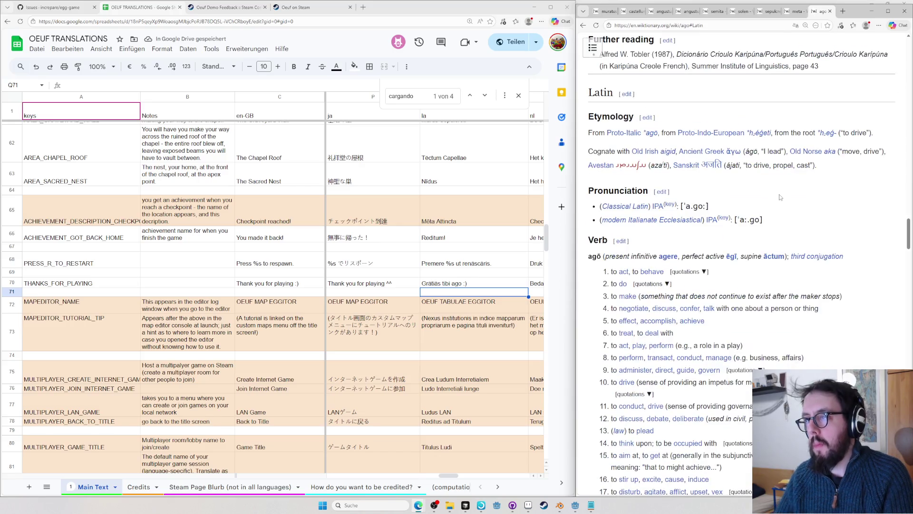
double_click(595, 256)
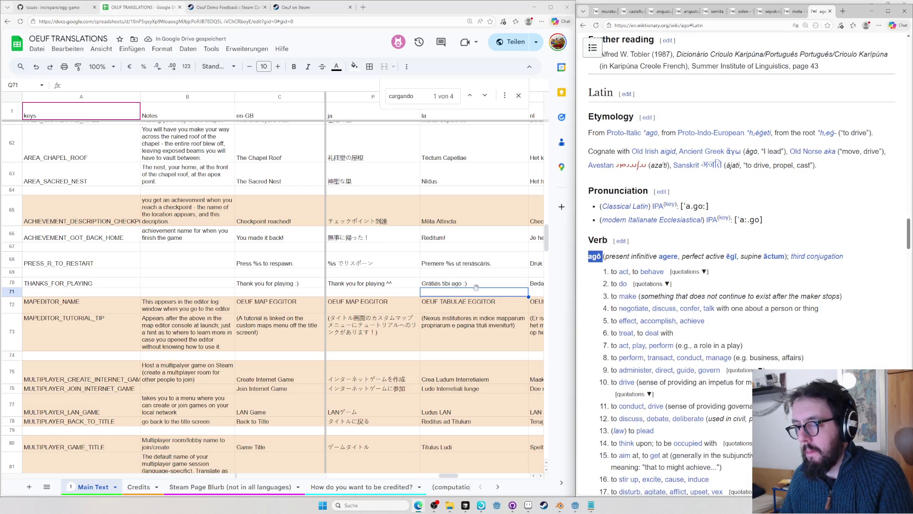
double_click(457, 283)
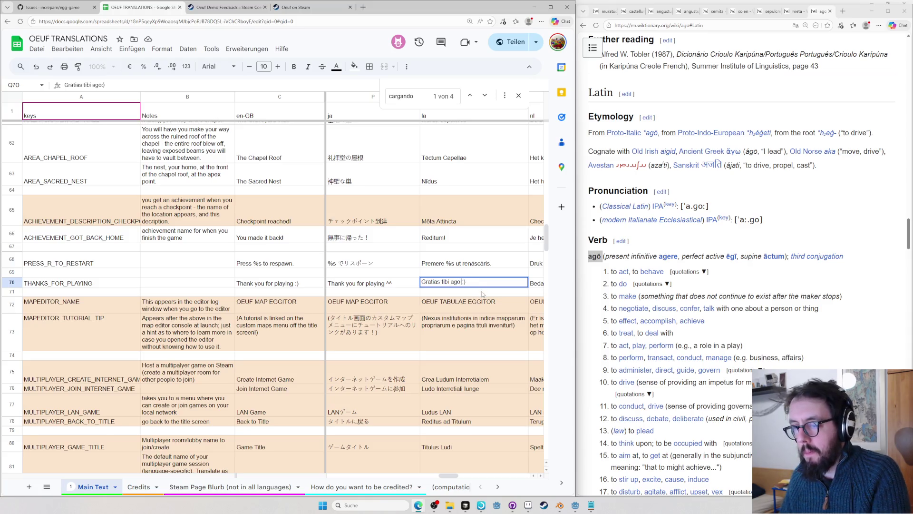
key(Return)
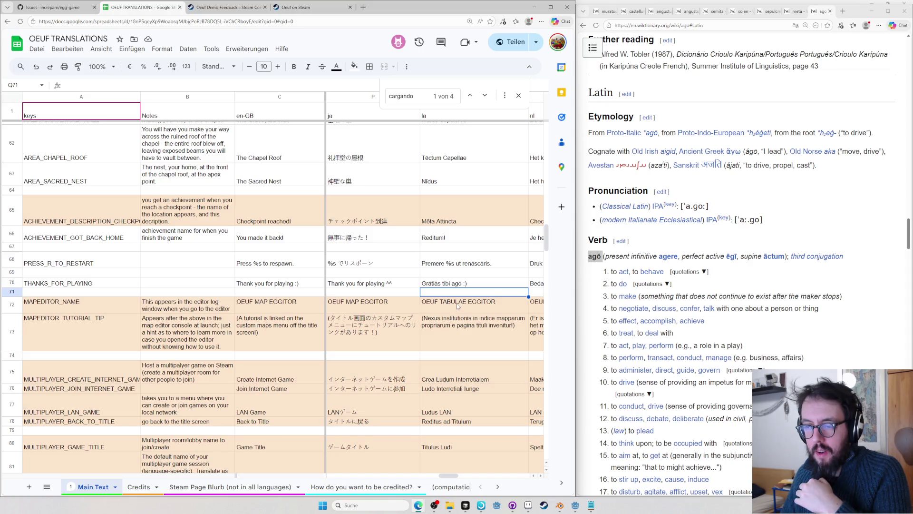
click(457, 306)
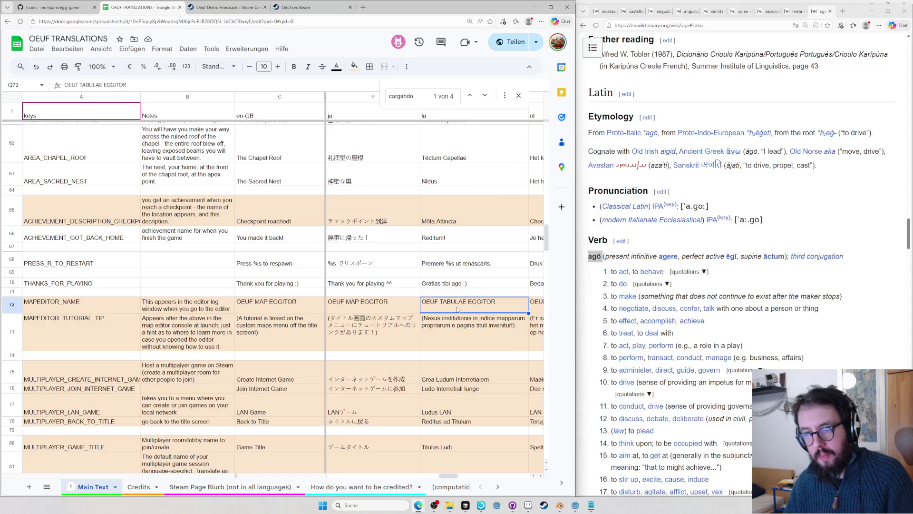
key(Left)
key(Left)
key(Left)
key(Left)
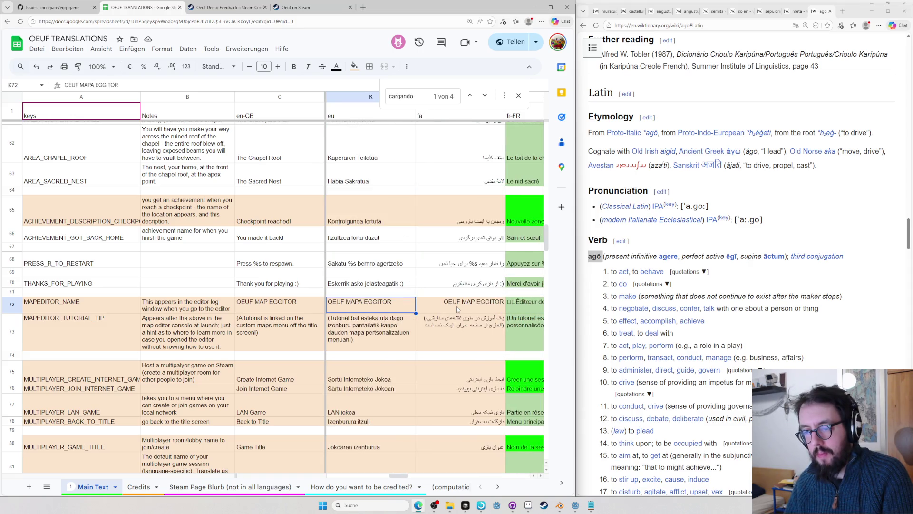
scroll(457, 306, left, 2)
scroll(456, 306, left, 2)
scroll(456, 306, left, 2)
key(Right)
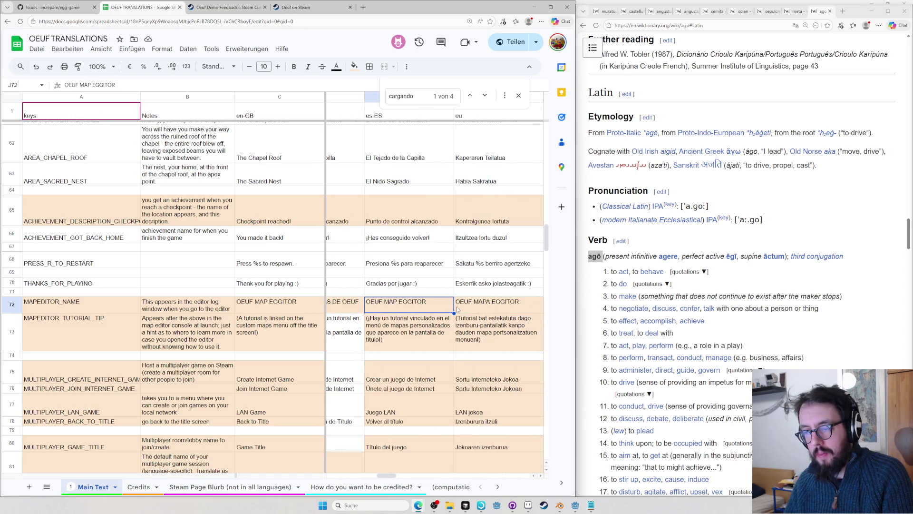
key(Right)
key(Right)
key(Right)
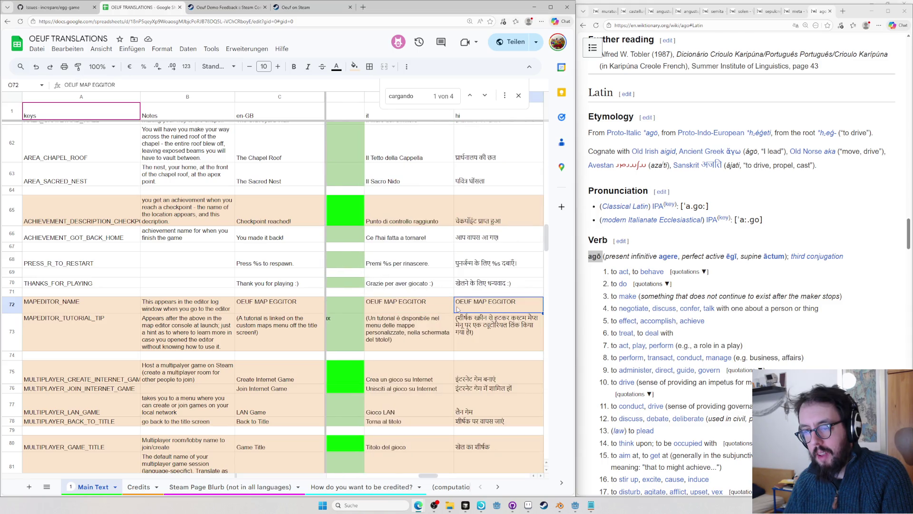
key(Right)
key(Right)
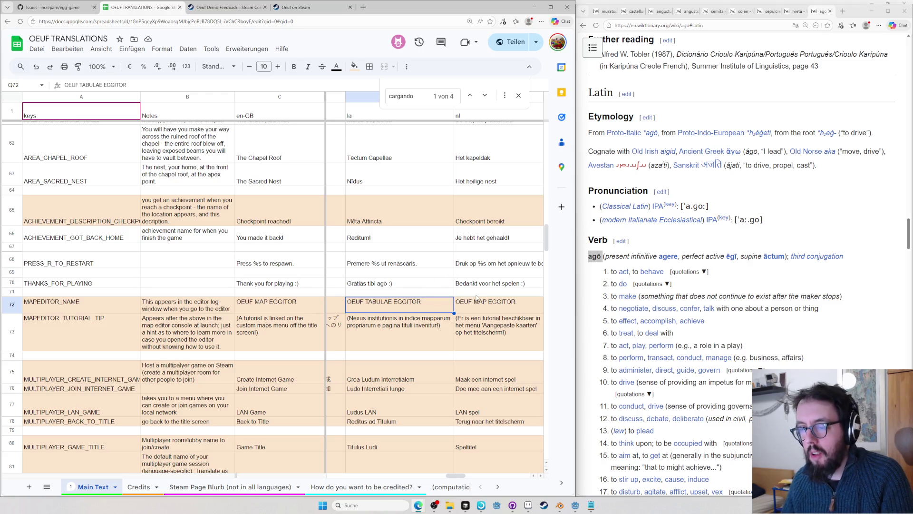
mouse_move(546, 239)
mouse_down()
mouse_move(545, 141)
mouse_move(546, 150)
mouse_up()
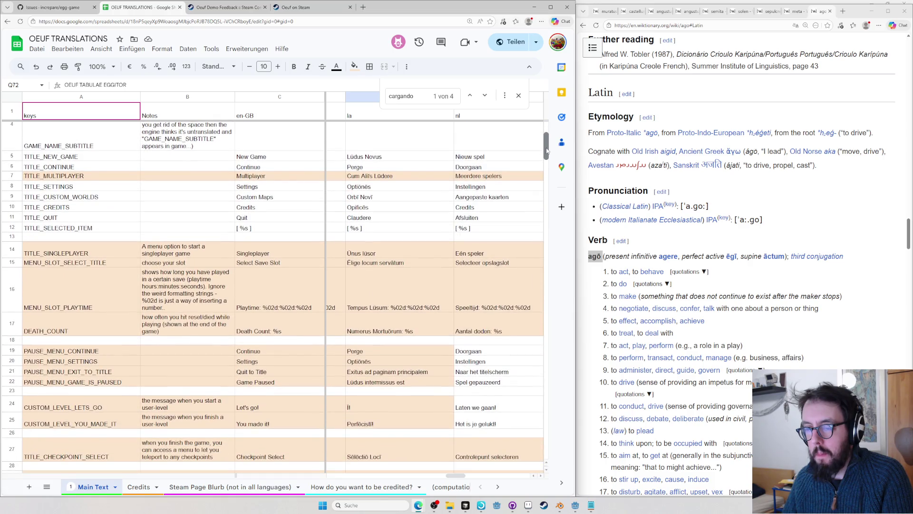
drag(546, 149, 546, 245)
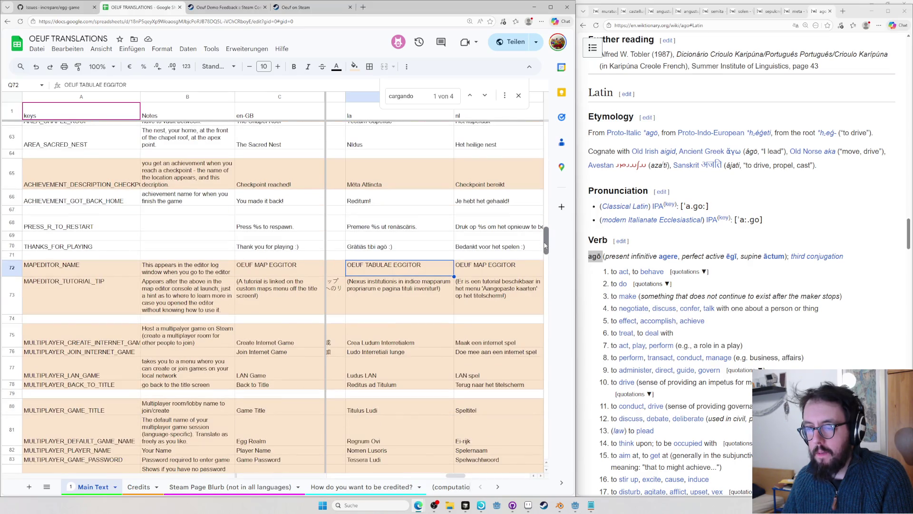
click(678, 241)
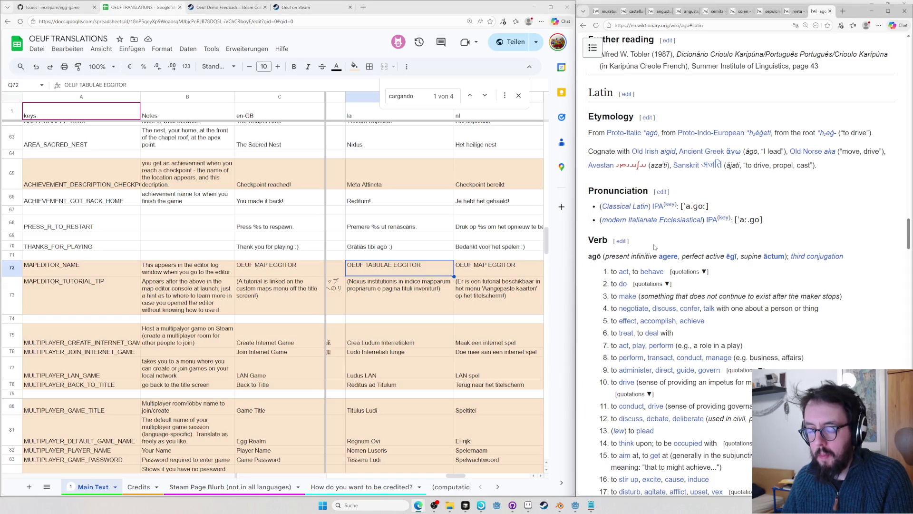
key(ctrl+l)
text(scul)
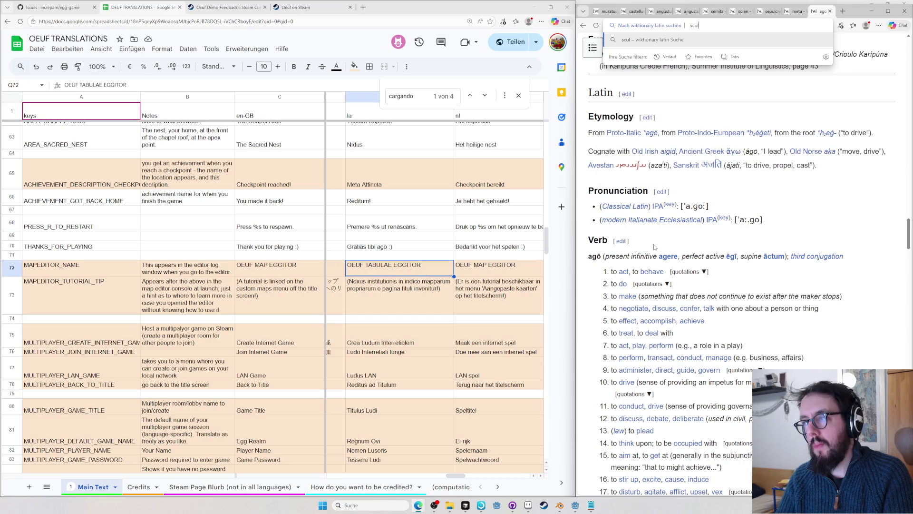
text(ptor)
- Replace OEUF TABULAE EGGITOR in Q72 with SCULPTOR ORBI and copy it for macronizing
key(Return)
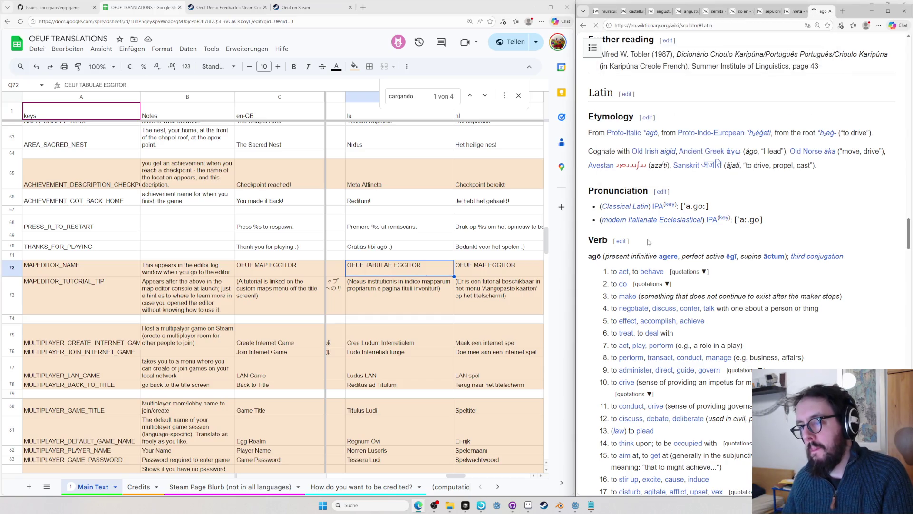
scroll(648, 242, down, 2)
scroll(708, 259, down, 1)
scroll(706, 256, down, 1)
scroll(705, 258, up, 3)
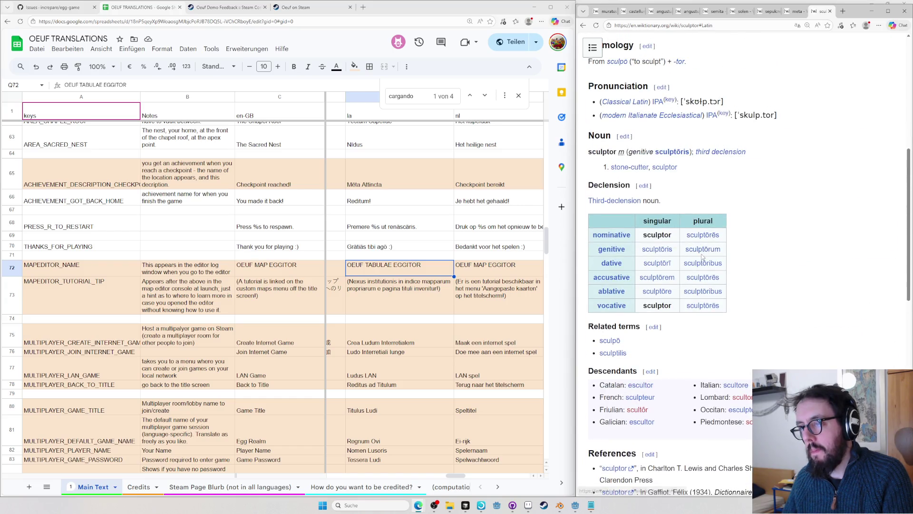
scroll(702, 259, up, 2)
scroll(703, 258, up, 4)
scroll(704, 260, down, 5)
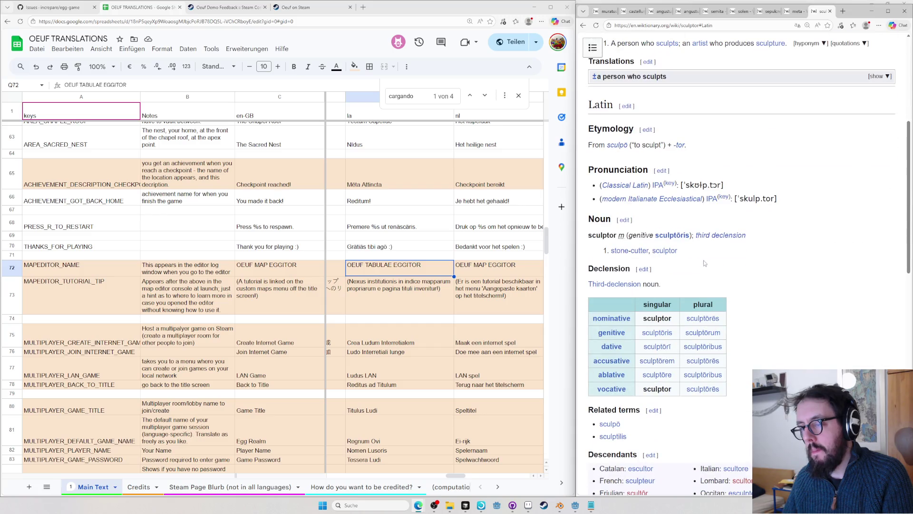
double_click(377, 271)
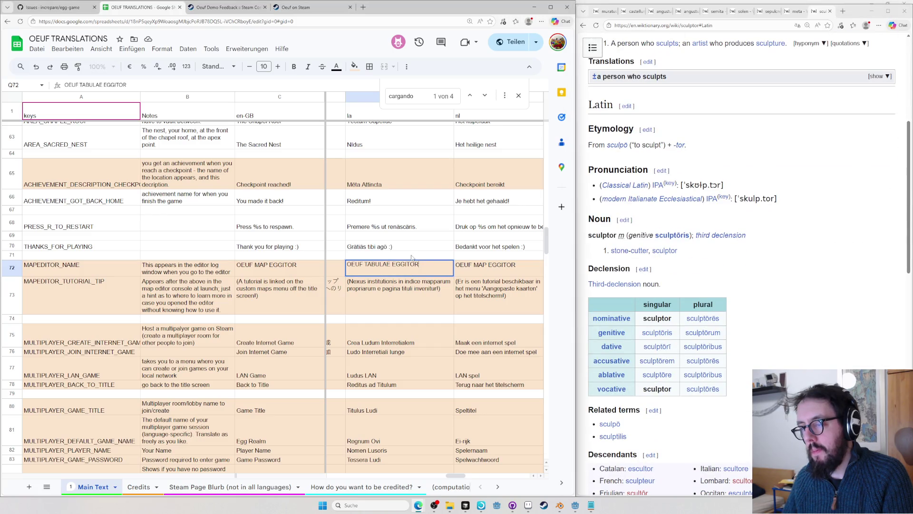
drag(431, 261, 338, 270)
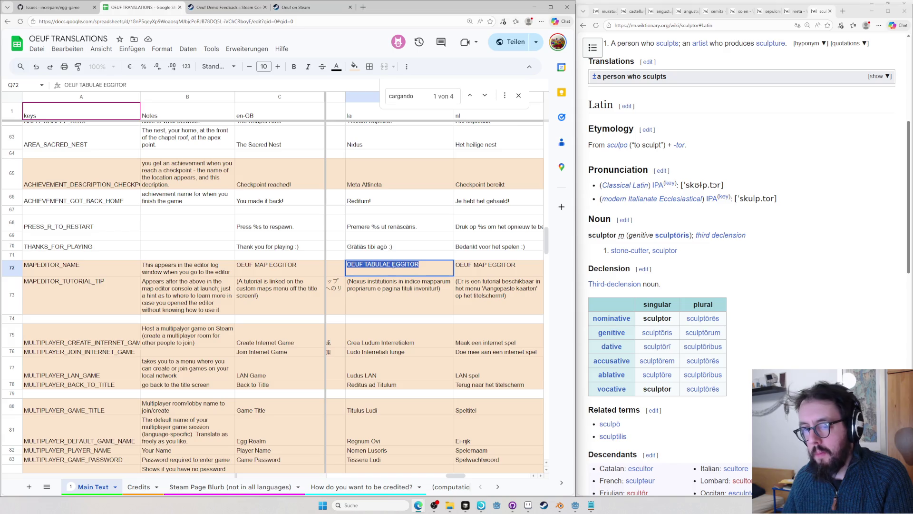
text(SCULPTOR ORBI)
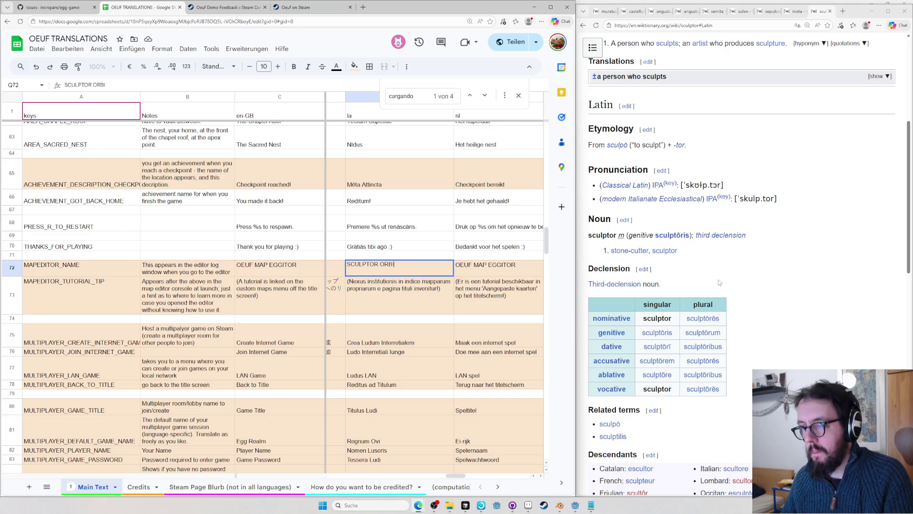
key(ctrl+a)
key(ctrl+c)
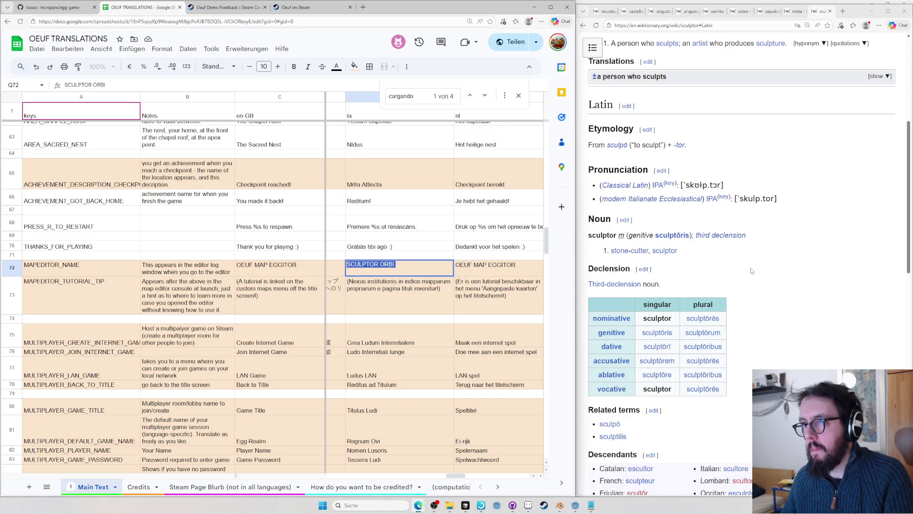
key(ctrl+shift+Tab)
key(ctrl+shift+Tab)
key(ctrl+shift+Tab)
key(ctrl+shift+Tab)
key(ctrl+shift+Tab)
key(ctrl+shift+Tab)
key(ctrl+shift+Tab)
key(ctrl+shift+Tab)
key(ctrl+l)
text(macronizer)
- Macronize SCULPTOR ORBI on alatius.com and paste the result SCULPTOR ORBĪ into Q72
key(Return)
click(635, 140)
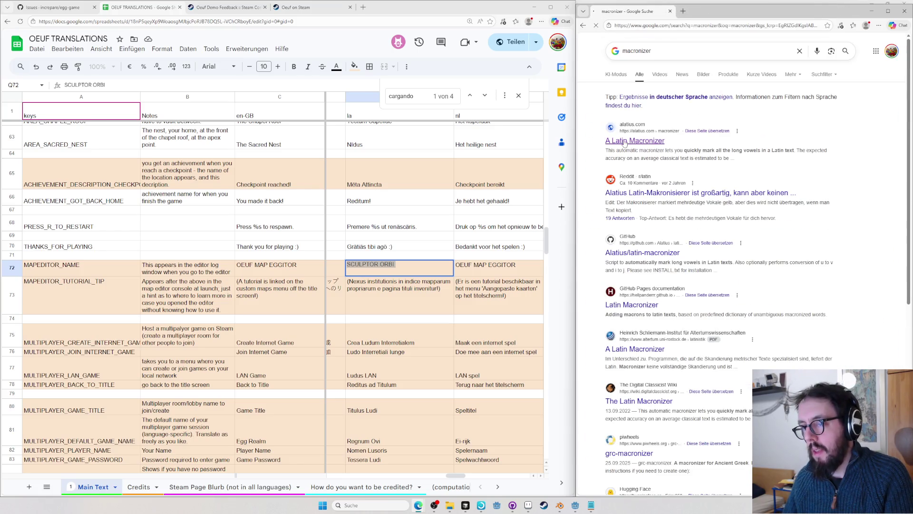
key(ctrl+v)
click(601, 257)
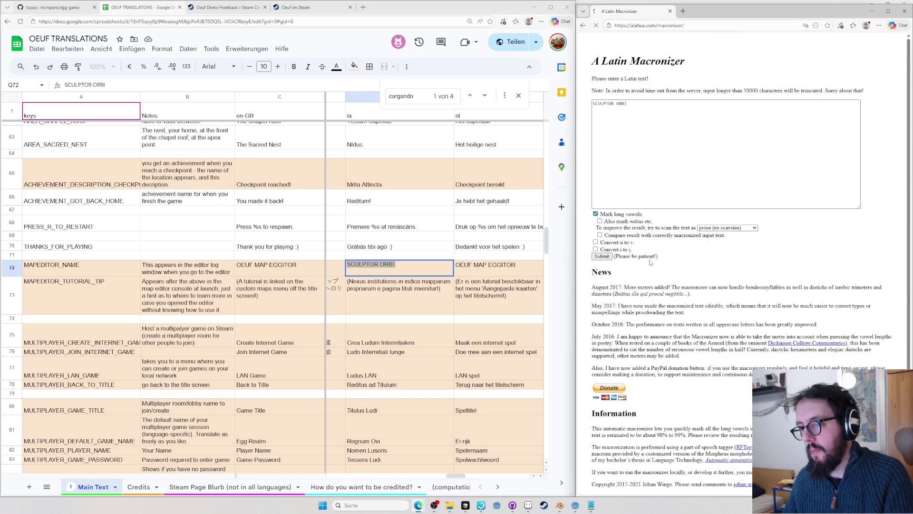
drag(640, 211, 579, 218)
key(ctrl+c)
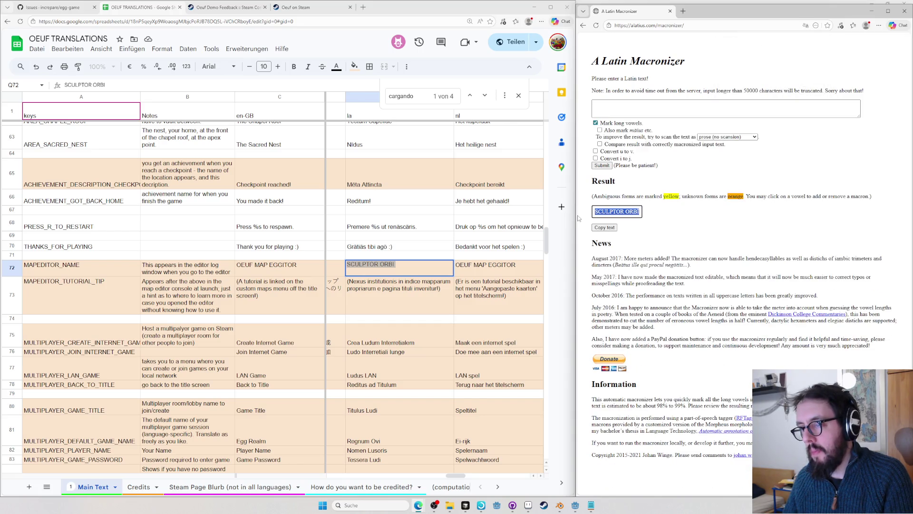
key(alt+Tab)
key(ctrl+v)
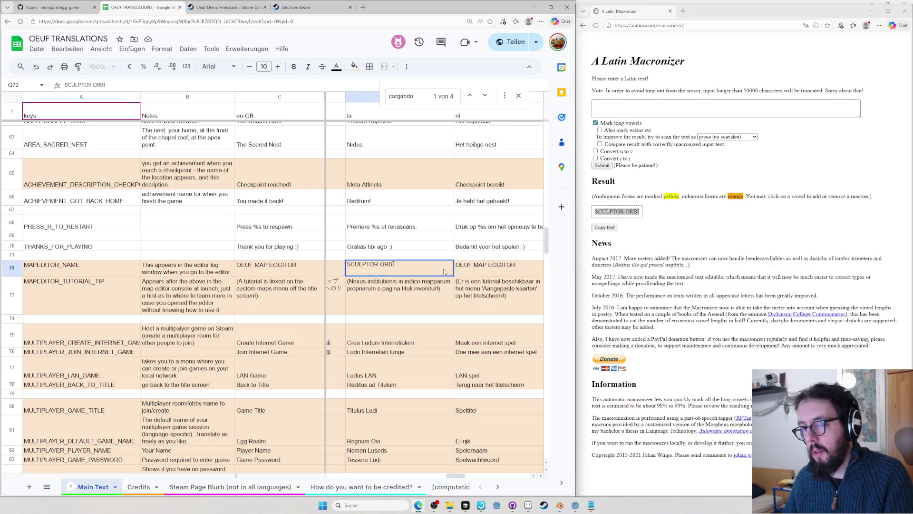
- Look up Wiktionary's orbus entry in a new browser tab
key(ctrl+t)
text(en.wiktionary.org/wiki/orbus#Latin)
key(Return)
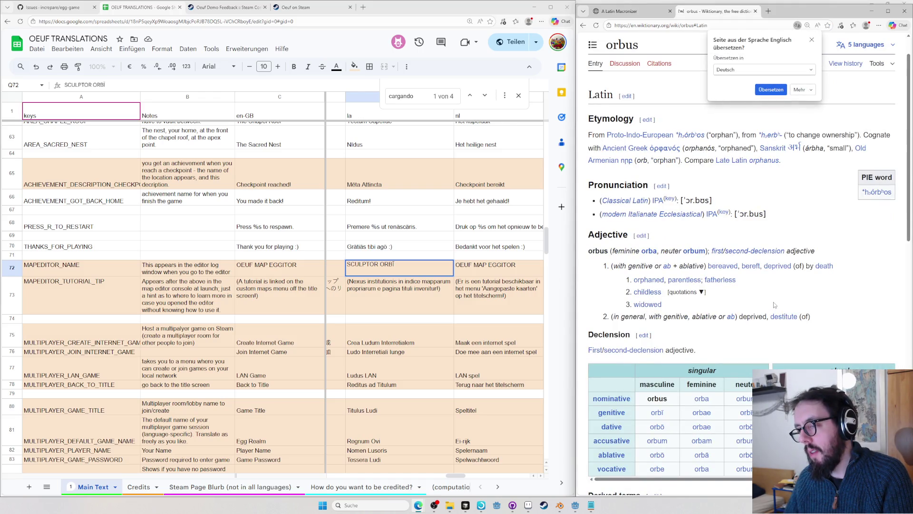
scroll(774, 303, down, 3)
scroll(772, 300, down, 2)
scroll(770, 301, down, 2)
- Check Wiktionary's orbi, orbus and orbis entries for the right genitive form
key(ctrl+l)
text(en.wiktionary.org/wiki/orbi#Latin)
key(Return)
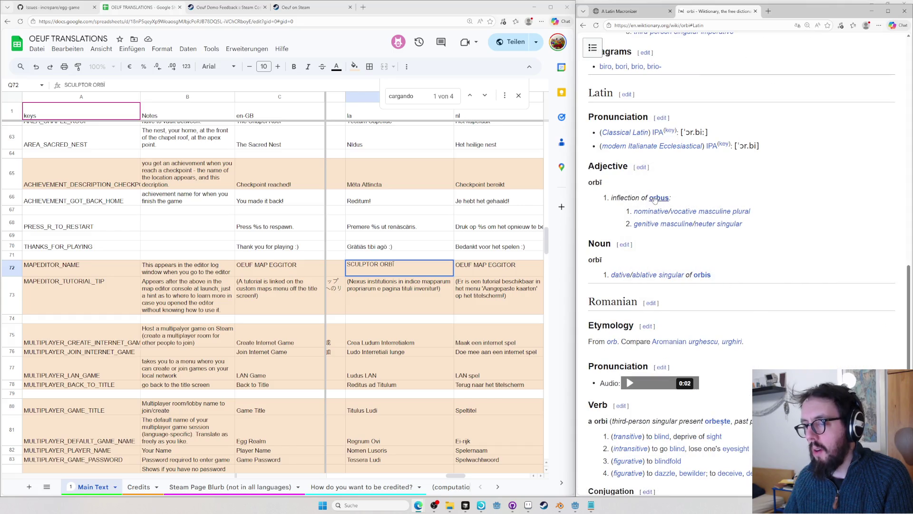
click(655, 200)
key(alt+Left)
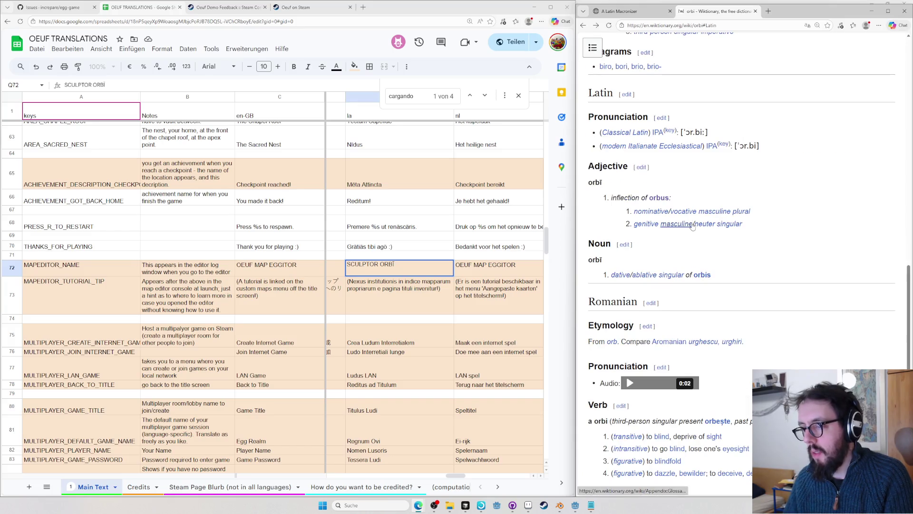
click(699, 277)
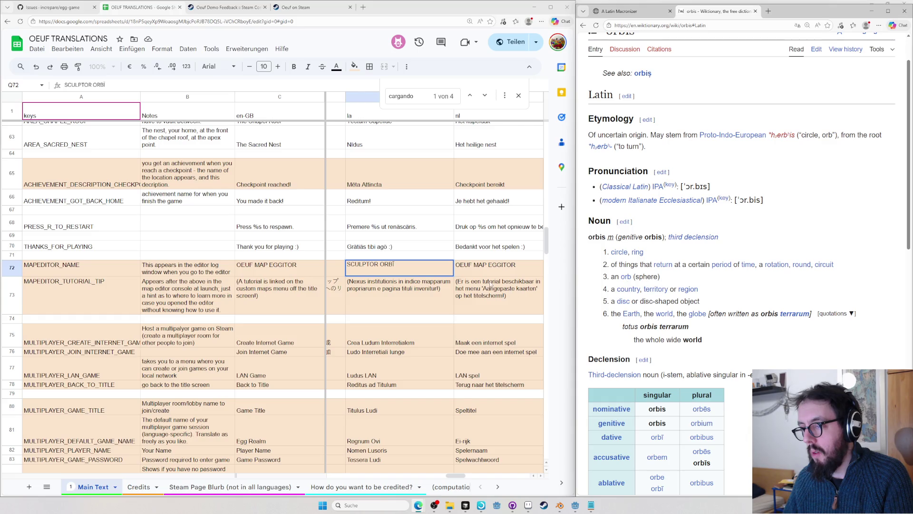
- Change the Q72 title to SCULPTOR ORBIS and confirm it
click(396, 265)
text(S)
key(Return)
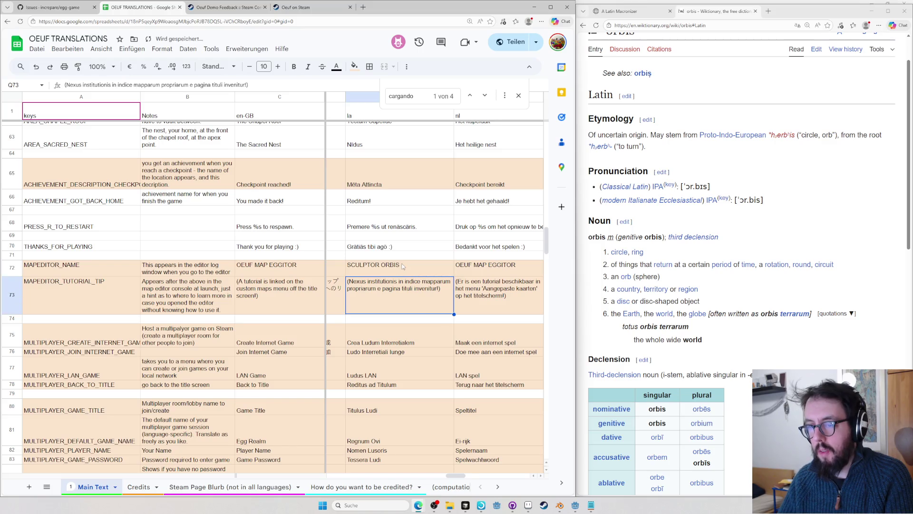
- Navigate up the Latin column to the Custom Maps entry Orbi Novi in Q9
key(Left)
key(Left)
key(Left)
key(Up)
key(Up)
key(Up)
key(Up)
key(Up)
key(Up)
key(Up)
key(Up)
key(Up)
key(Up)
key(Up)
key(Up)
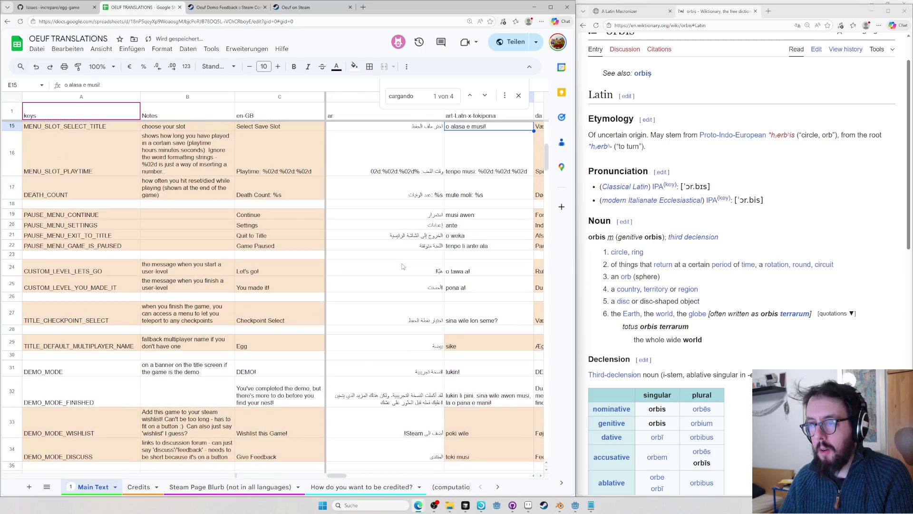
key(Right)
key(Right)
key(Right)
key(Right)
key(Right)
key(Right)
key(Right)
key(Right)
key(Right)
key(Right)
key(Right)
key(Right)
key(Up)
key(Up)
key(Down)
key(Down)
key(Down)
key(Down)
key(Down)
key(Up)
key(Down)
key(Down)
key(Down)
key(Down)
key(Down)
key(Down)
key(Down)
key(Down)
key(Up)
key(Up)
key(Down)
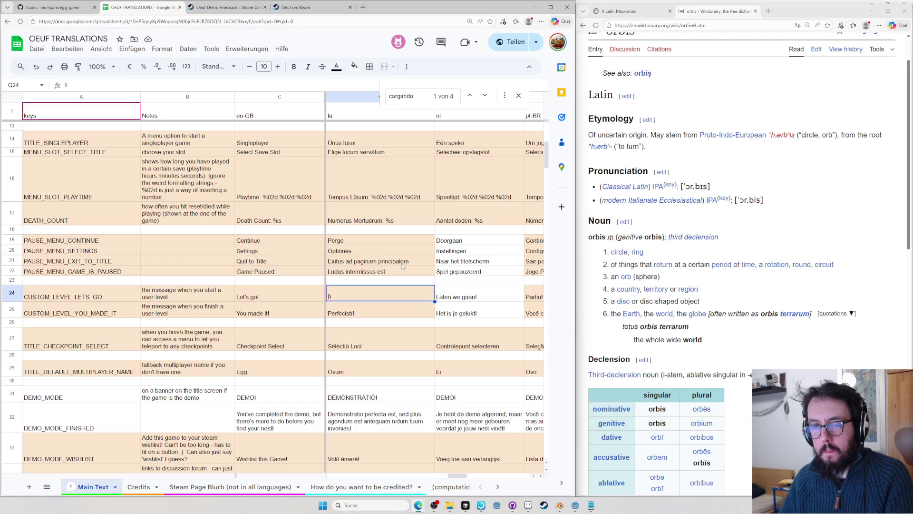
key(Up)
key(Up)
key(Up)
key(Down)
key(Up)
key(Up)
key(Up)
key(Up)
key(Up)
key(Up)
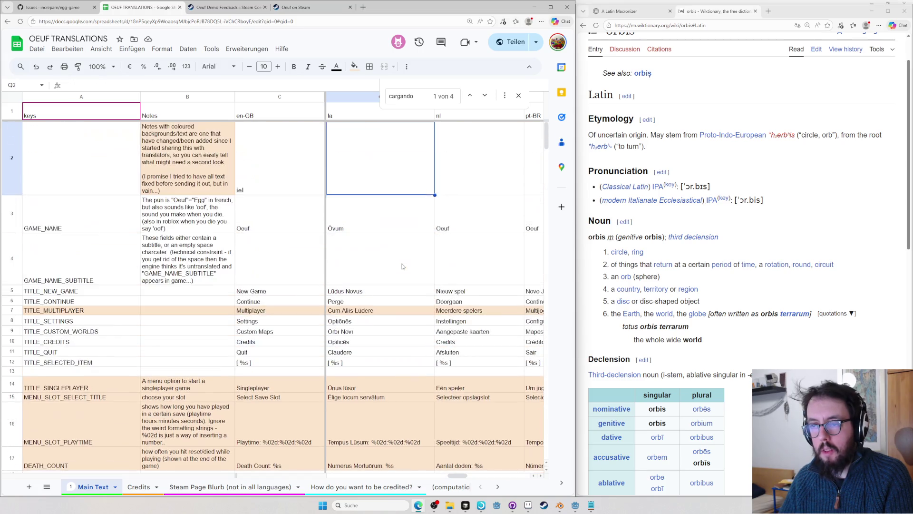
key(Down)
key(Down)
key(Down)
key(Down)
key(Up)
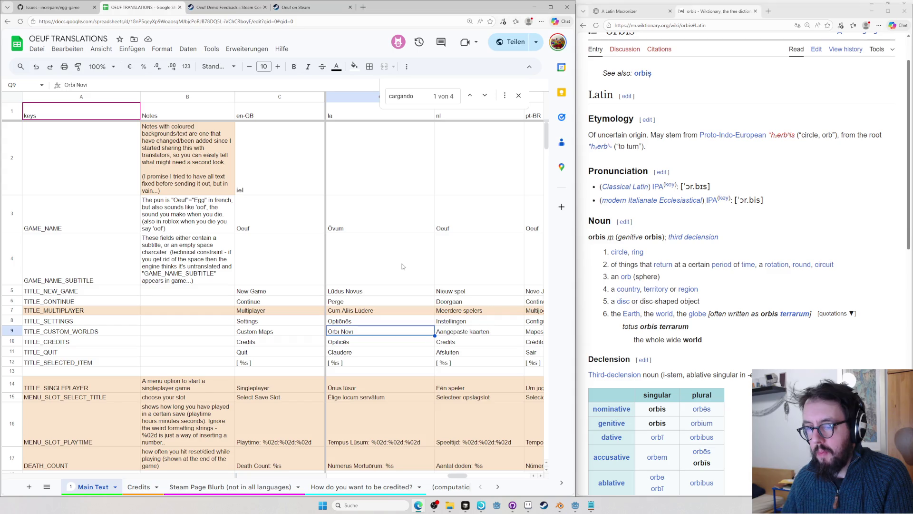
- Correct Orbi Novi to Orbes Novi, matching Wiktionary's plural orbēs
double_click(342, 331)
key(BackSpace)
text(es)
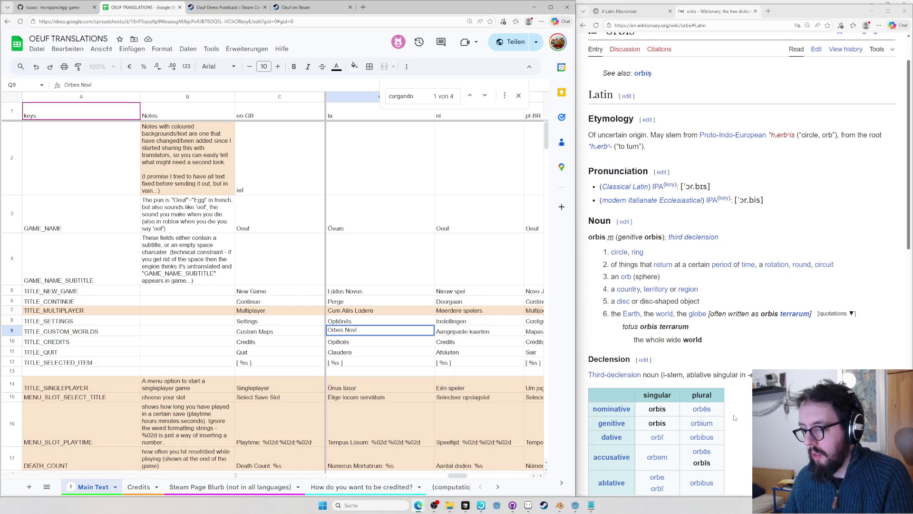
drag(712, 409, 693, 410)
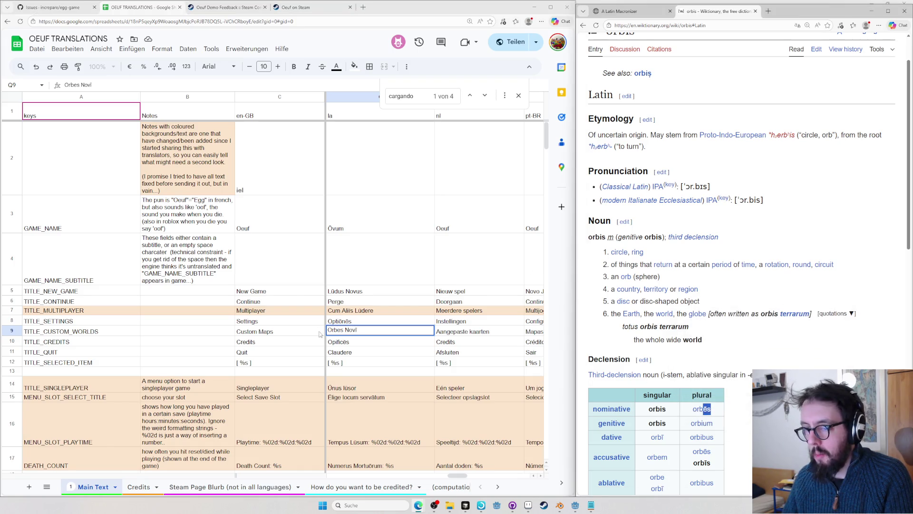
click(342, 332)
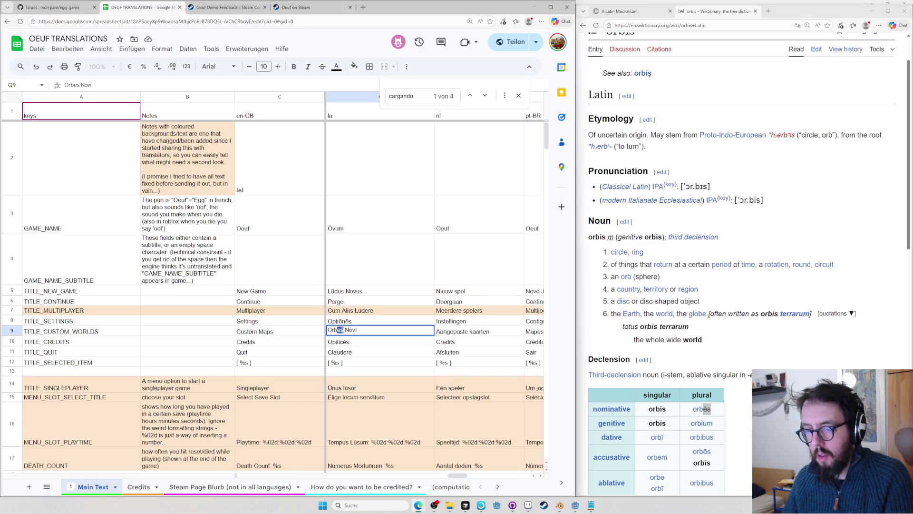
key(Return)
scroll(406, 284, down, 5)
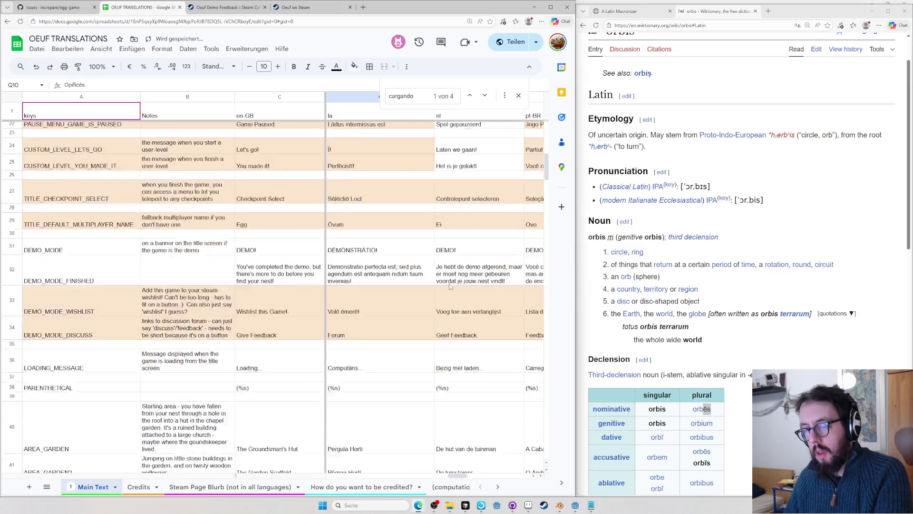
scroll(406, 284, down, 5)
scroll(405, 284, down, 5)
scroll(399, 278, down, 5)
scroll(399, 277, down, 5)
scroll(399, 279, up, 5)
scroll(385, 285, up, 5)
scroll(367, 294, up, 5)
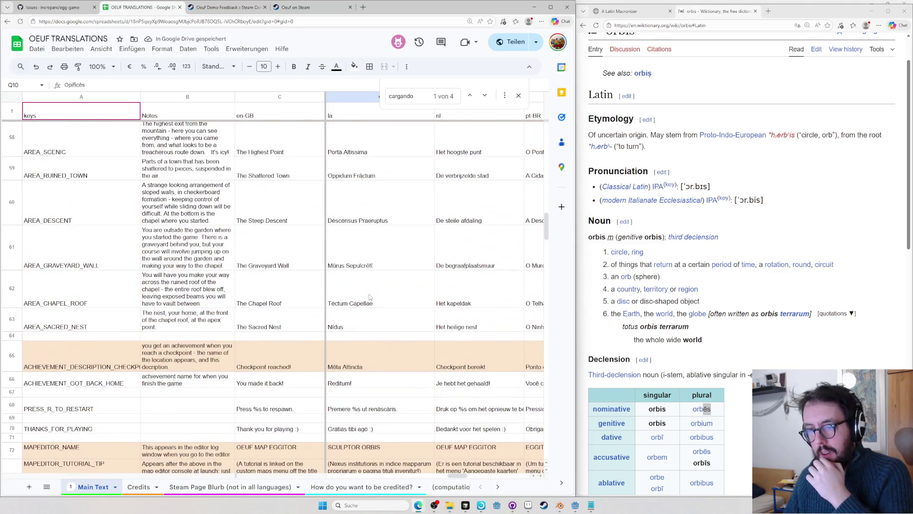
scroll(367, 293, up, 5)
scroll(364, 300, up, 5)
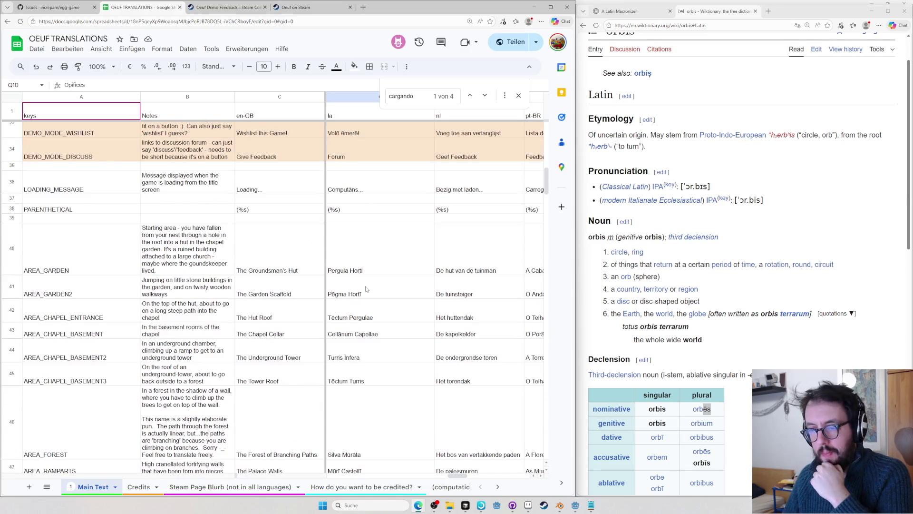
scroll(350, 339, down, 10)
scroll(351, 339, down, 5)
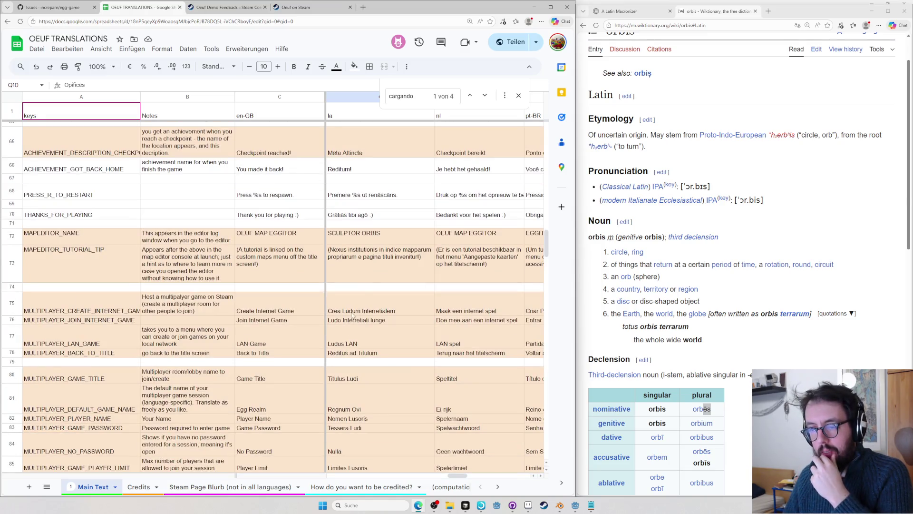
double_click(362, 241)
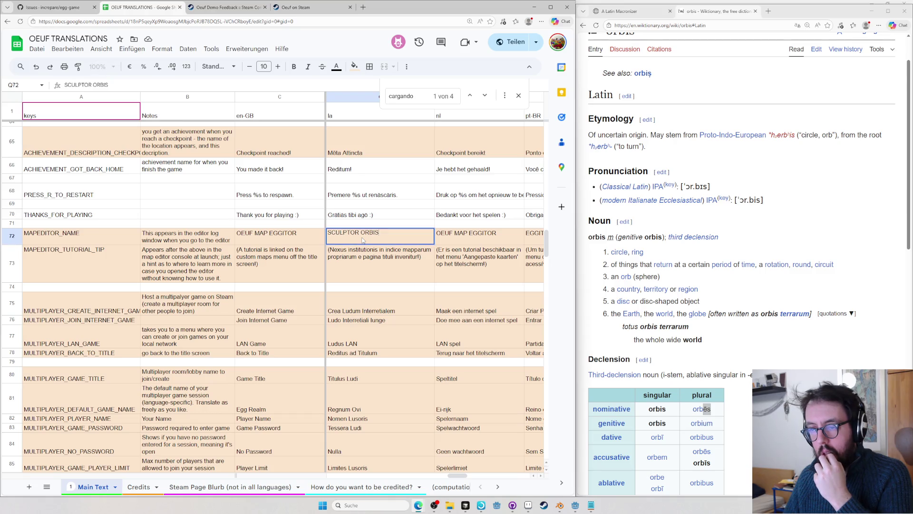
key(ctrl+a)
click(628, 10)
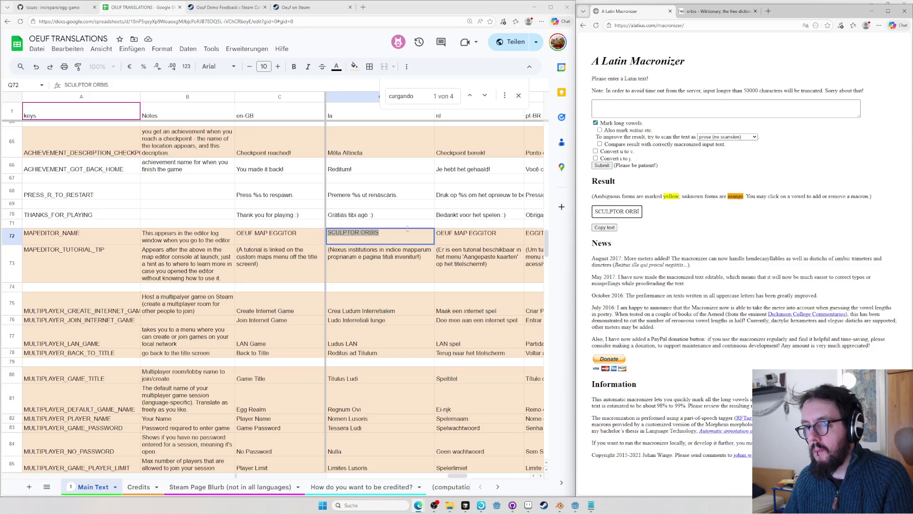
click(698, 11)
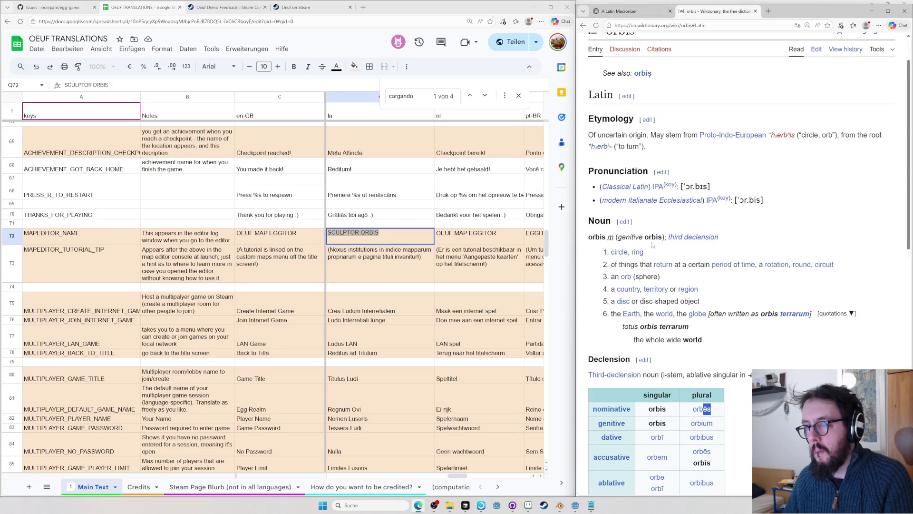
click(354, 263)
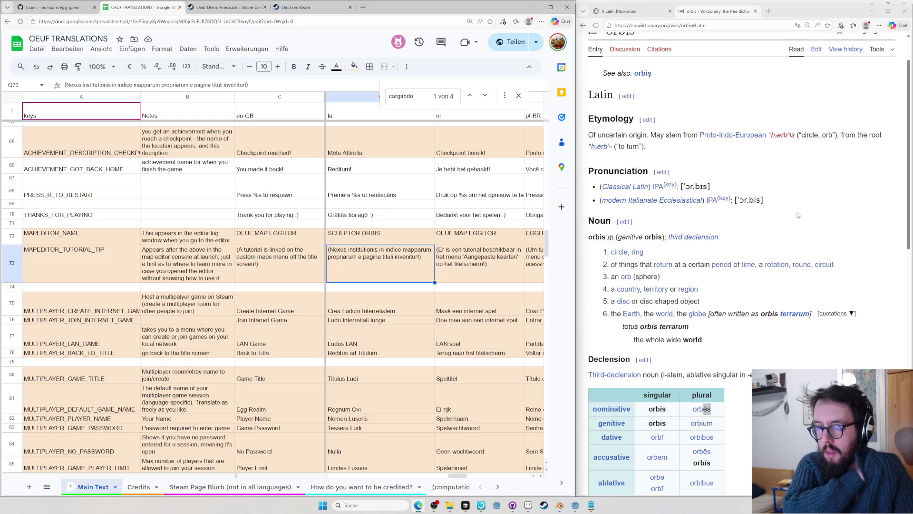
- Look up Wiktionary's tutorial entry, briefly searching thing explainer and closing it
drag(803, 264, 766, 263)
key(ctrl+l)
text(tutorial)
key(Return)
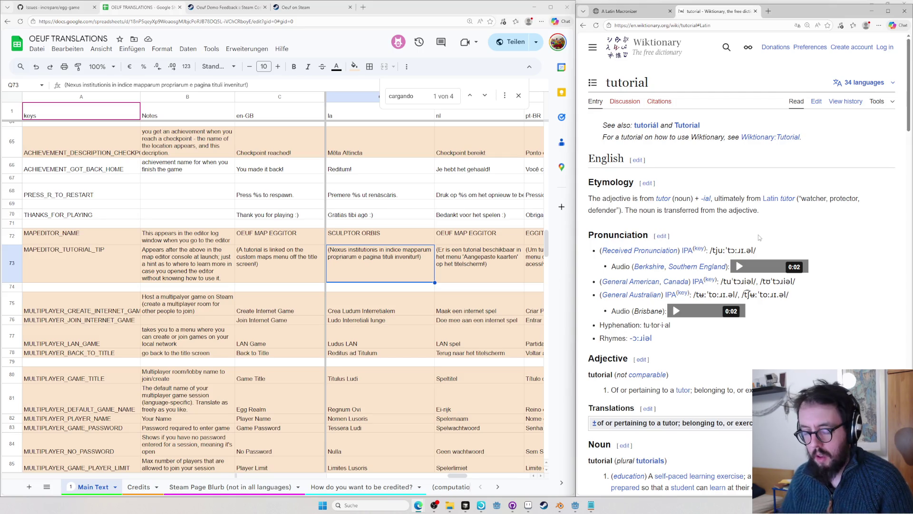
key(ctrl+t)
text(thing)
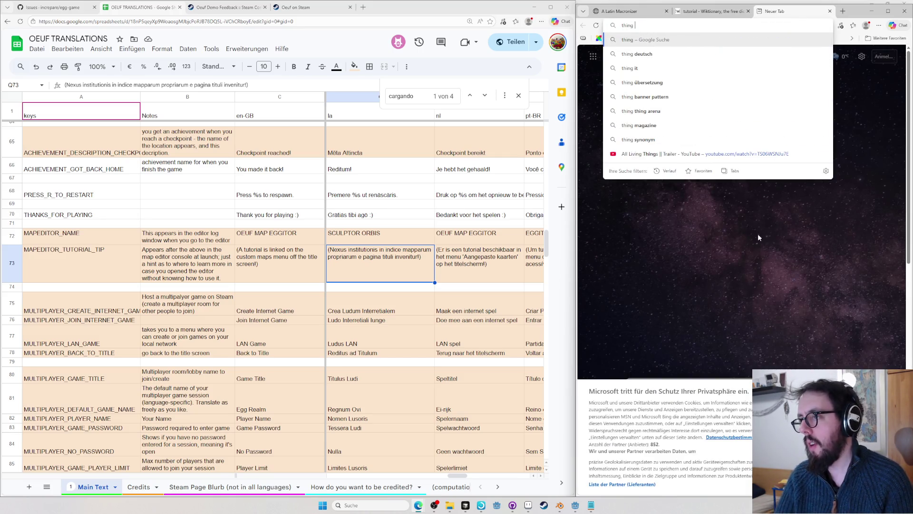
text( explainer)
key(Return)
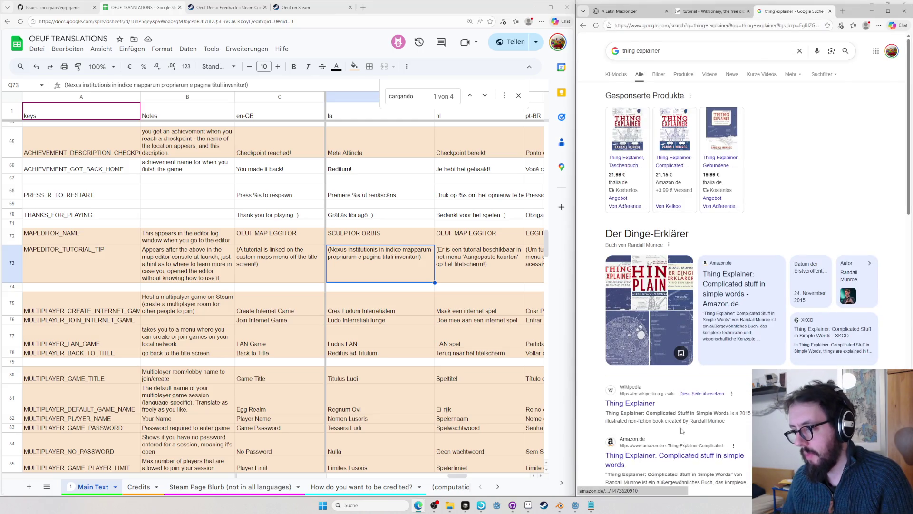
key(ctrl+w)
scroll(795, 176, down, 2)
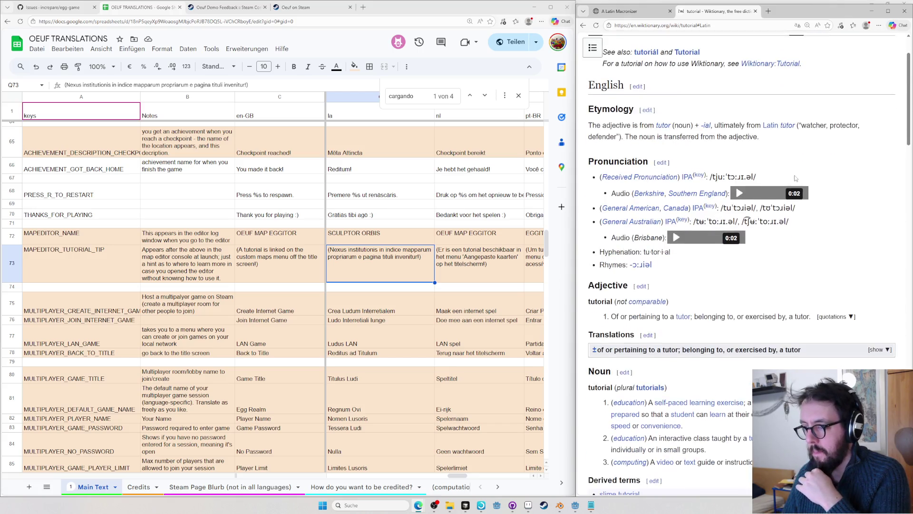
scroll(771, 214, down, 3)
scroll(726, 262, up, 5)
scroll(725, 264, down, 3)
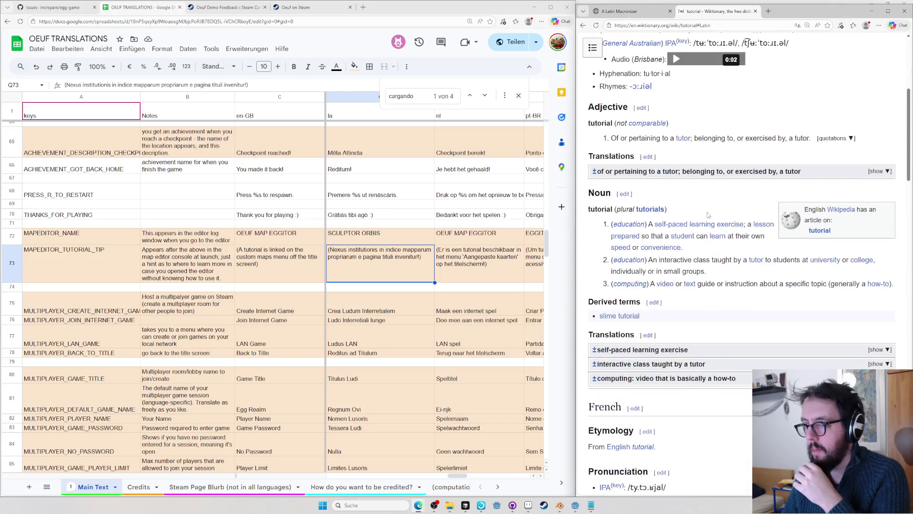
scroll(705, 235, down, 1)
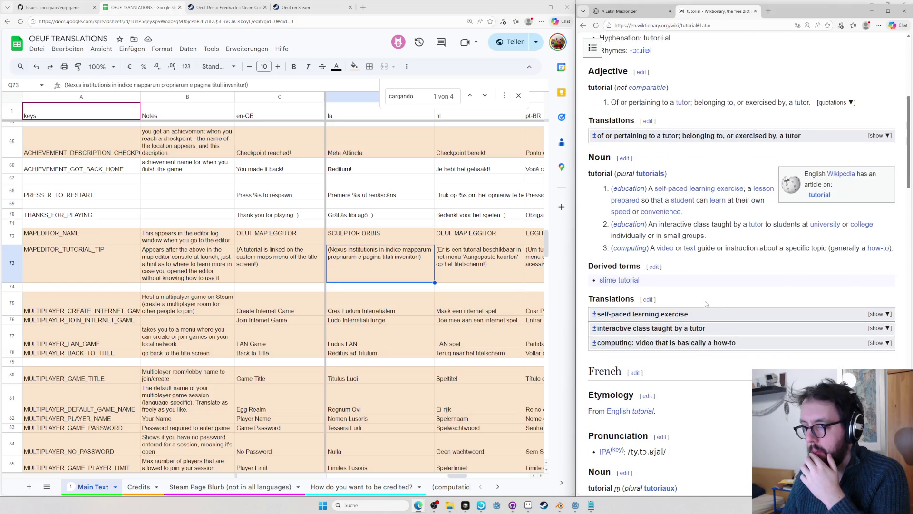
- Expand the translation lists for the interactive class, self-paced exercise and computing how-to senses
click(698, 330)
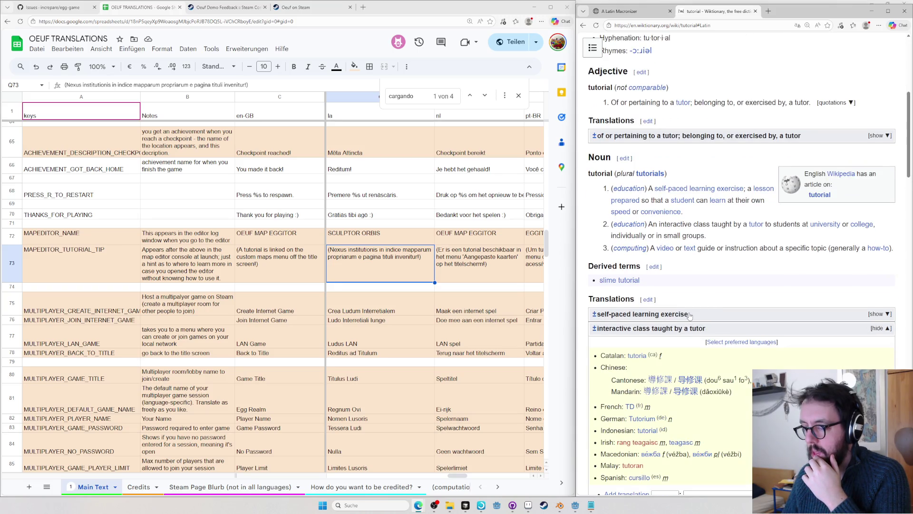
click(690, 316)
scroll(670, 315, down, 2)
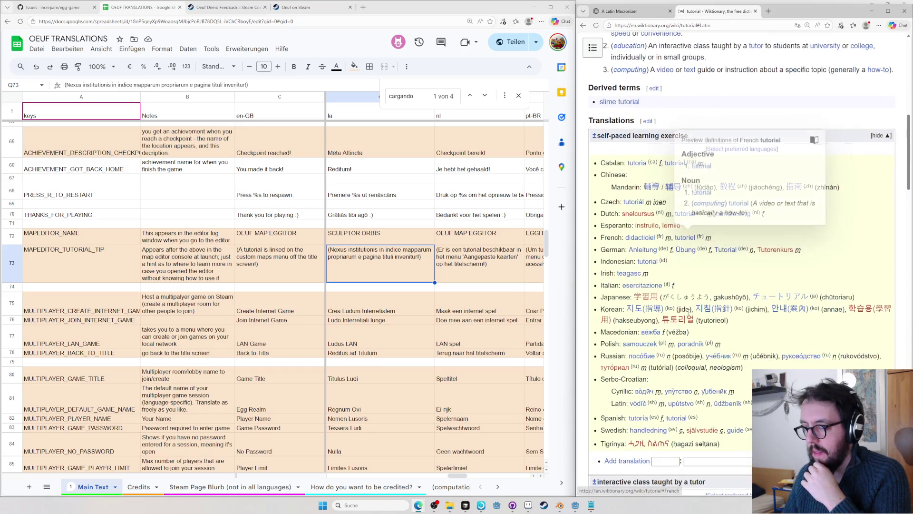
scroll(688, 315, down, 4)
scroll(670, 316, down, 1)
click(668, 312)
scroll(668, 316, down, 1)
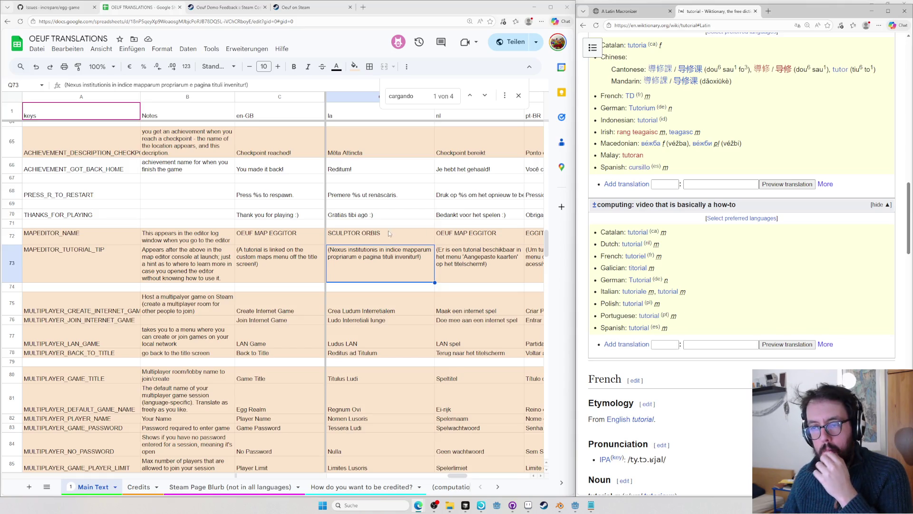
double_click(346, 249)
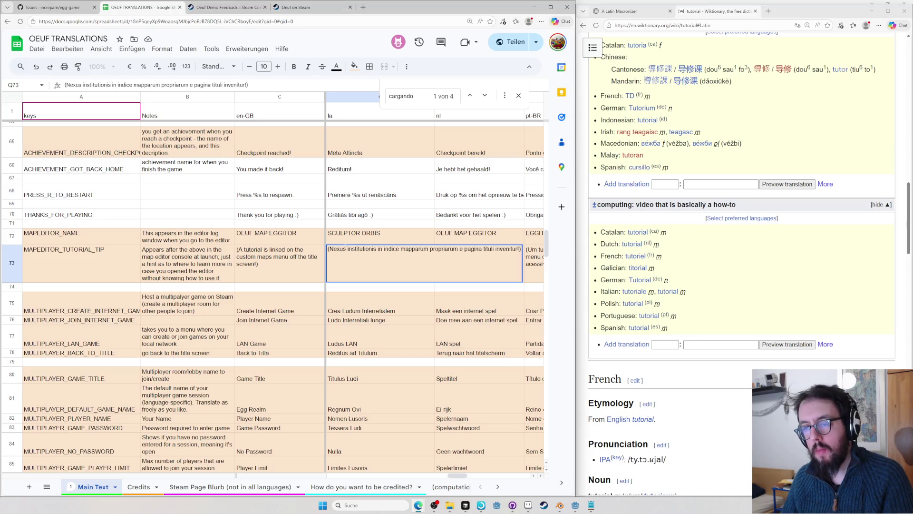
- Look up Wiktionary's Latin nexus entry and select institutionis in the Q73 tutorial tip for revision
click(828, 297)
key(ctrl+e)
text(nexus)
key(Return)
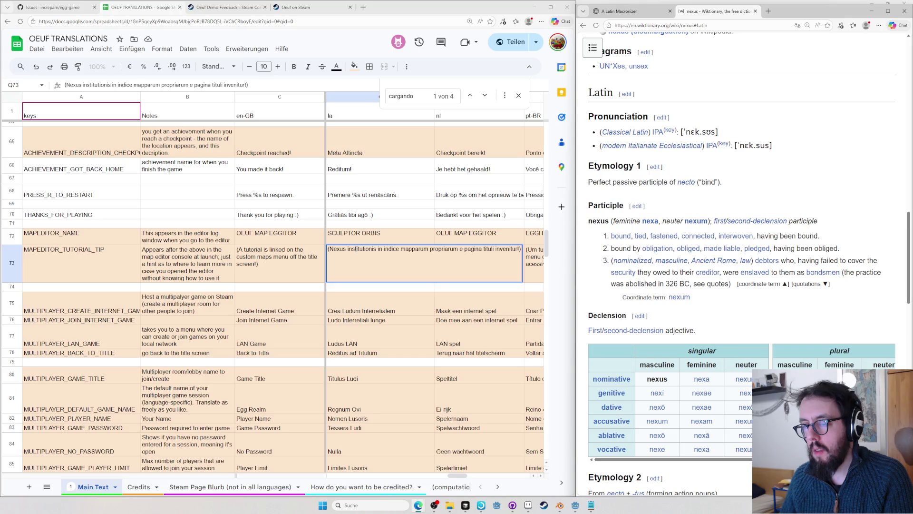
double_click(356, 248)
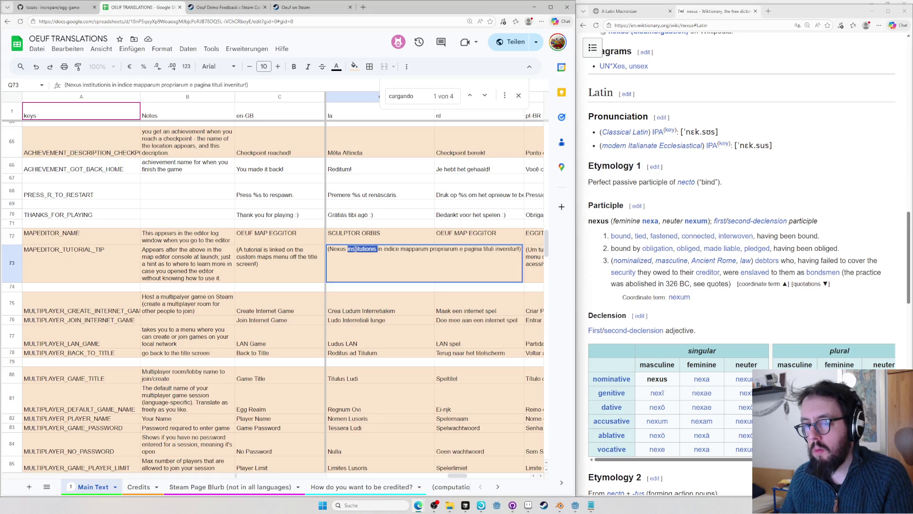
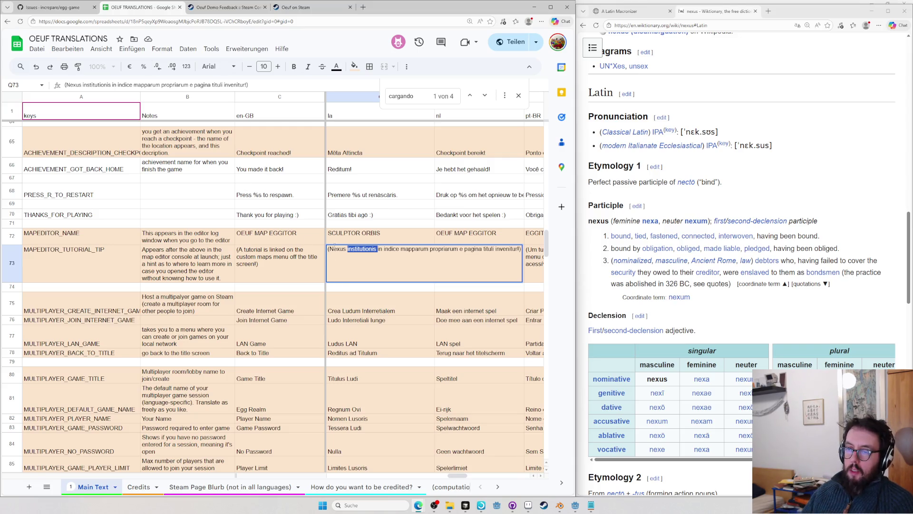
- Close the nexus Wiktionary tab and load chatgpt.com in a new browser tab
click(708, 106)
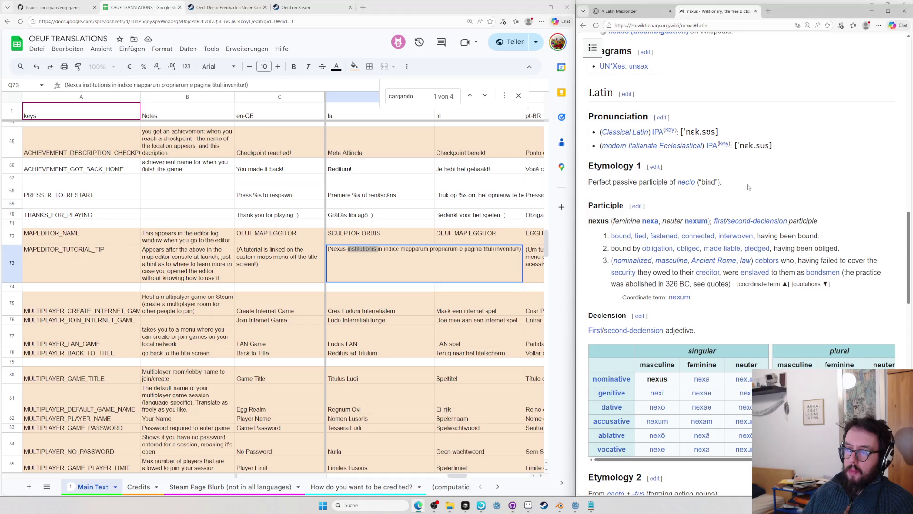
key(ctrl+l)
text(cha)
key(Escape)
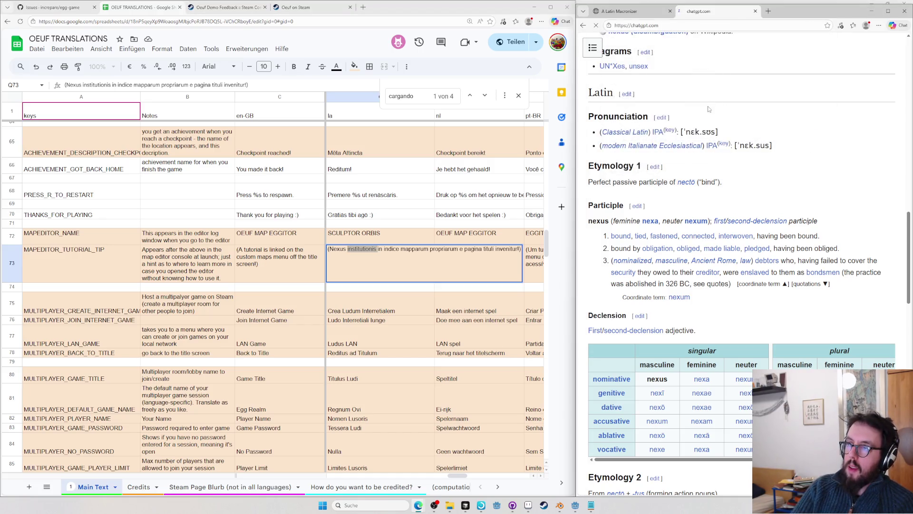
key(ctrl+w)
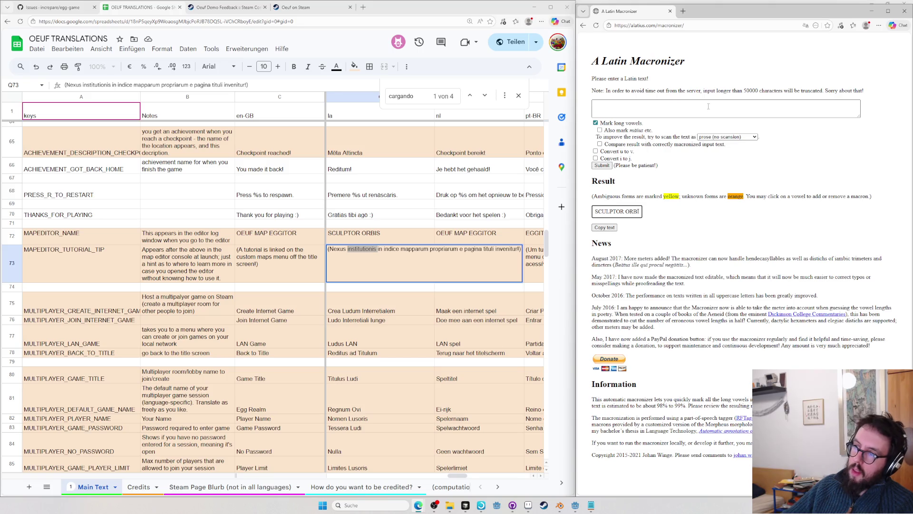
click(708, 106)
key(ctrl+t)
text(cha)
key(Return)
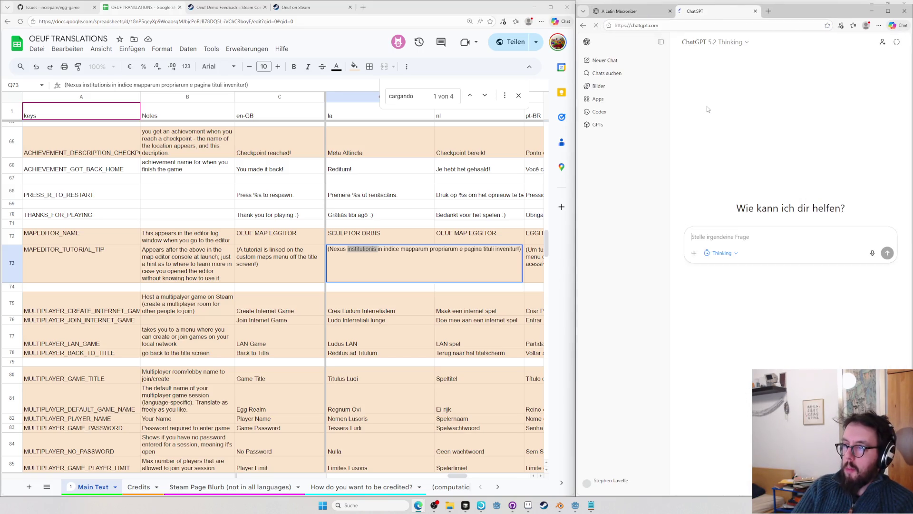
text(Gimme a latin term for in)
- Send a prompt asking for five Latin terms for a tutorial book and read the suggestions
key(BackSpace)
key(BackSpace)
text(an)
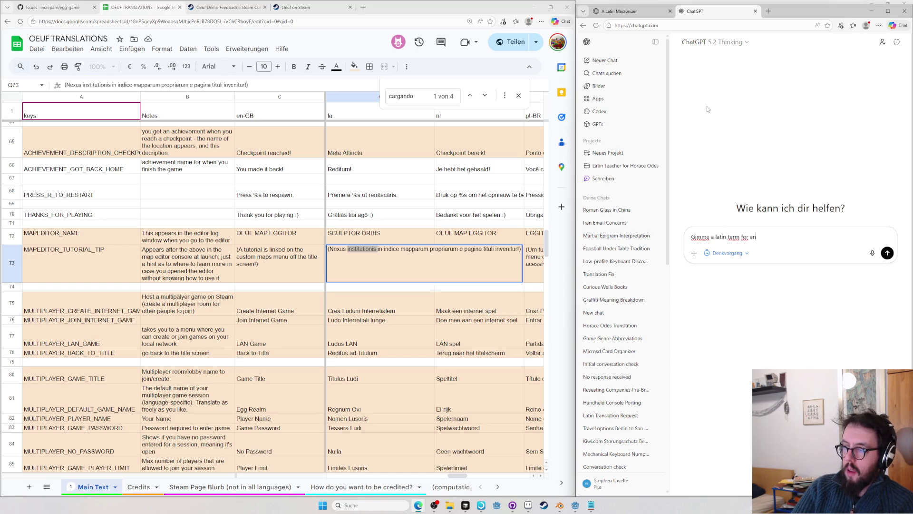
text( introduction/tutorial book on a topic)
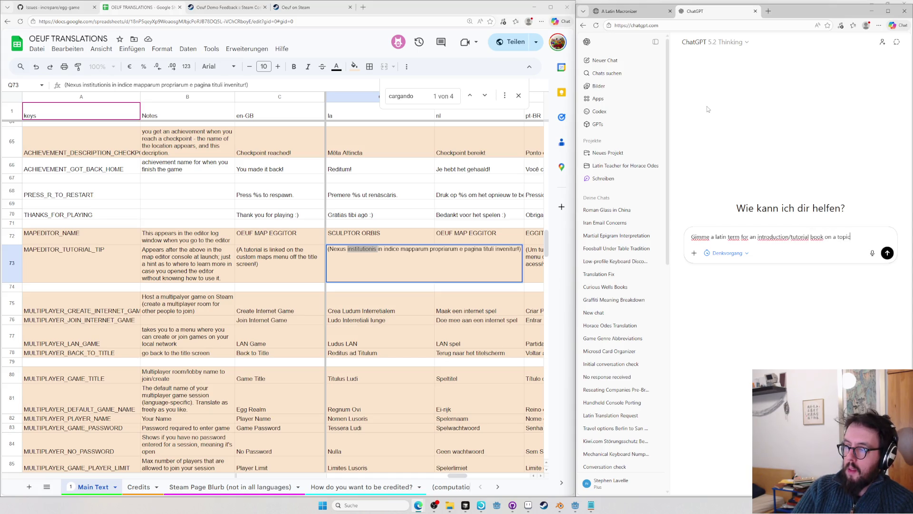
text( (suggest fiv)
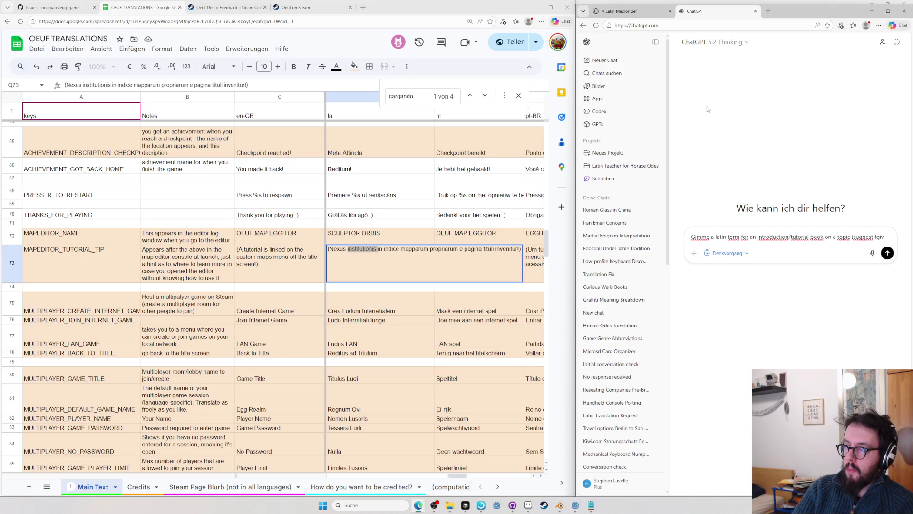
text(e))
key(Return)
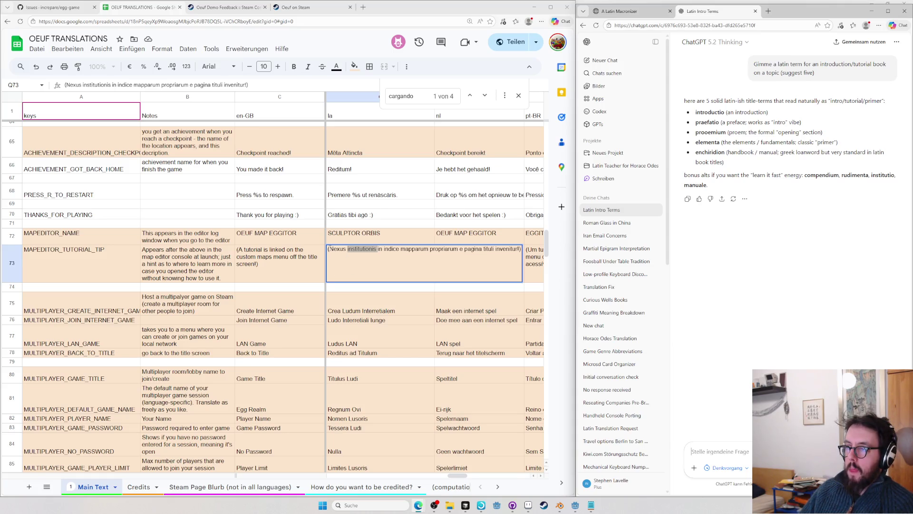
mouse_move(328, 249)
mouse_down()
mouse_move(524, 259)
mouse_move(471, 259)
mouse_up()
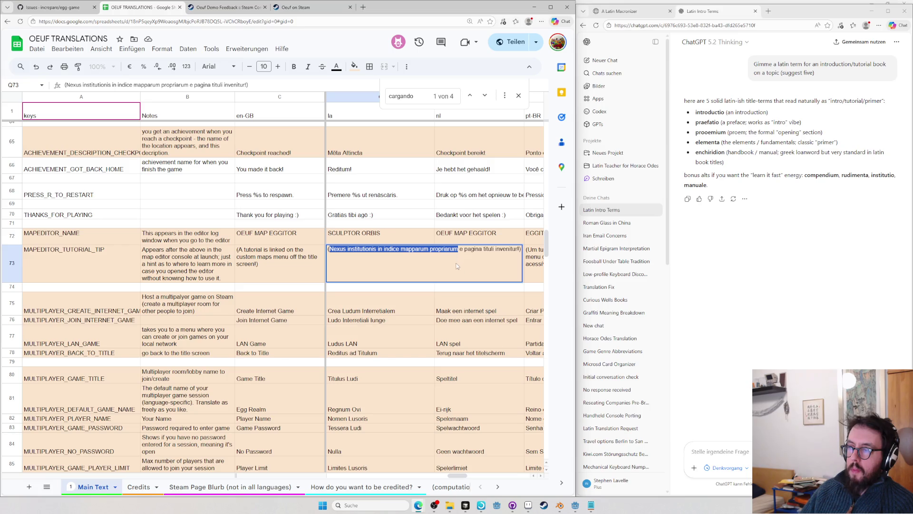
click(763, 235)
- Look up enchiridion on Wiktionary and paste enchīridion over the Nexus phrase in Q73
key(ctrl+t)
text(enchi)
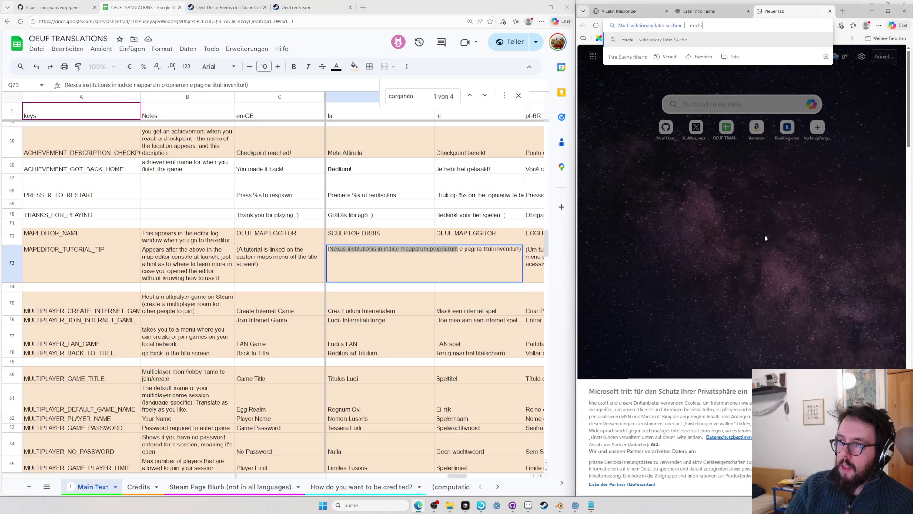
text(ridion)
key(Return)
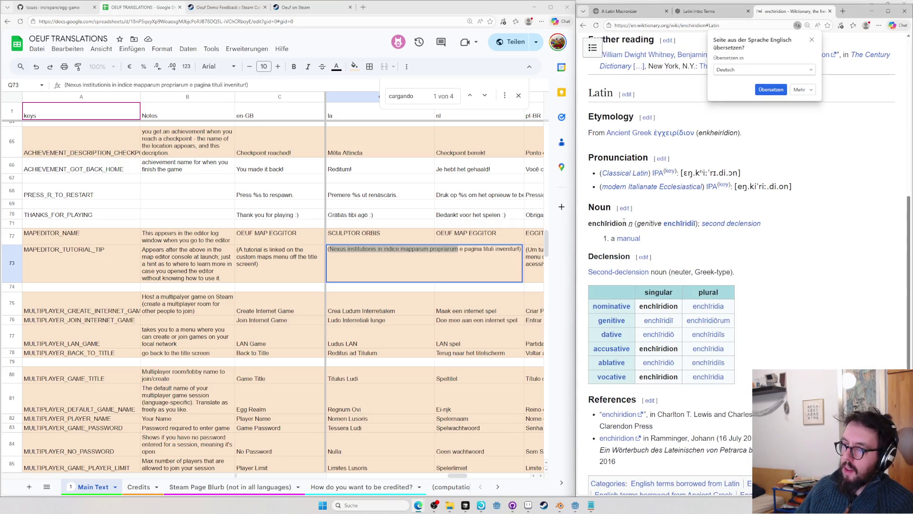
double_click(607, 223)
key(ctrl+c)
click(338, 256)
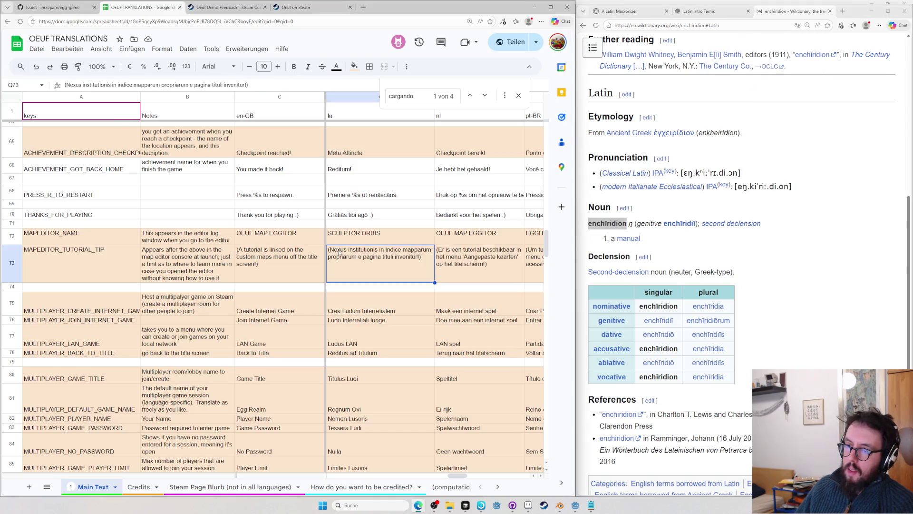
double_click(338, 255)
drag(330, 250, 493, 250)
key(ctrl+v)
click(551, 246)
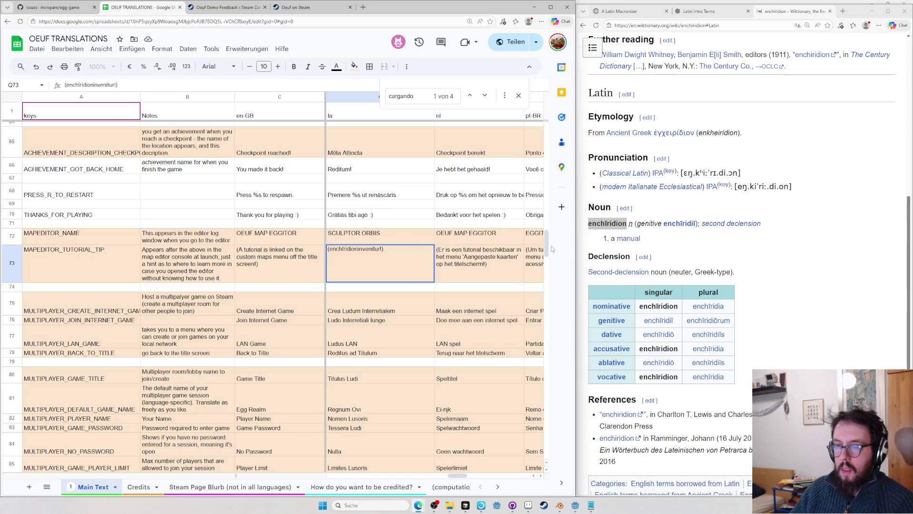
- Tidy the tip to "(Enchīridion inventur !)", undoing and redoing to settle on that wording
key(BackSpace)
text(E)
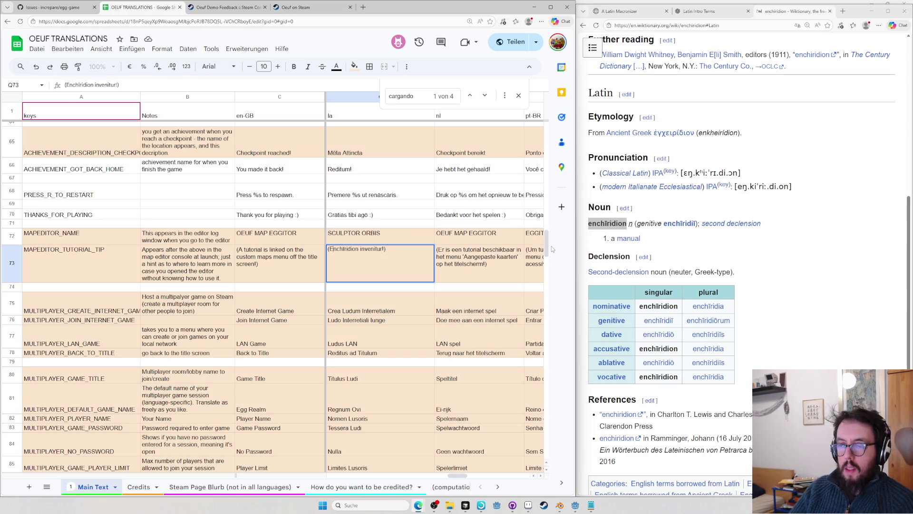
key(BackSpace)
text(m)
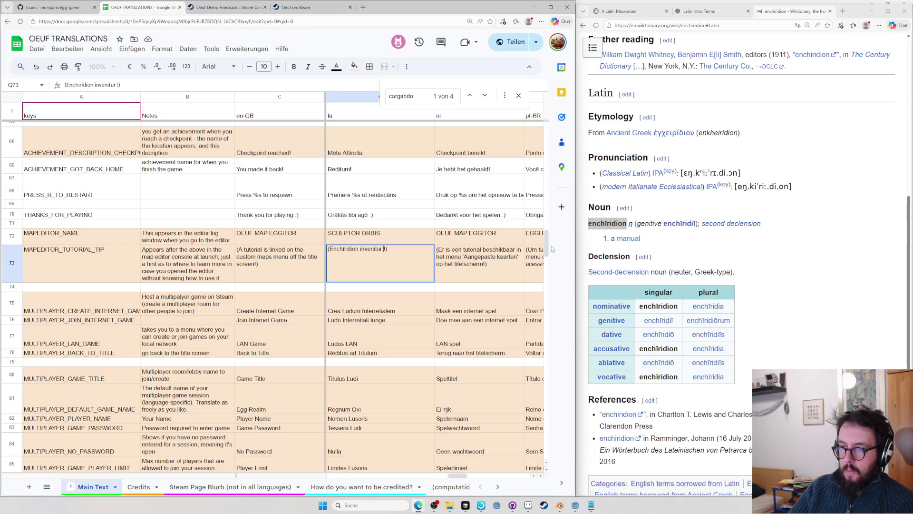
key(ctrl+z)
key(ctrl+z)
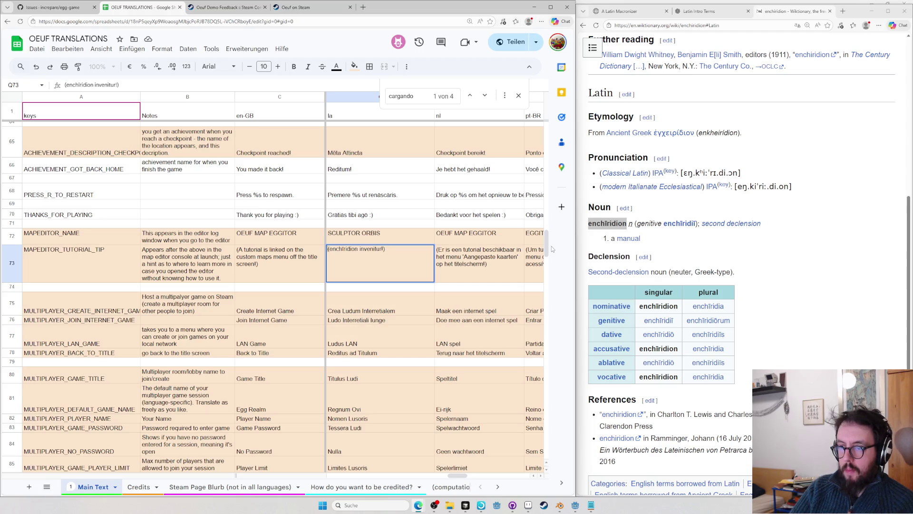
key(ctrl+z)
key(ctrl+y)
key(ctrl+z)
key(ctrl+z)
key(ctrl+z)
key(ctrl+z)
key(ctrl+z)
key(ctrl+z)
key(ctrl+z)
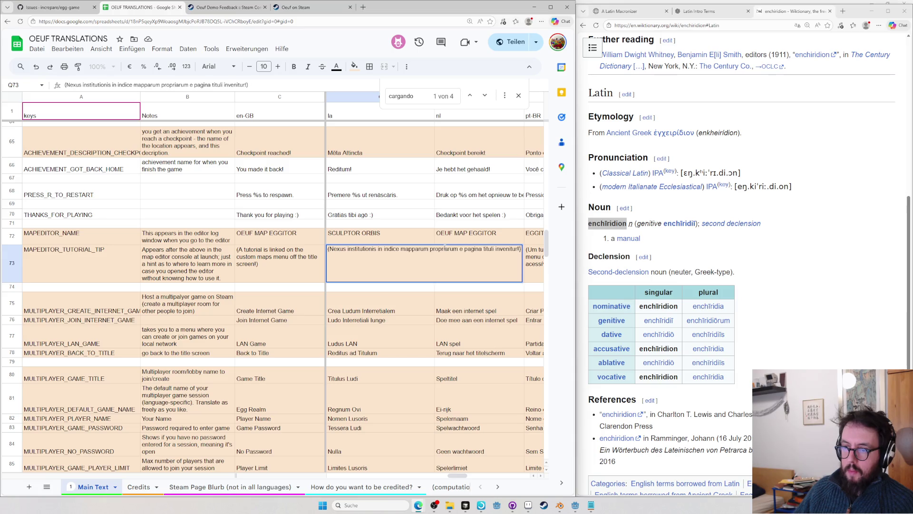
key(ctrl+y)
key(ctrl+y)
key(ctrl+y)
key(ctrl+y)
click(744, 266)
- Look up inventus on Wiktionary while selecting inventur in Q73 for replacement
key(ctrl+l)
text(inventus)
key(Return)
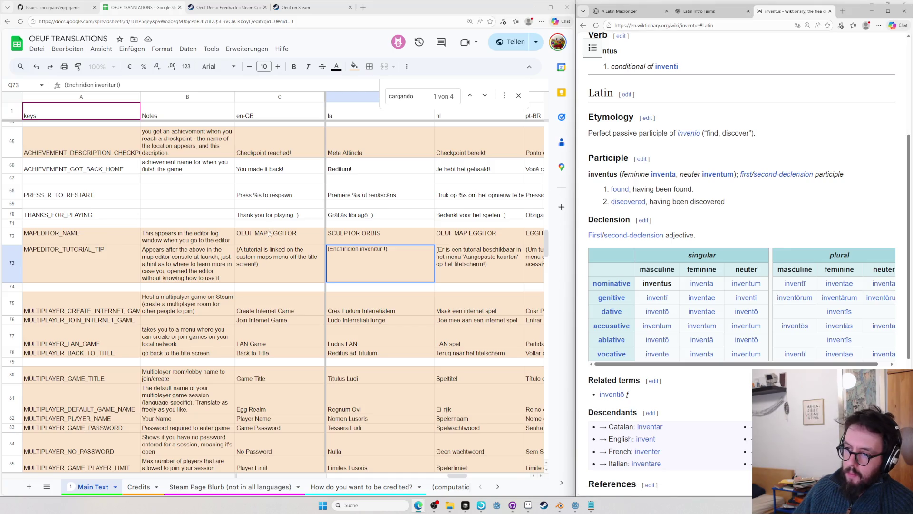
double_click(372, 248)
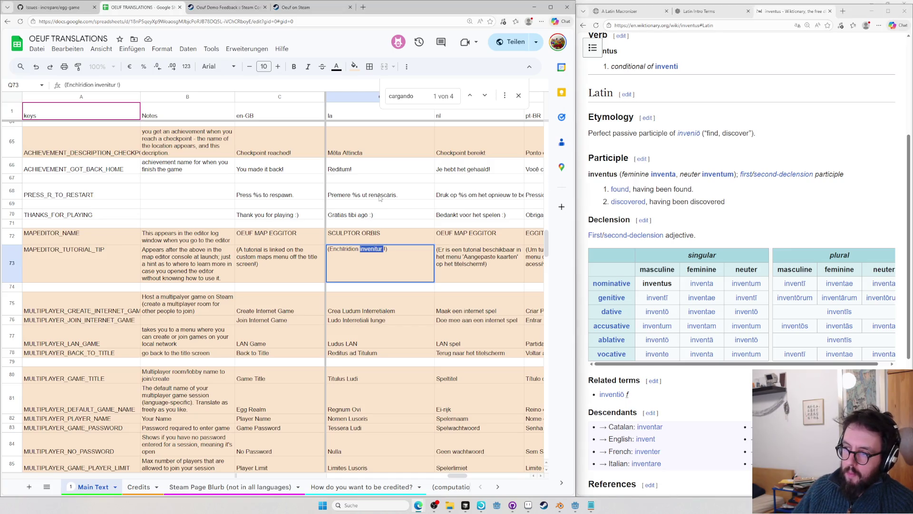
click(818, 233)
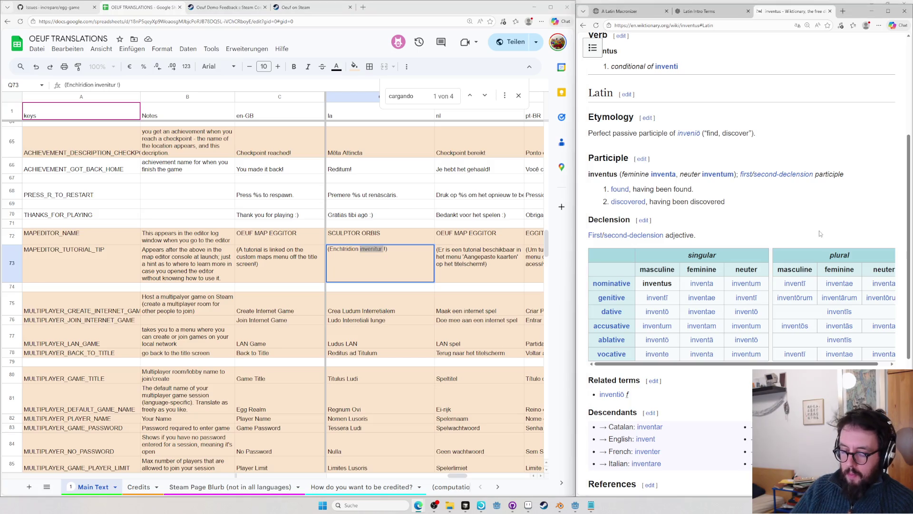
key(ctrl+l)
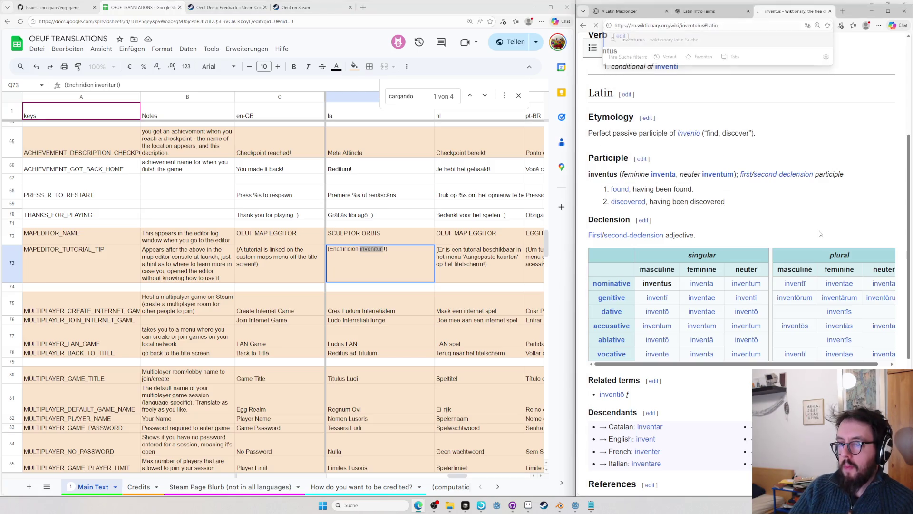
key(ctrl+t)
text(wik)
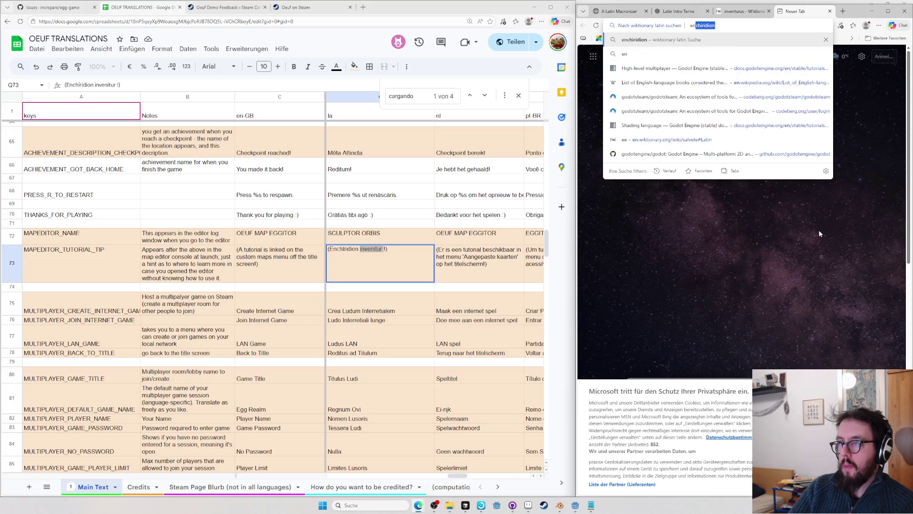
key(Tab)
text(enchi)
key(Return)
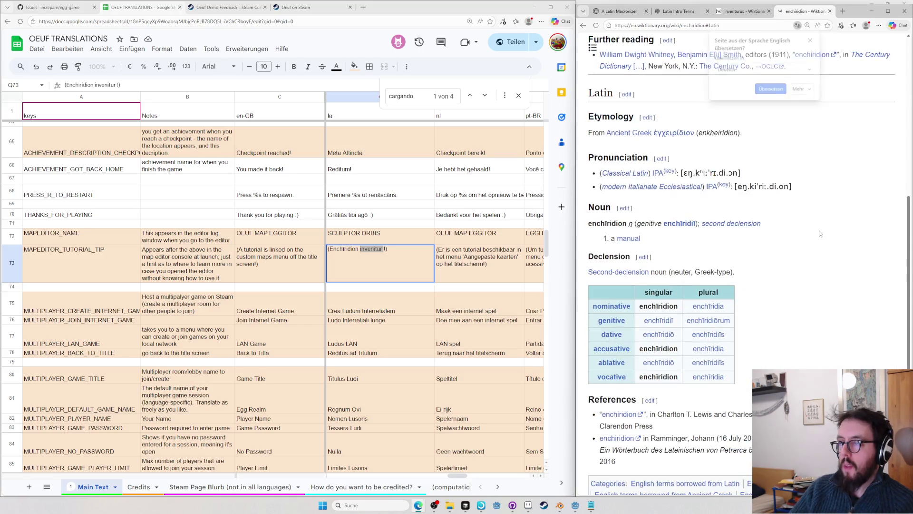
key(ctrl+w)
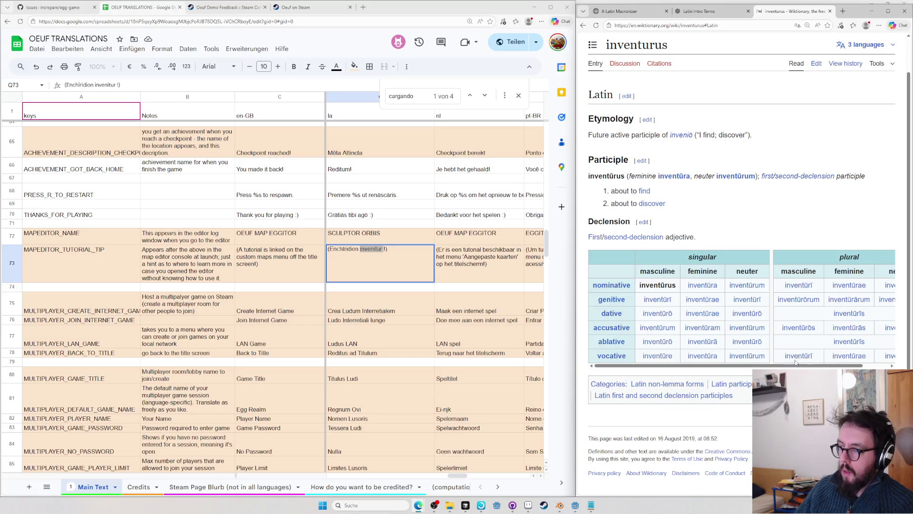
- Replace inventur with inventūrum so the tip reads "(Enchīridion in pagino inventūrum est!)"
double_click(747, 284)
key(ctrl+c)
key(alt+Tab)
key(ctrl+v)
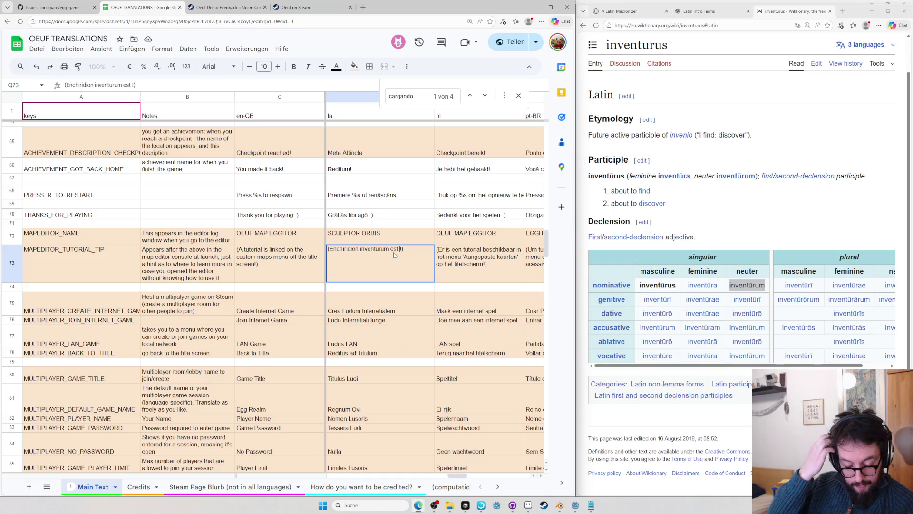
key(BackSpace)
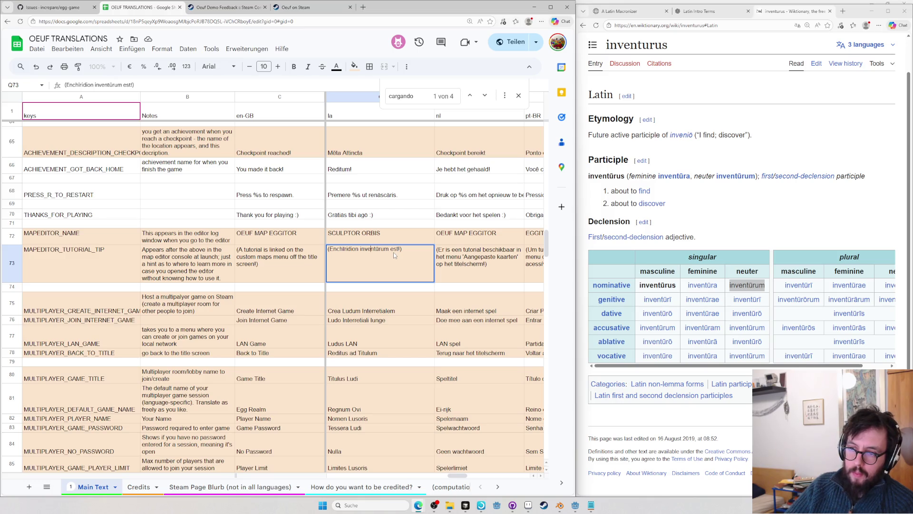
text(in pagina)
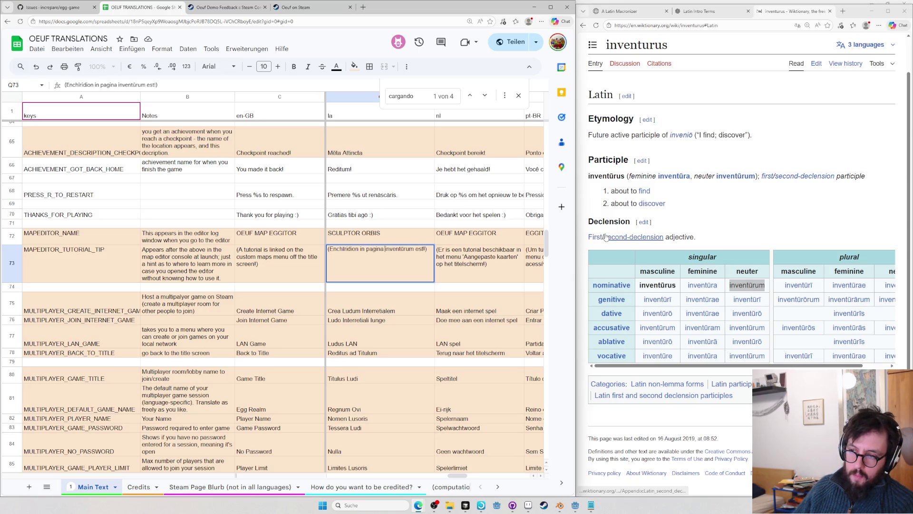
key(BackSpace)
key(BackSpace)
text(o)
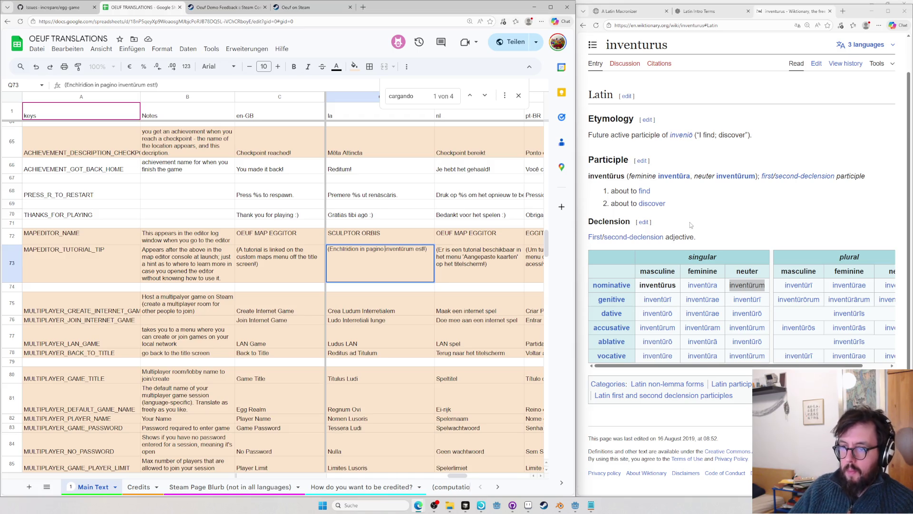
- Check pagino on Wiktionary, then search the sheet for other uses of pagini
click(692, 221)
key(ctrl+l)
text(l)
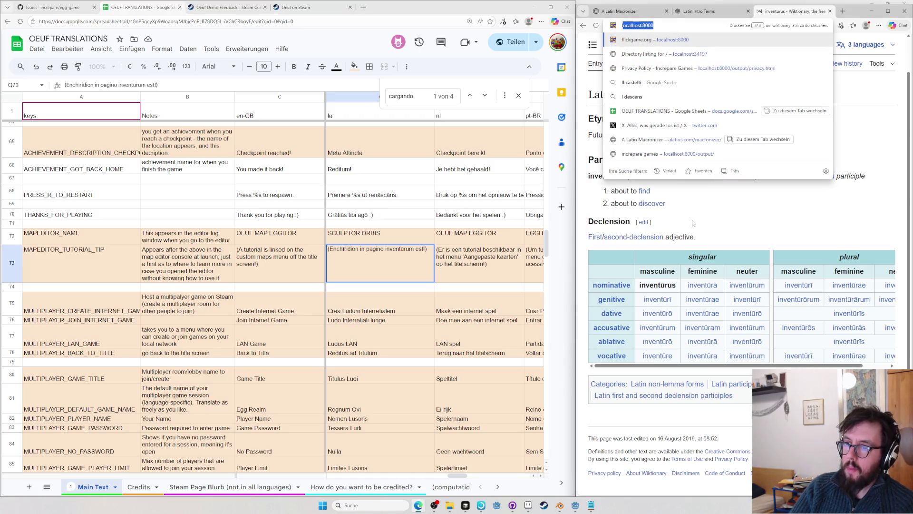
key(BackSpace)
key(BackSpace)
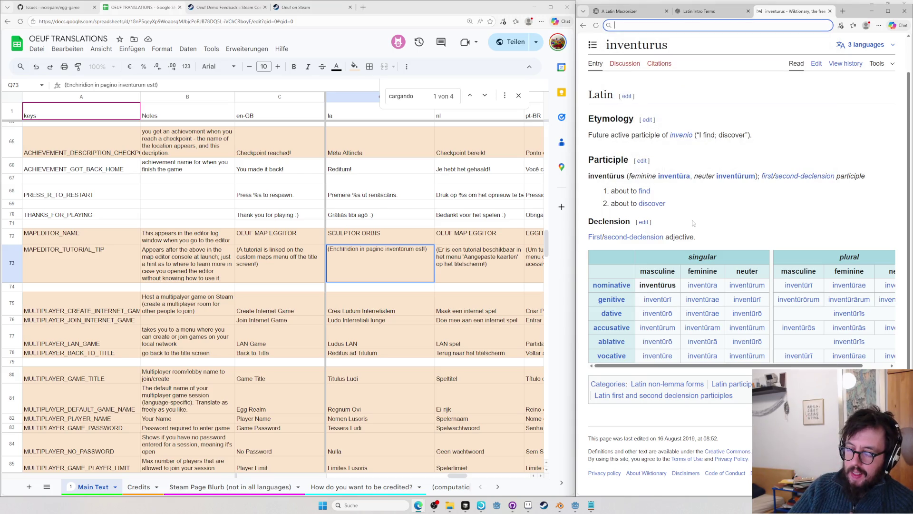
text(pagino)
key(Return)
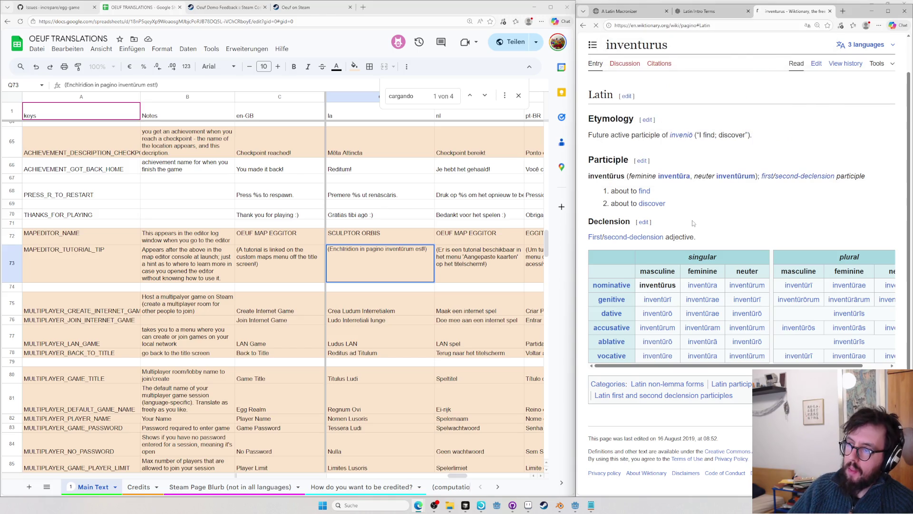
click(428, 205)
key(ctrl+f)
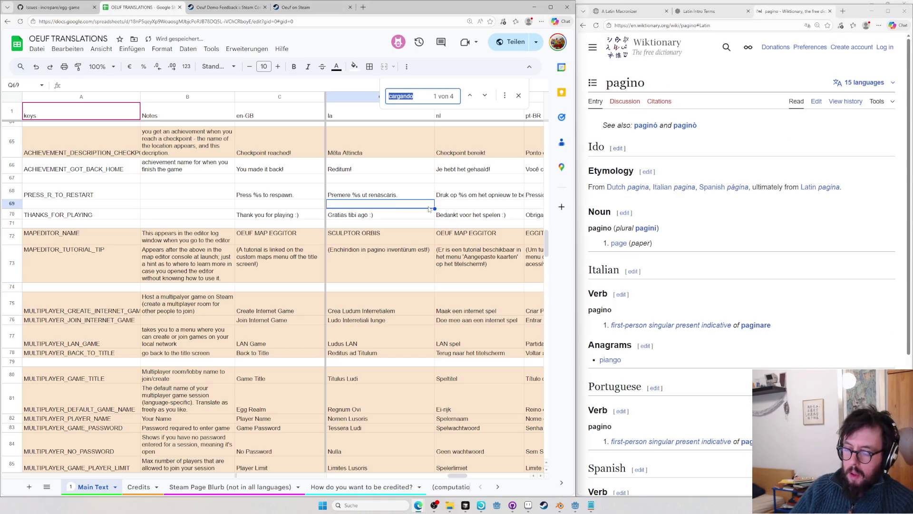
text(pagini)
- Step through the pagini matches, then edit row 73 to change pagino to pagina
key(Return)
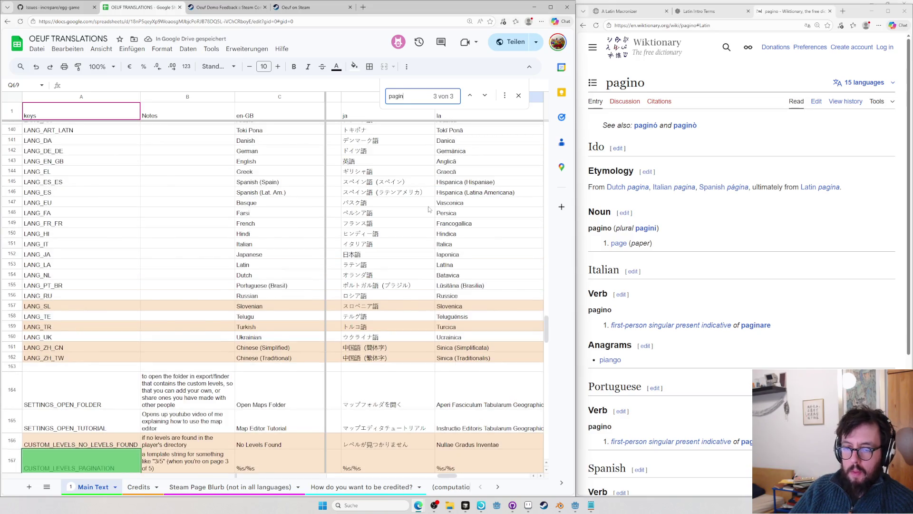
key(Return)
key(Escape)
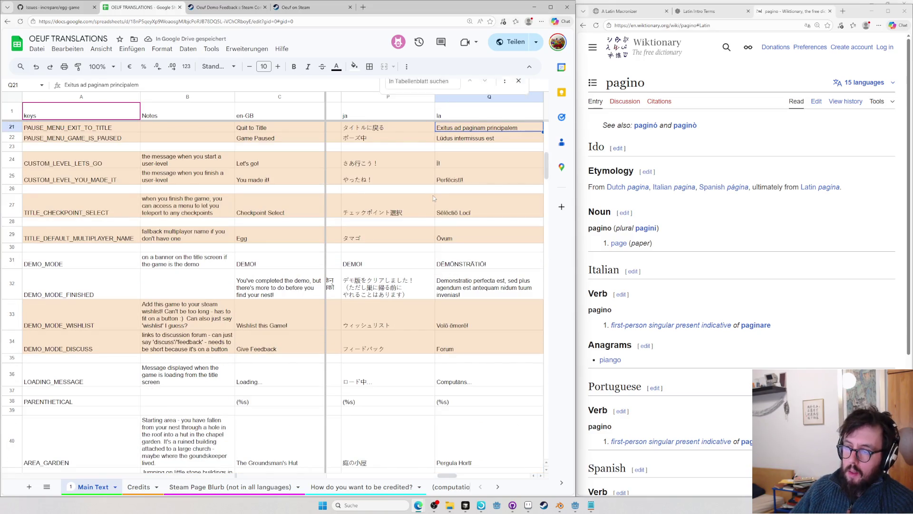
key(ctrl+z)
key(ctrl+z)
double_click(492, 442)
key(BackSpace)
text(a)
- Search the web for pagina and bring up its Latin Wiktionary entry
key(ctrl+l)
text(pagina)
key(Return)
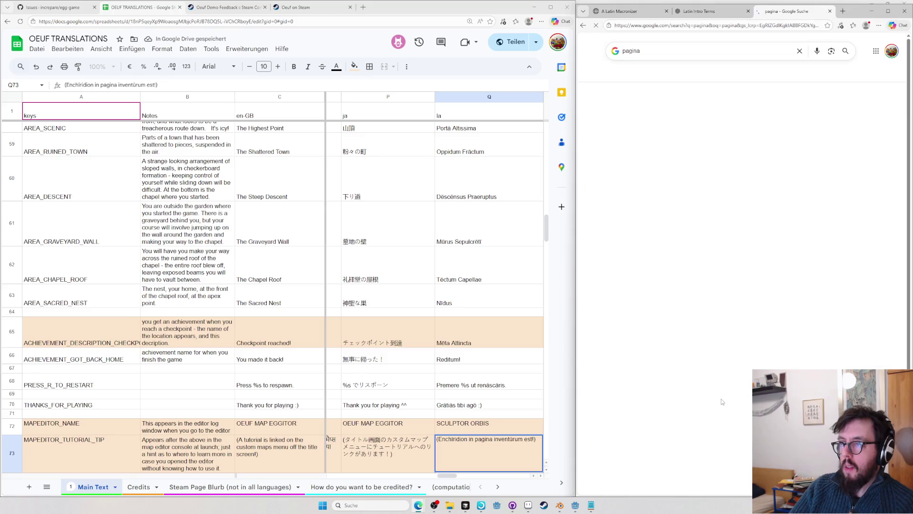
key(ctrl+l)
text(lpagina)
key(Return)
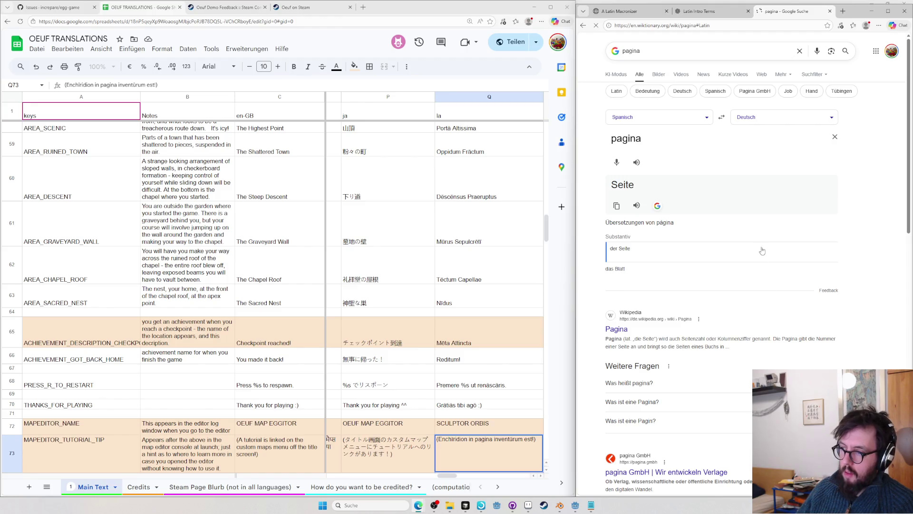
key(ctrl+t)
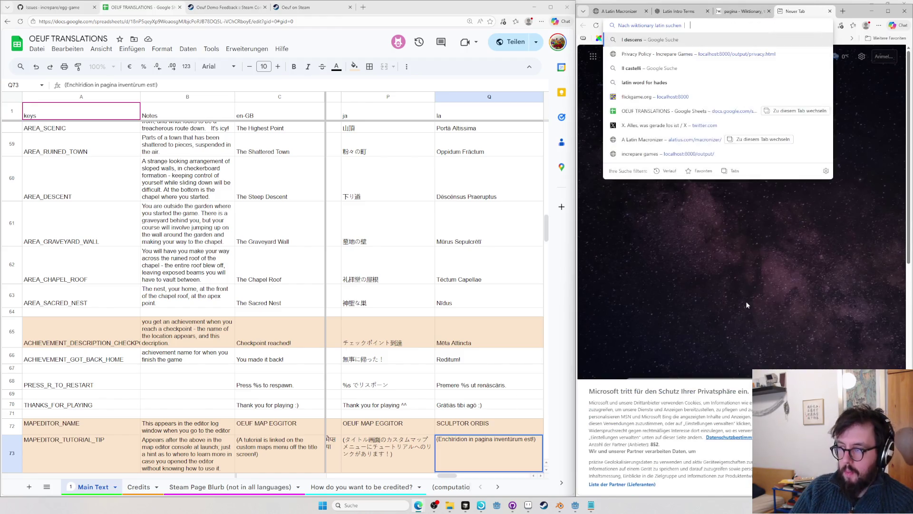
text(l instructiones)
- Search Wiktionary for instructiones and view the īnstrūctiō entry
key(Return)
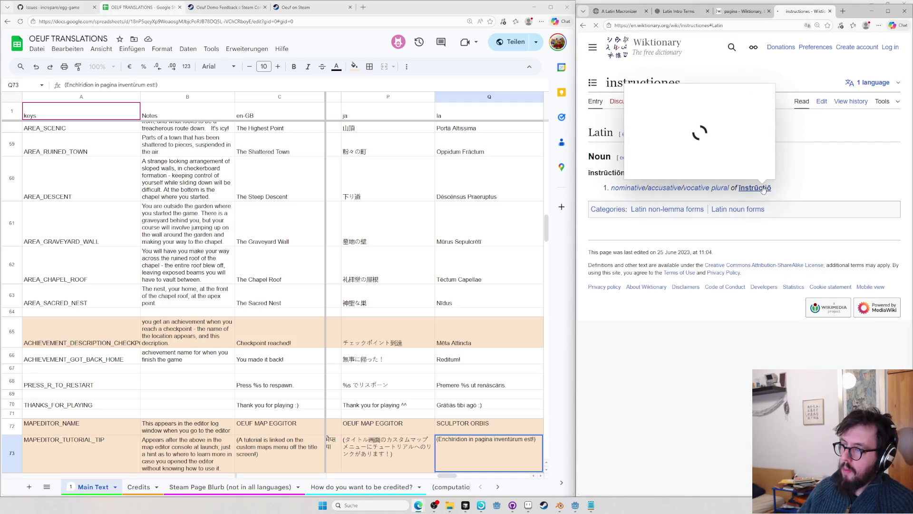
click(764, 188)
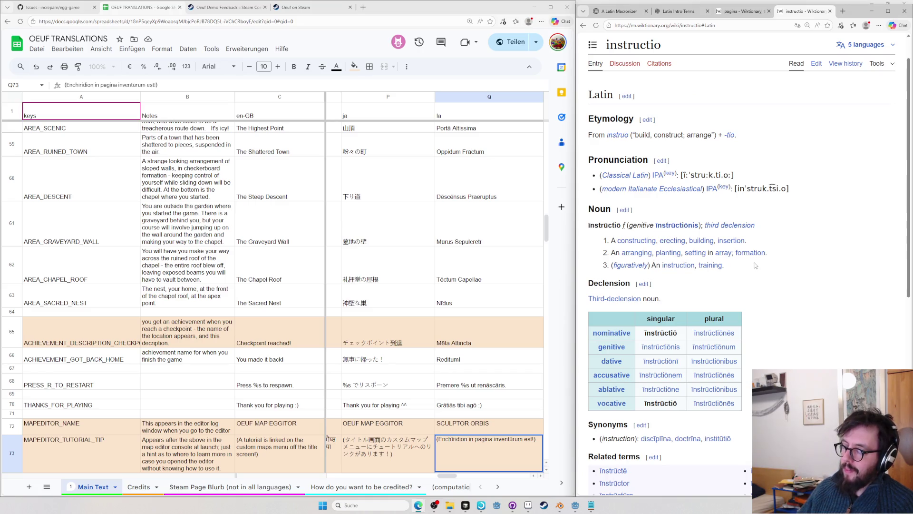
key(ctrl+l)
text(instructio)
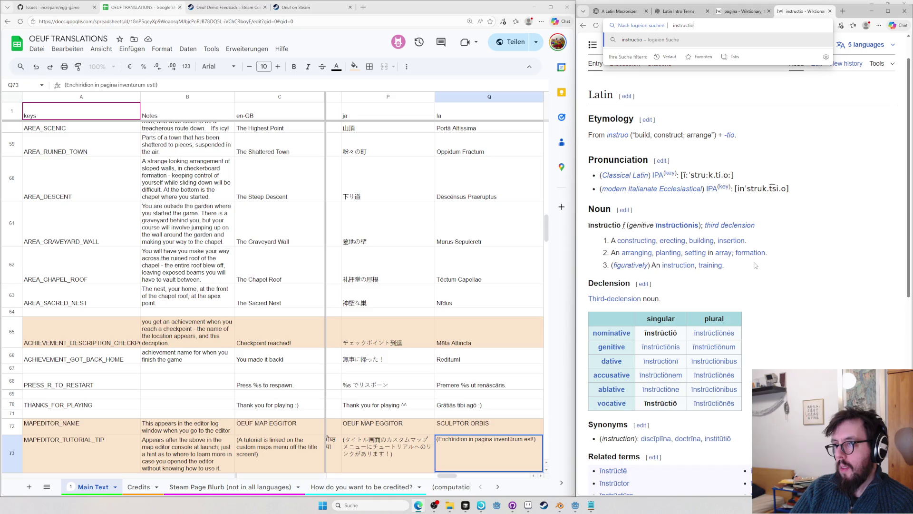
key(ctrl+a)
key(BackSpace)
key(BackSpace)
text(retr)
- Load the Logeion Retro page for the English word instructions
key(BackSpace)
text(o)
text(retro)
key(Down)
key(Down)
key(Down)
key(Down)
key(Down)
key(Down)
key(BackSpace)
key(BackSpace)
key(BackSpace)
text(instructions)
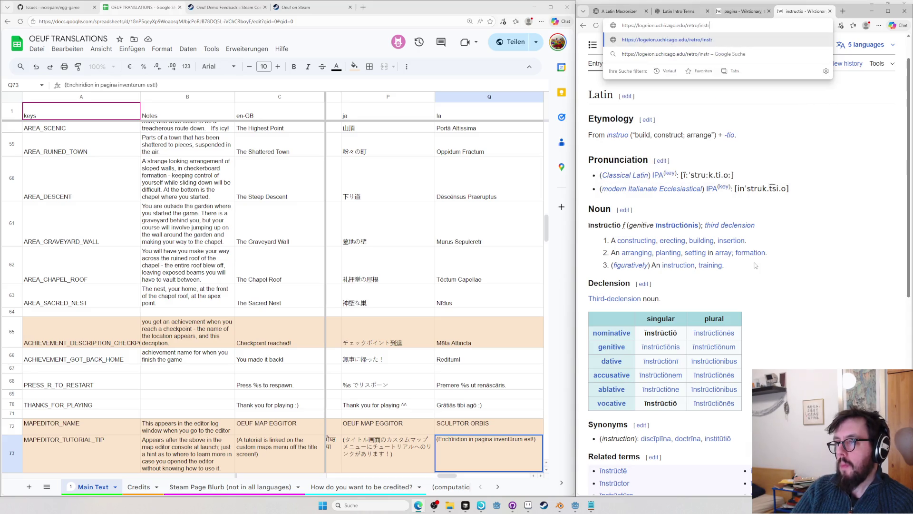
key(Return)
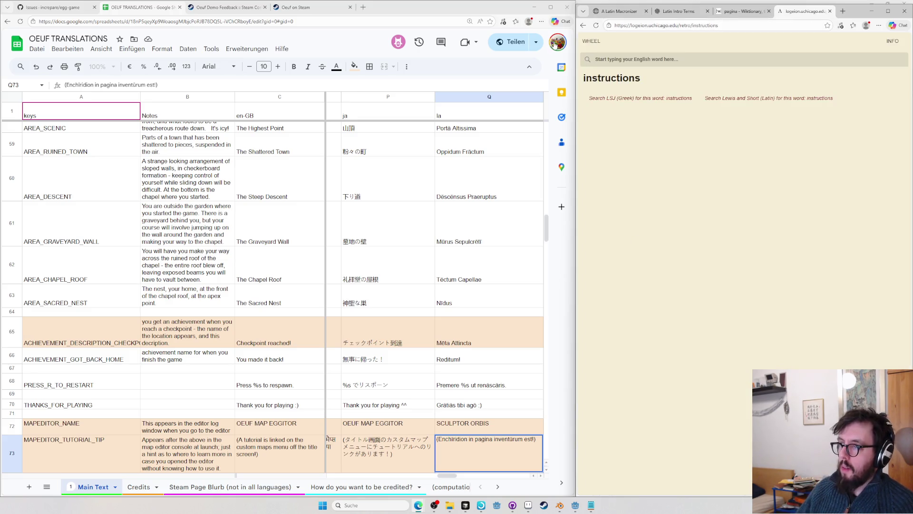
- Show the Riddle-Arnold entry for instruction, enlarged and in a maximized window
click(665, 138)
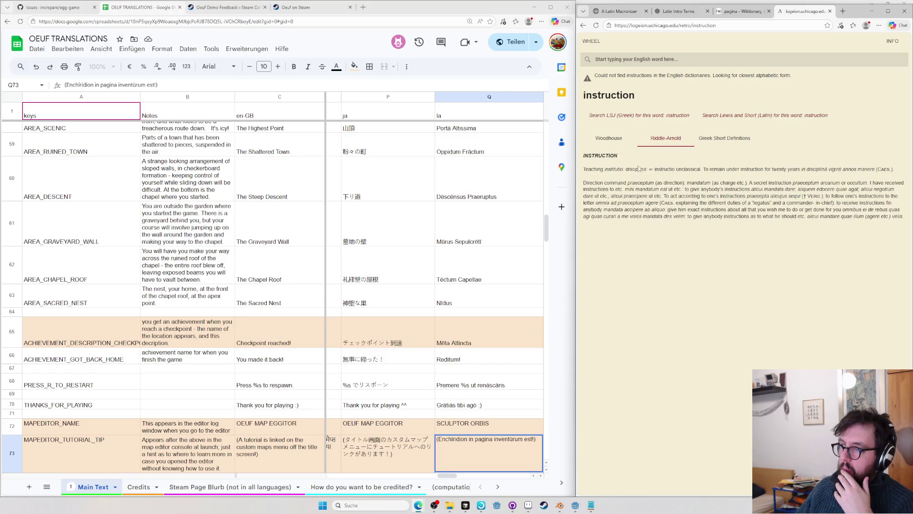
key(ctrl+f)
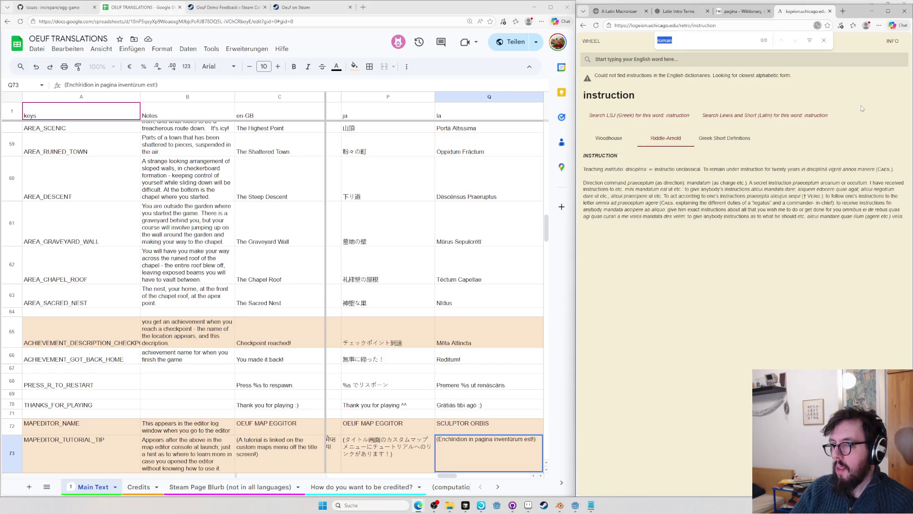
text(instructione)
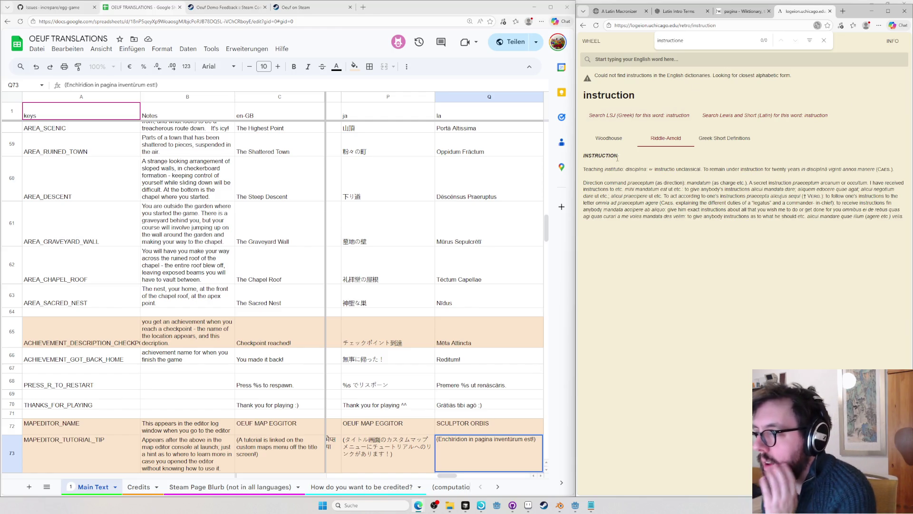
key(ctrl+plus)
key(ctrl+plus)
key(ctrl+plus)
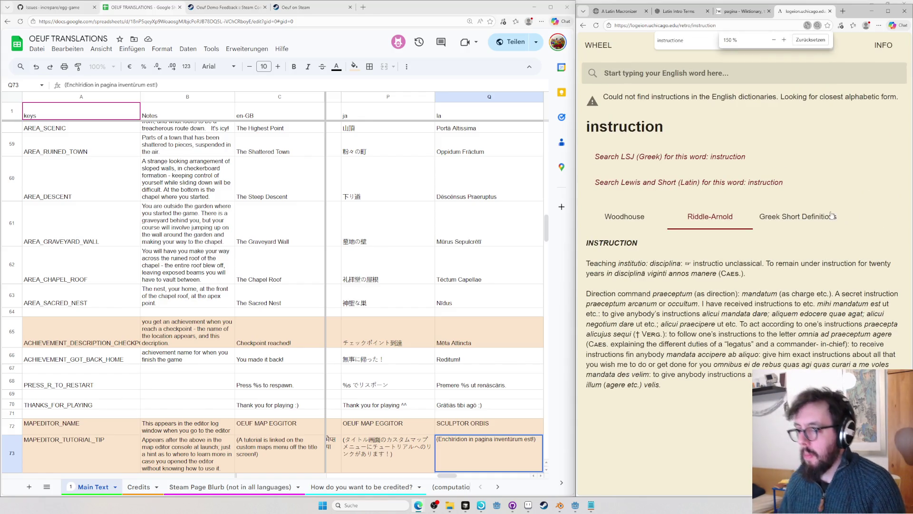
drag(863, 8, 473, 2)
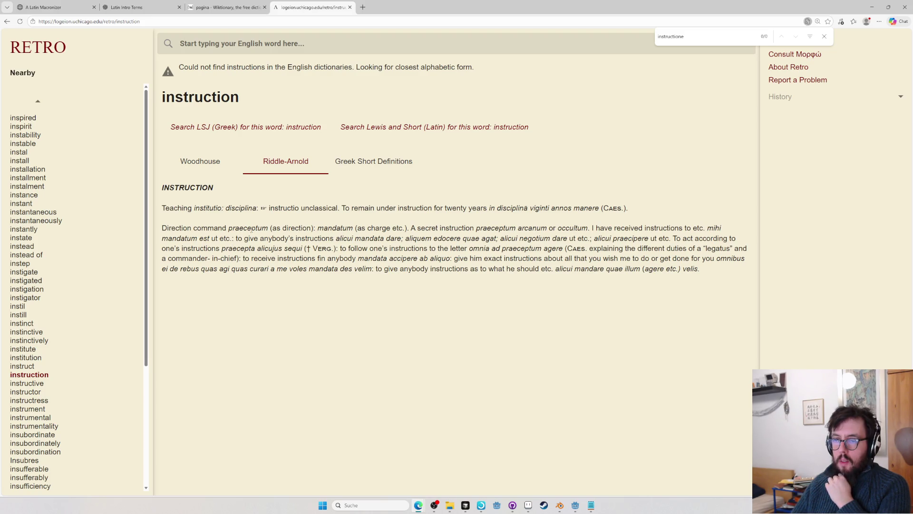
- Look up tutorial in Logeion Retro and search the page for it
click(249, 35)
text(tuit)
key(BackSpace)
key(BackSpace)
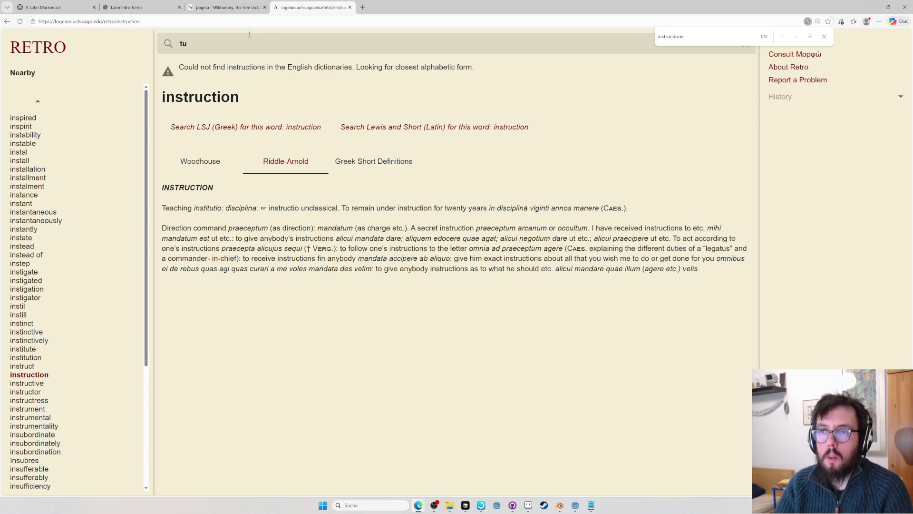
text(torial)
key(Return)
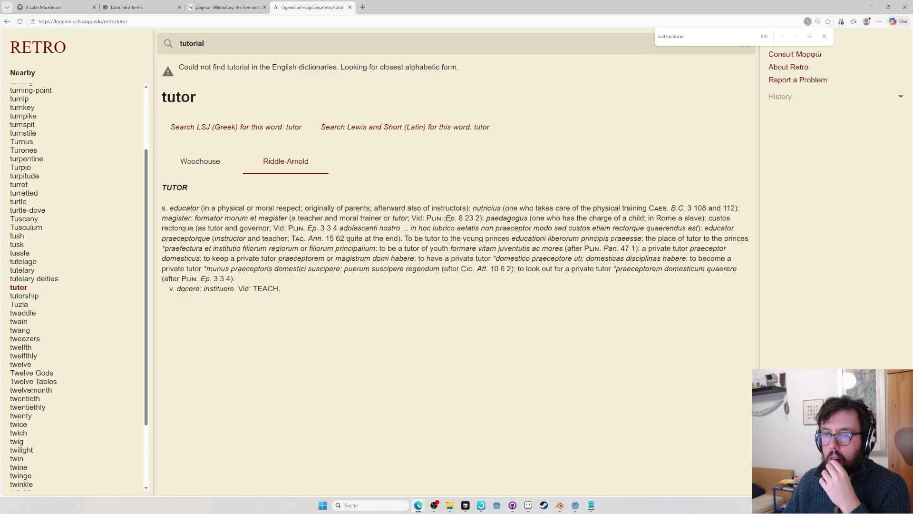
key(ctrl+f)
text(tutorial)
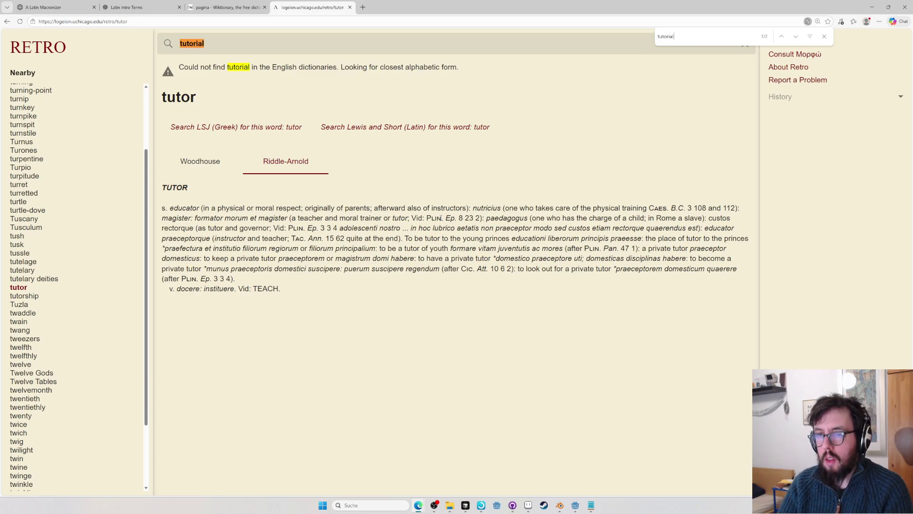
key(Escape)
- Look up manual, read its Riddle-Arnold entry and follow its enchiridion link
click(238, 46)
key(ctrl+a)
text(m an)
key(BackSpace)
key(BackSpace)
key(BackSpace)
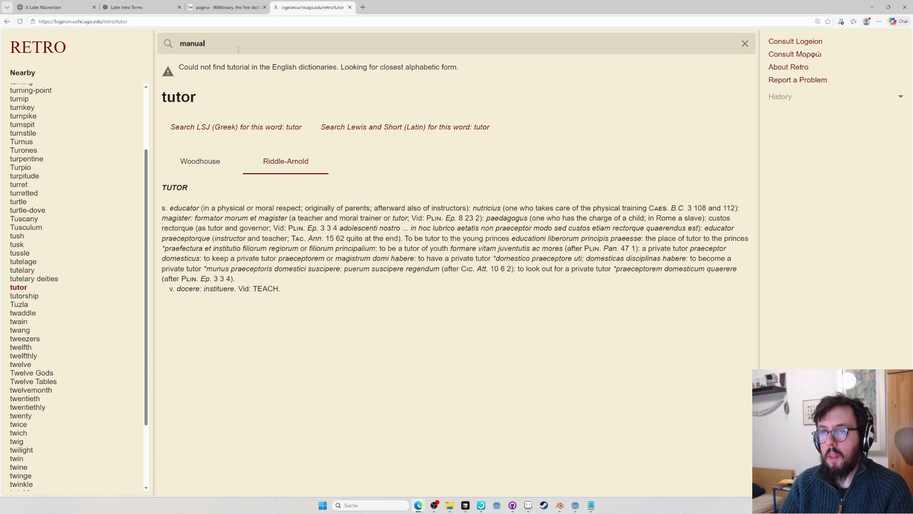
key(Return)
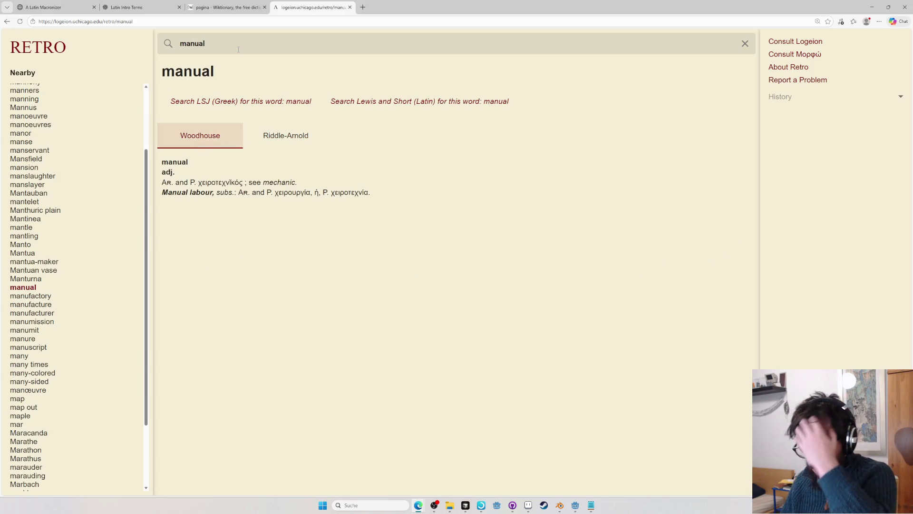
click(257, 135)
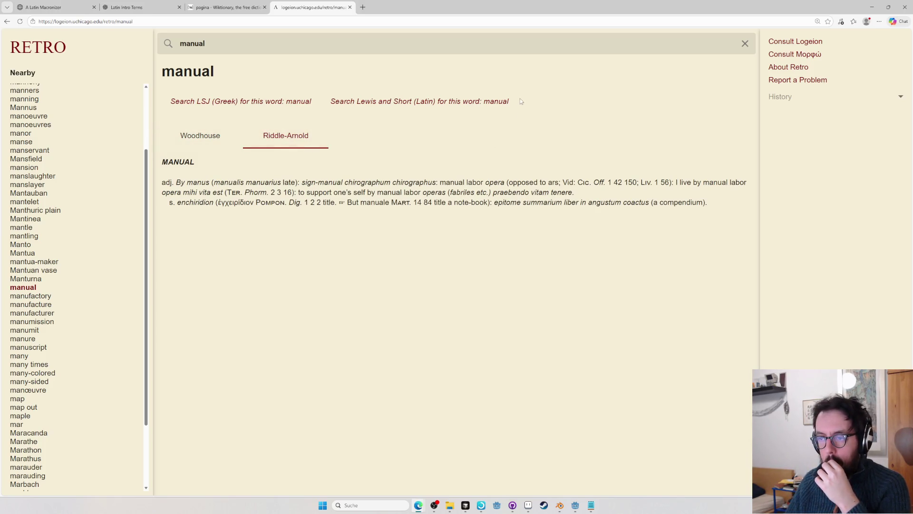
double_click(183, 203)
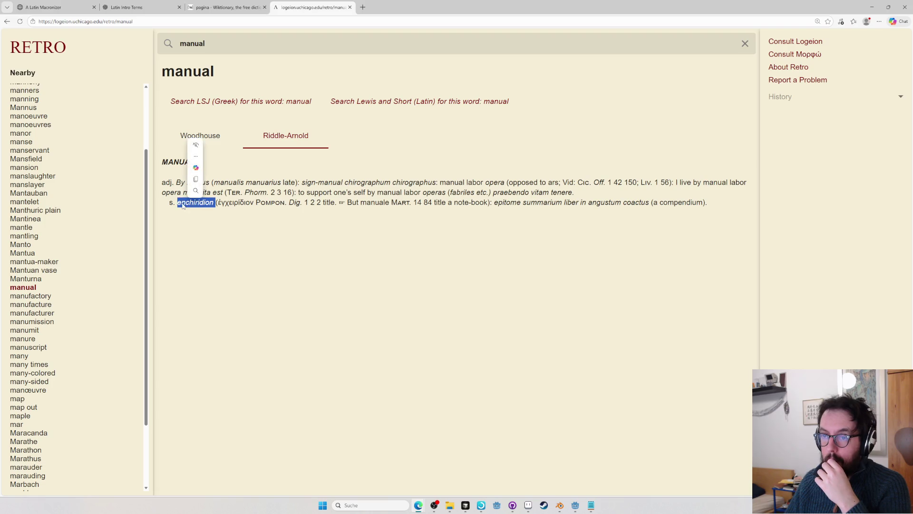
- Go back and reopen the Riddle-Arnold entry for manual
click(7, 22)
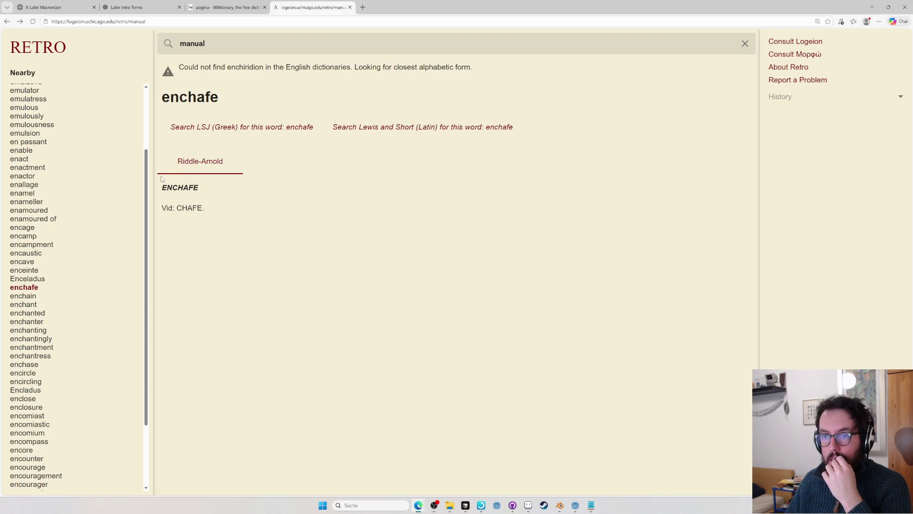
click(7, 23)
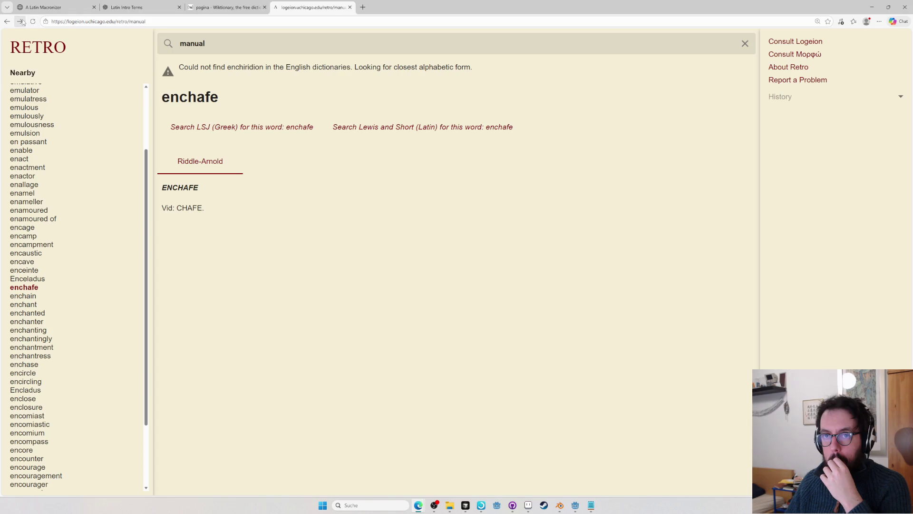
click(7, 22)
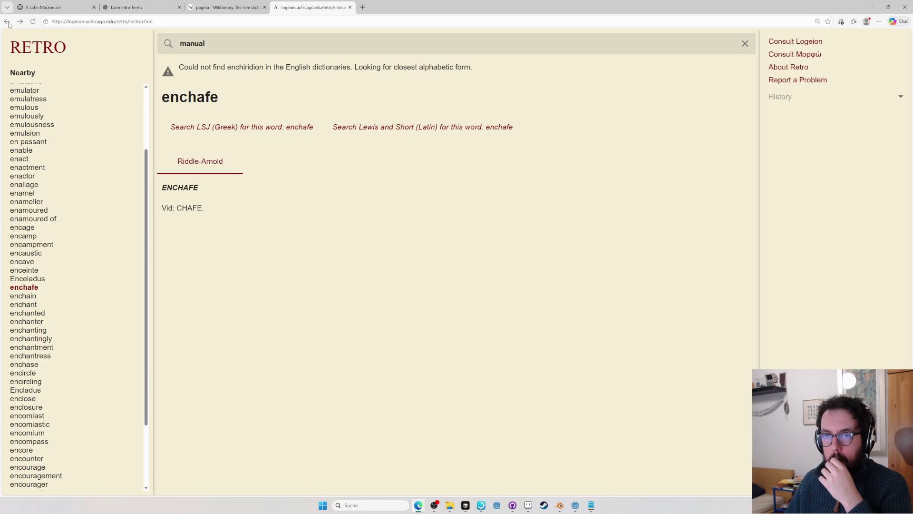
click(20, 22)
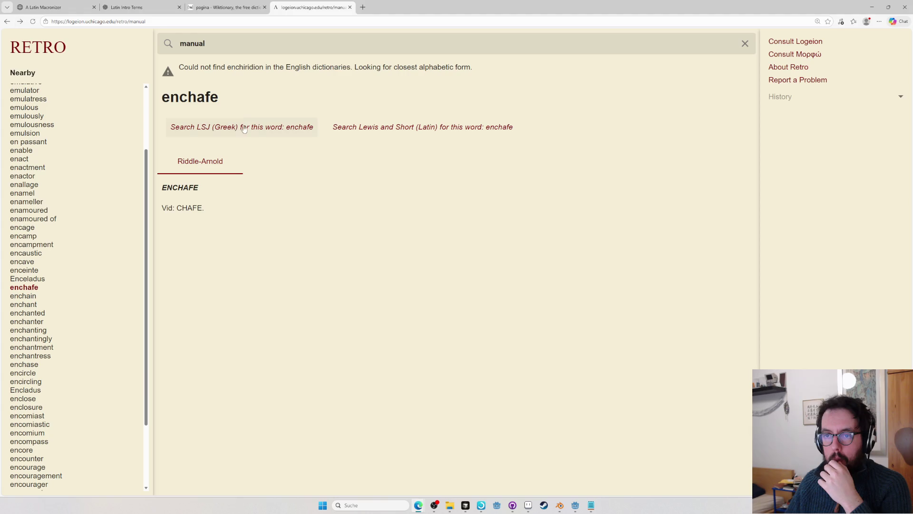
drag(128, 22, 166, 24)
key(Return)
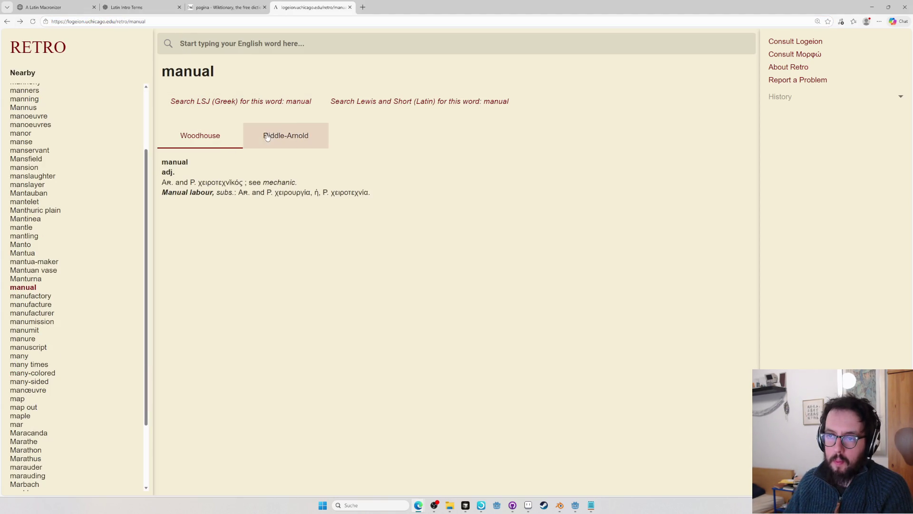
click(267, 137)
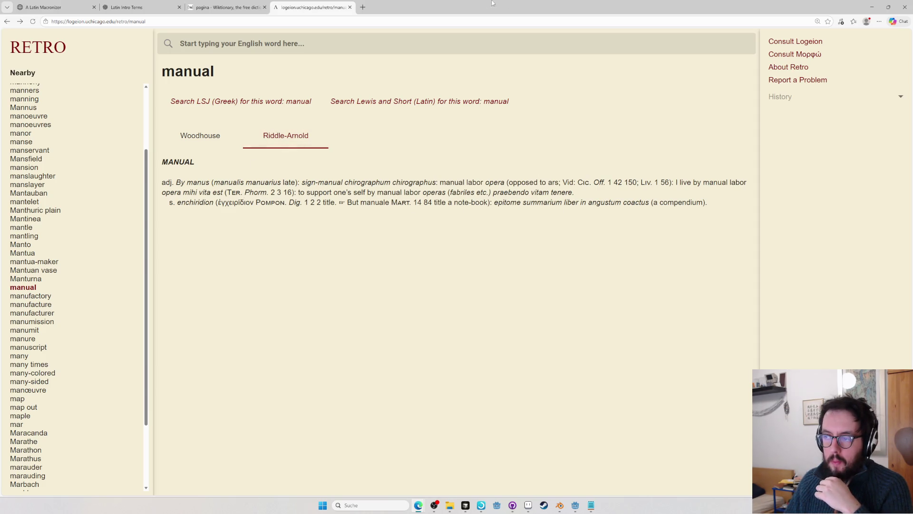
- Read the Riddle-Arnold entry for introduction, searching its text for lesson
click(200, 48)
text(intro)
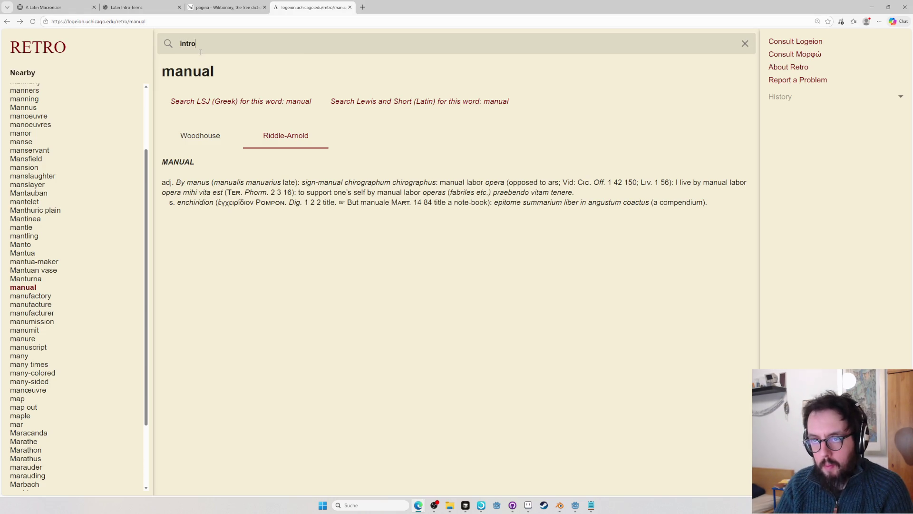
text(duction)
key(Return)
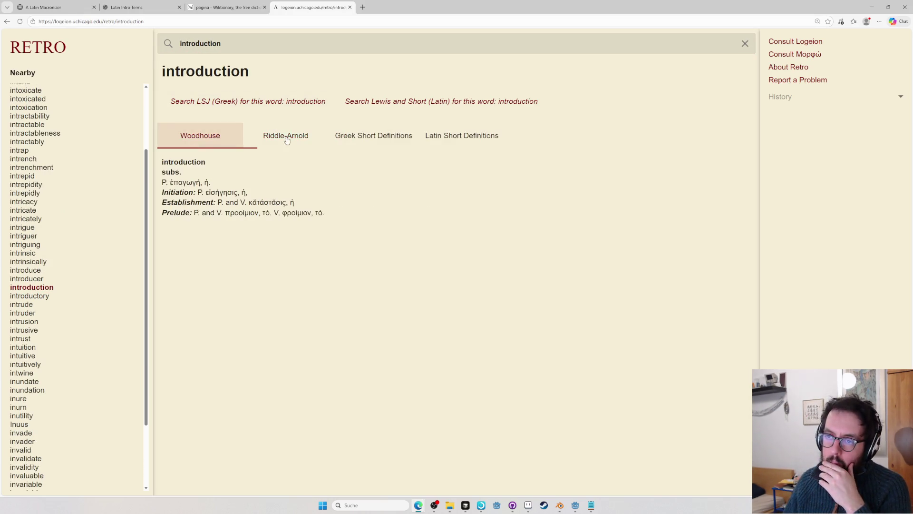
click(291, 143)
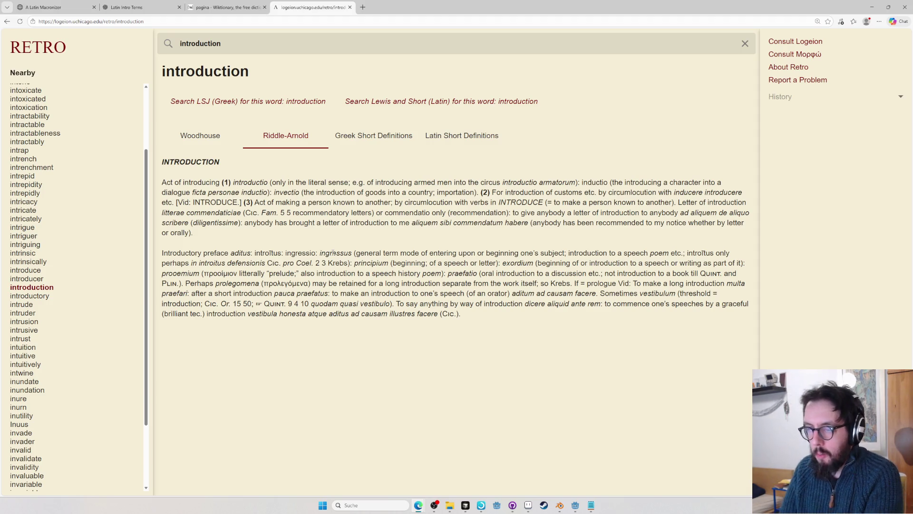
key(ctrl+f)
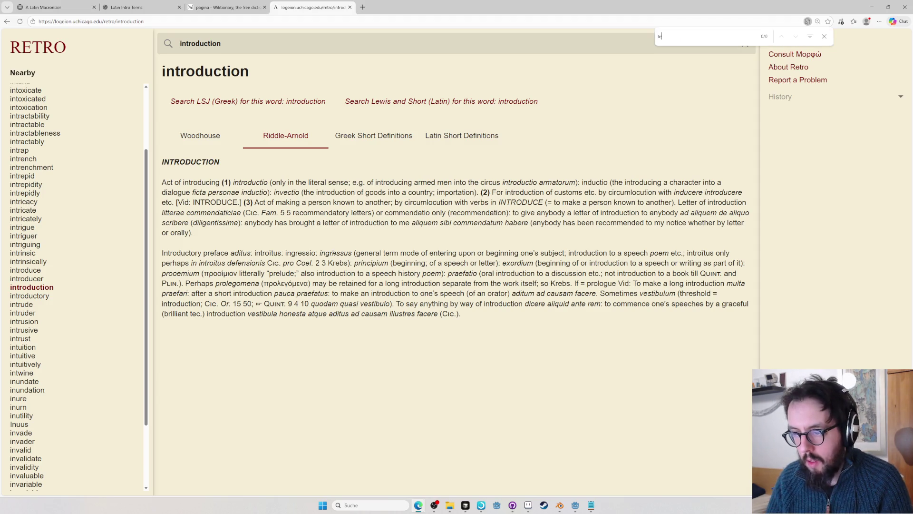
text(sson)
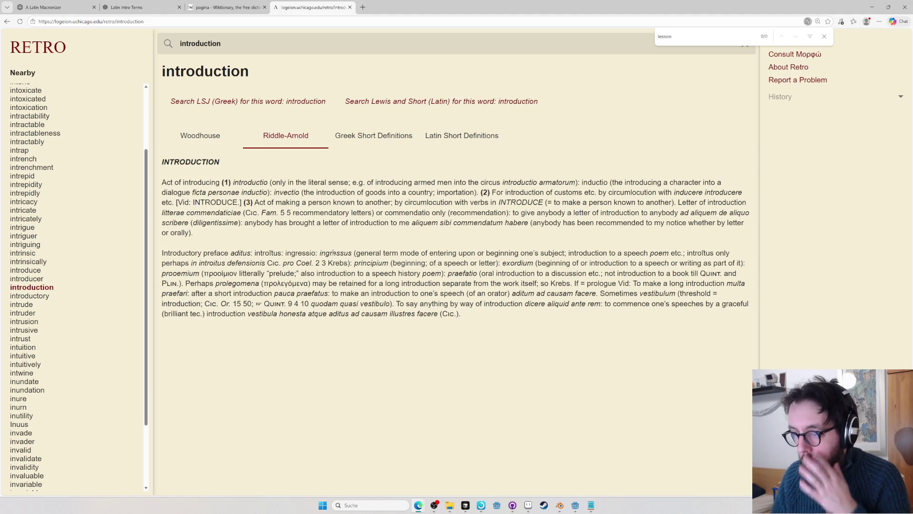
scroll(71, 285, down, 2)
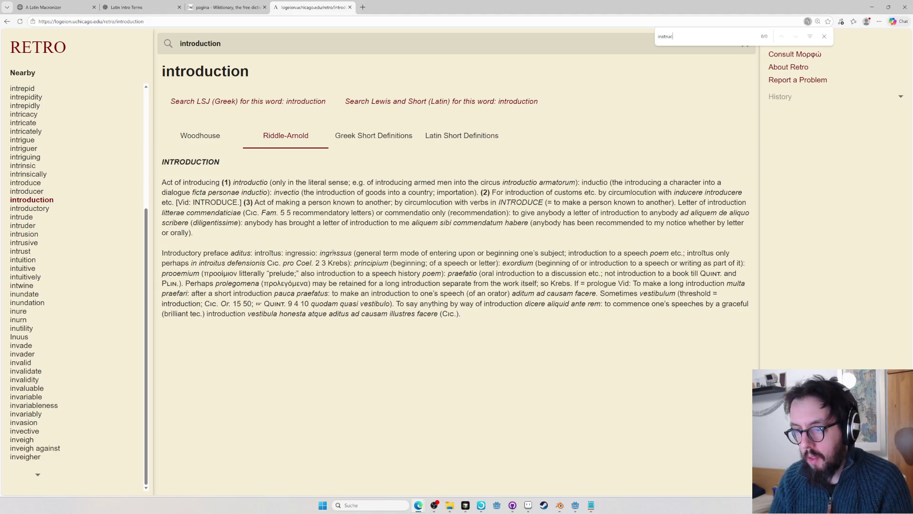
key(Escape)
- Look up the Latin word instructio in Logeion
click(305, 41)
double_click(305, 41)
text(instruction)
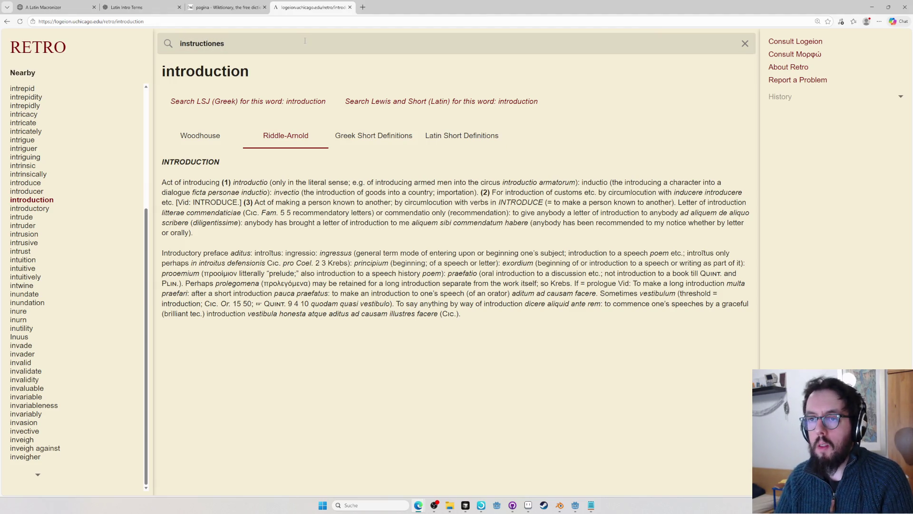
key(BackSpace)
key(Return)
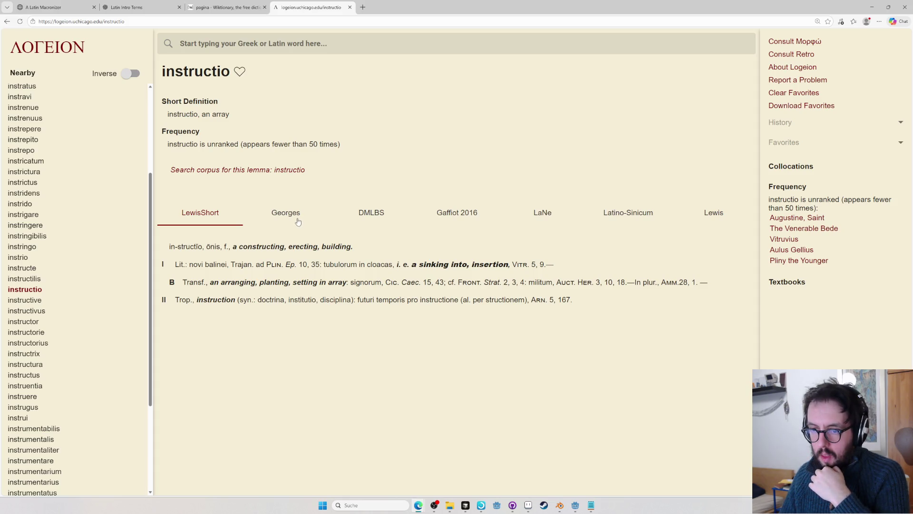
- Read the Georges, DMLBS, Gaffiot 2016 and LaNe entries for instructio, then bring the spreadsheet forward
click(299, 222)
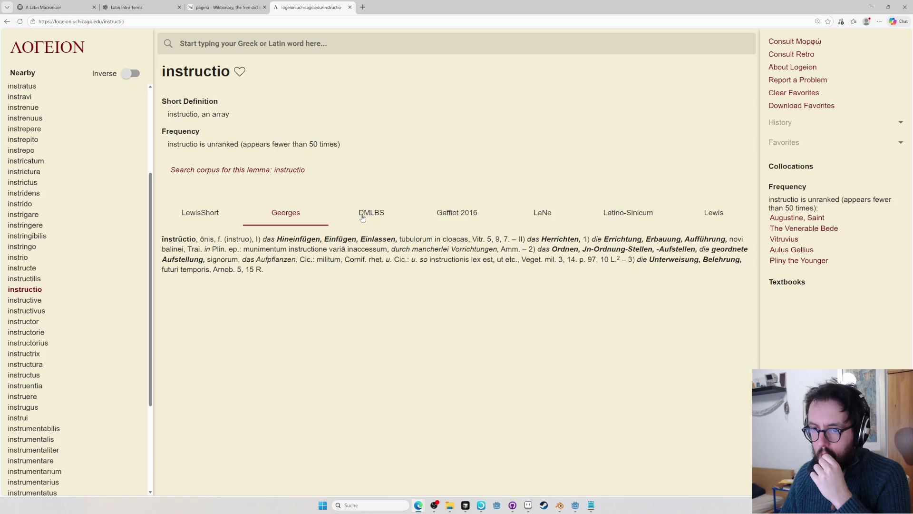
click(363, 217)
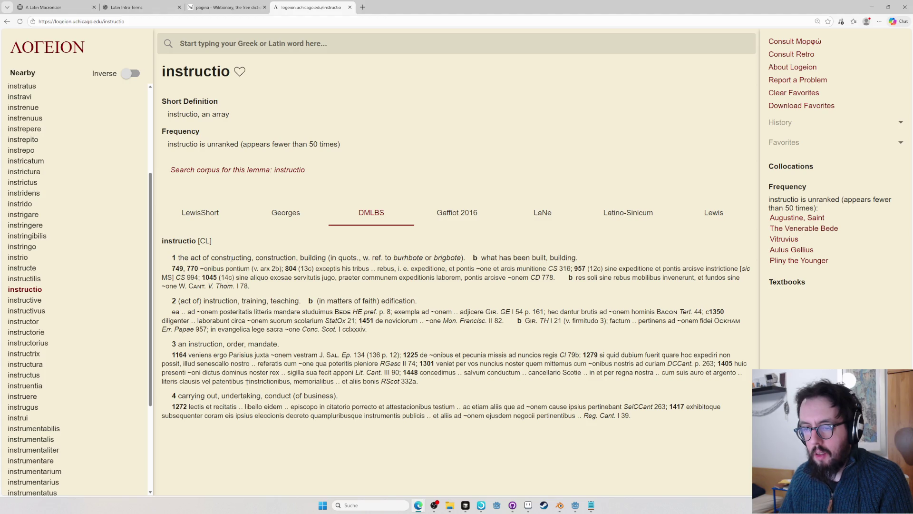
click(485, 215)
click(517, 214)
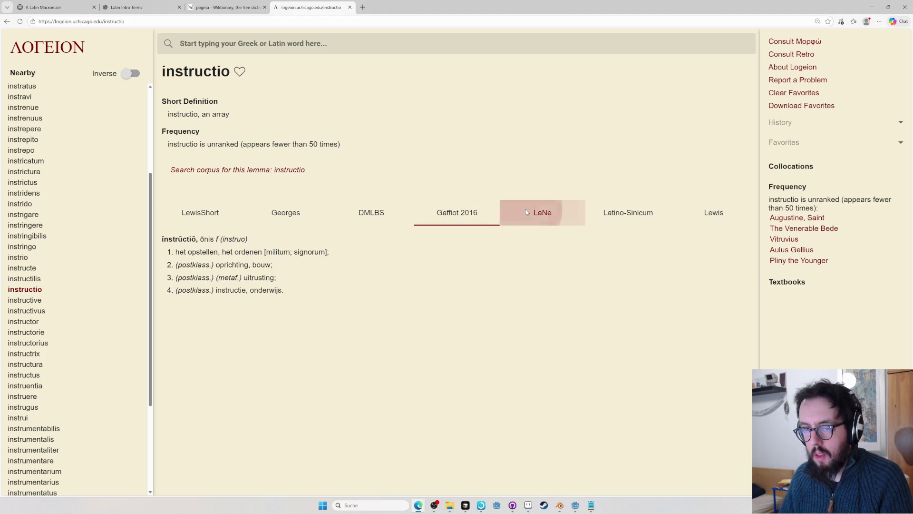
click(476, 217)
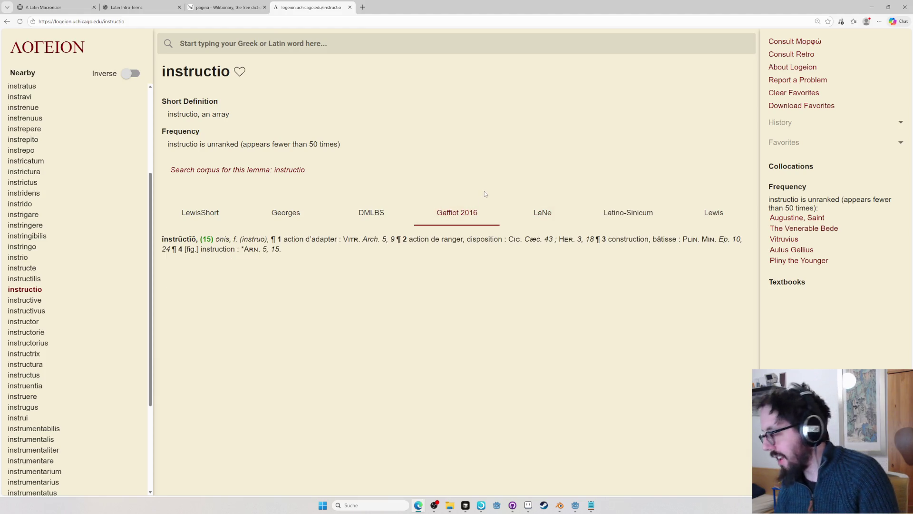
click(135, 8)
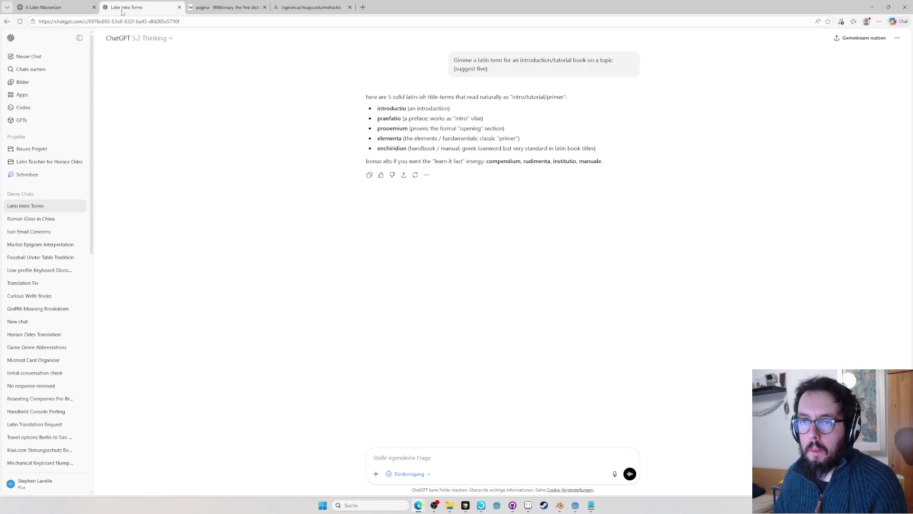
key(alt+Tab)
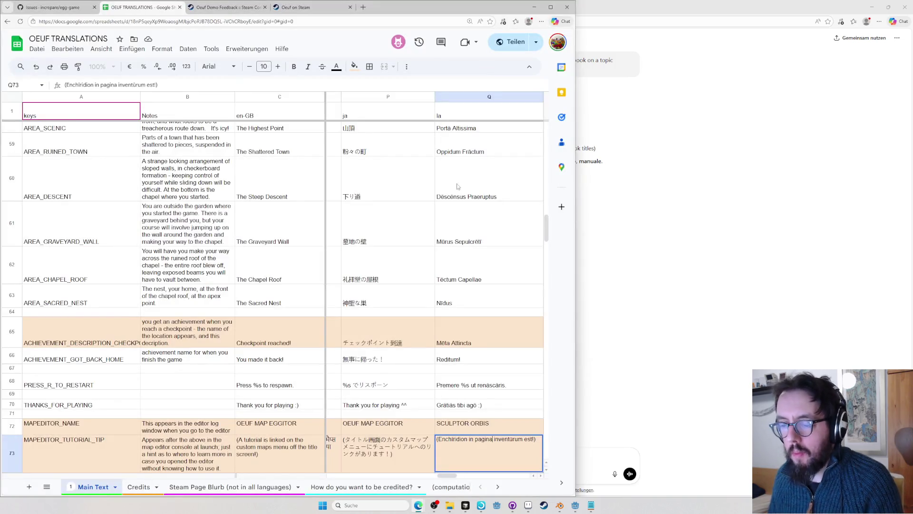
- Remove 'in pagina' from its old spot so Q73 reads (Enchīridion inventūrum est in pagina!), then refocus ChatGPT
key(ctrl+shift+Left)
key(ctrl+shift+Left)
key(BackSpace)
text(in pagina)
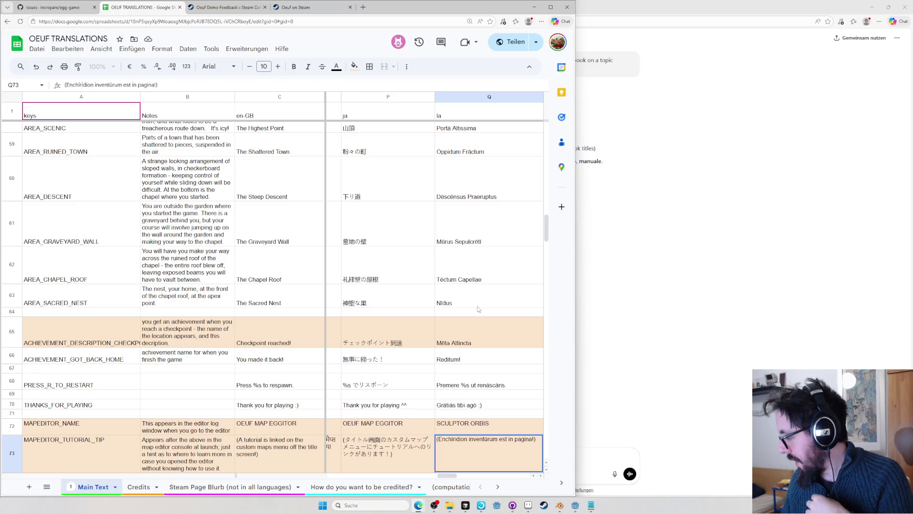
click(810, 298)
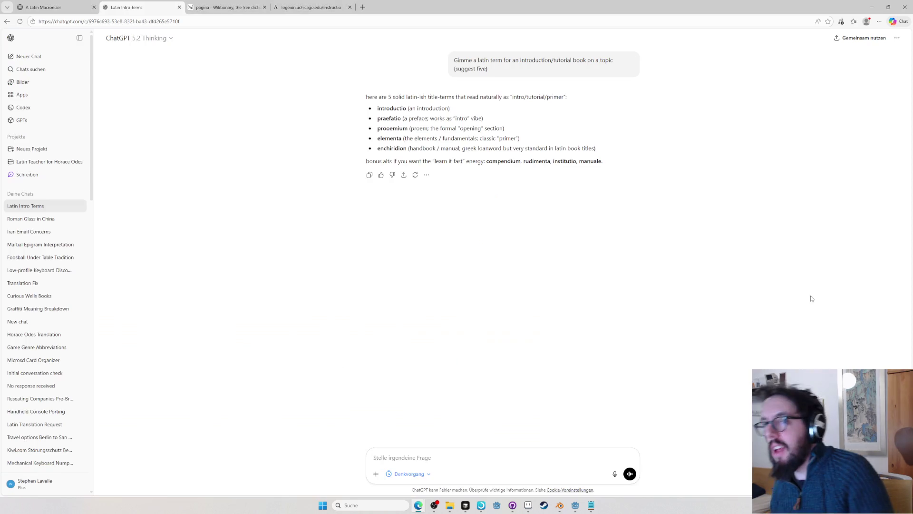
- Open Logeion in a new tab, read the Retro 'dictionary' entry, and look up ego
key(ctrl+t)
text(log)
key(Tab)
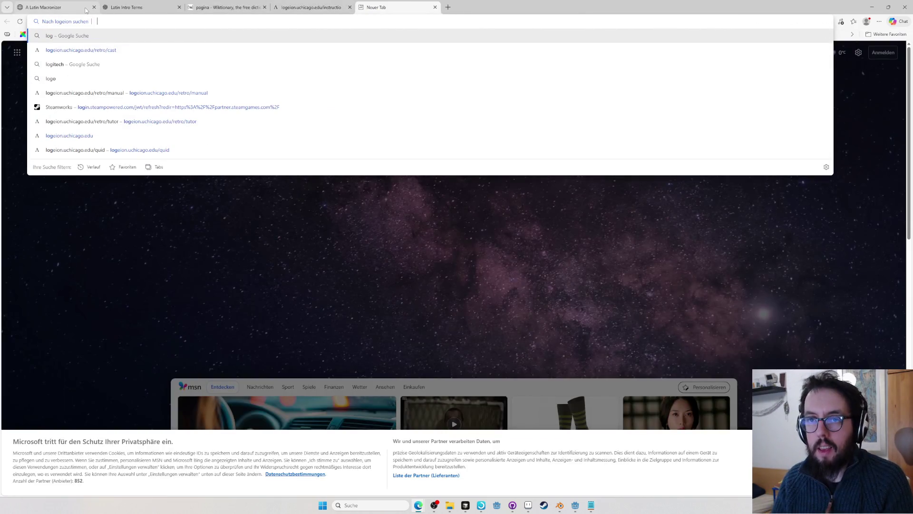
key(Down)
key(Return)
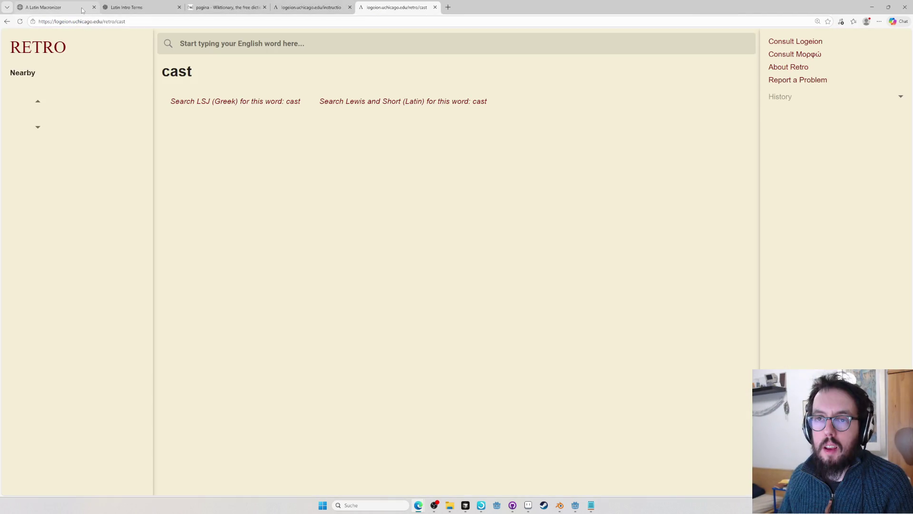
click(45, 51)
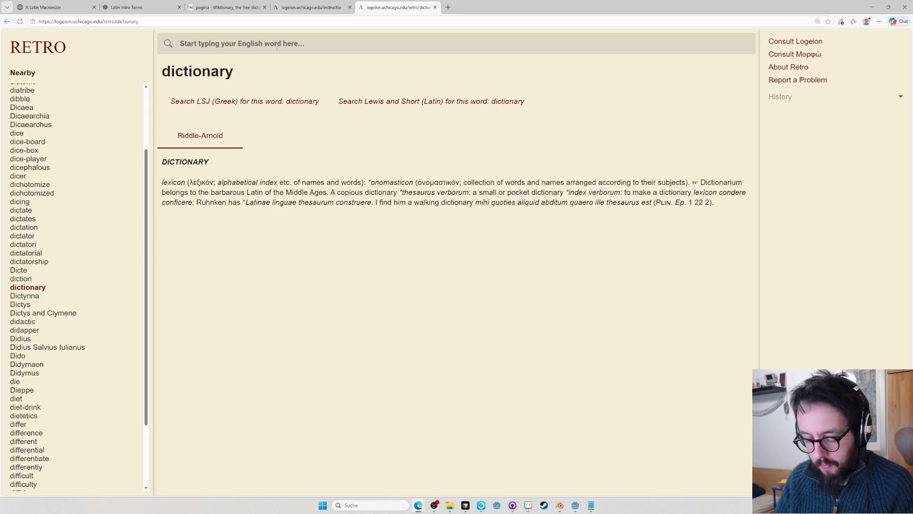
text(ego)
key(Return)
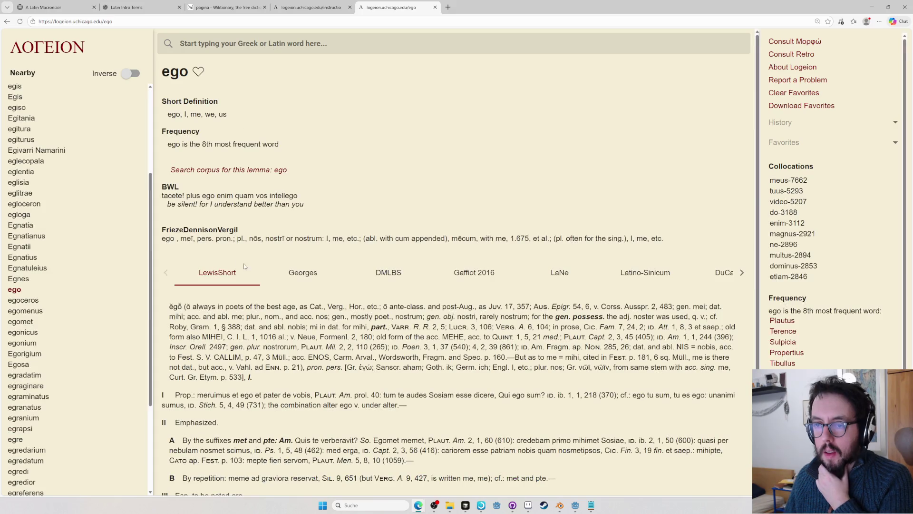
- Compare the Georges, DMLBS, Gaffiot 2016, LaNe and Latino-Sinicum entries for ego
click(302, 273)
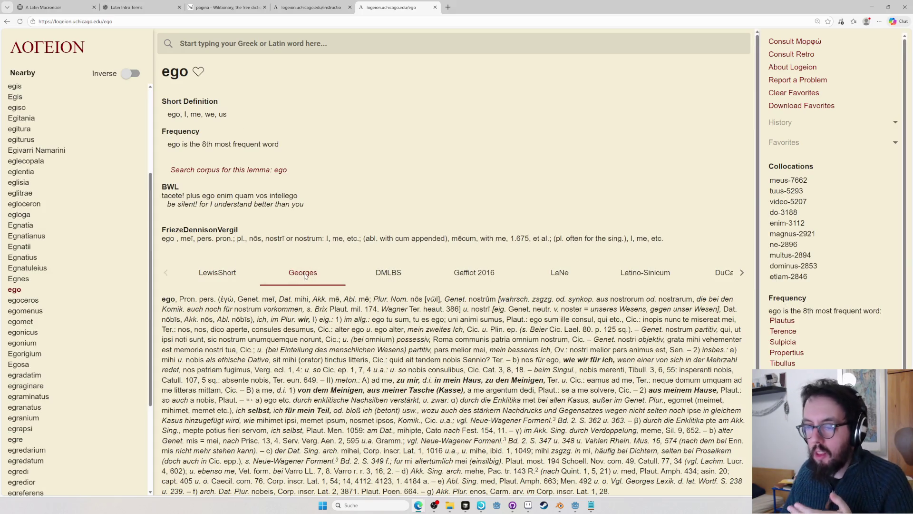
click(303, 279)
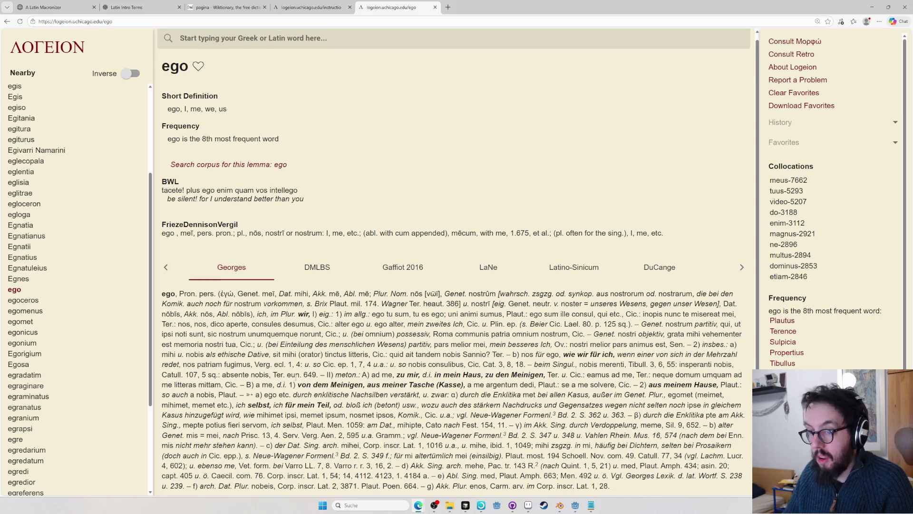
click(307, 264)
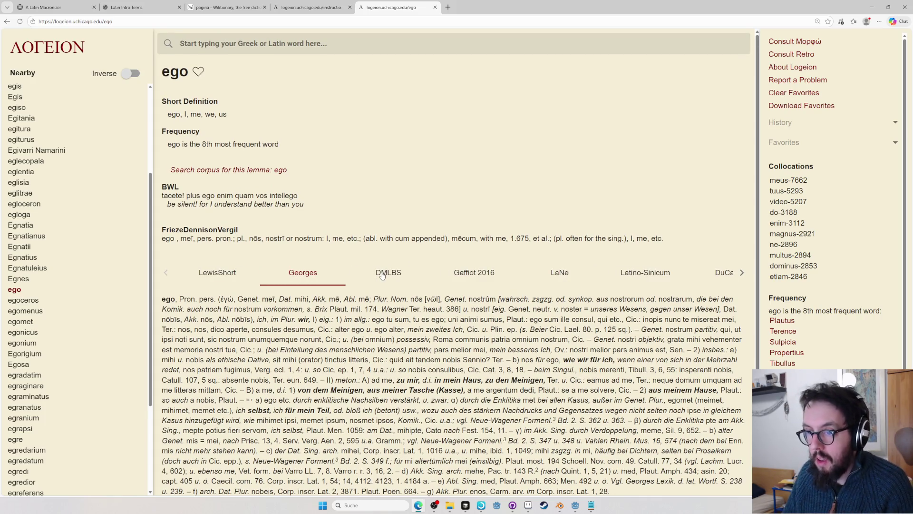
click(380, 275)
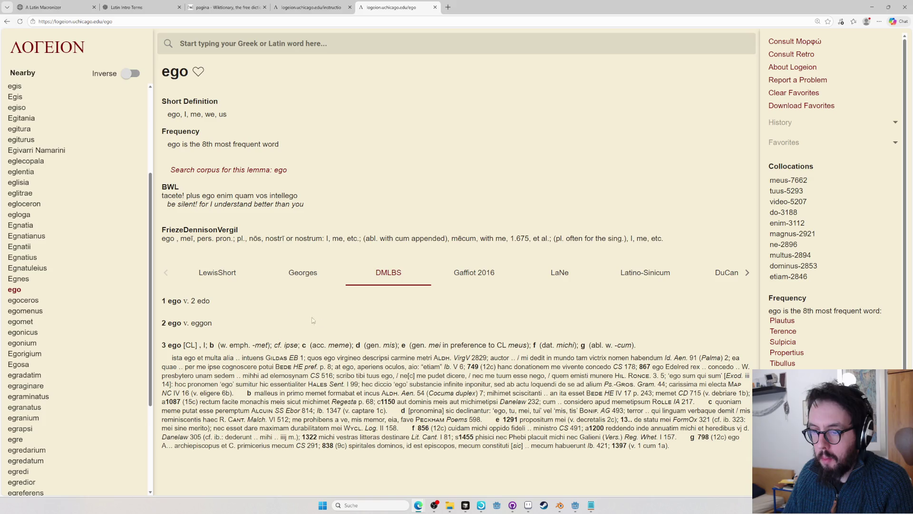
click(477, 271)
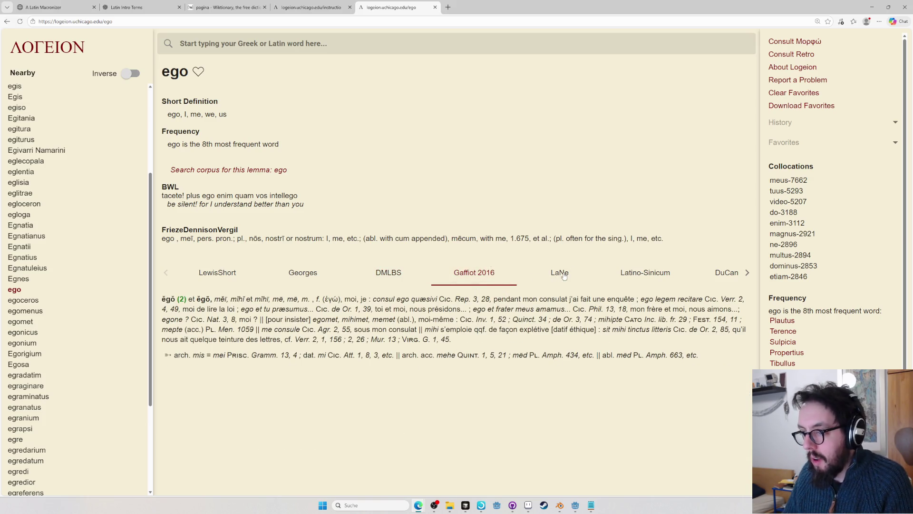
click(559, 273)
click(623, 274)
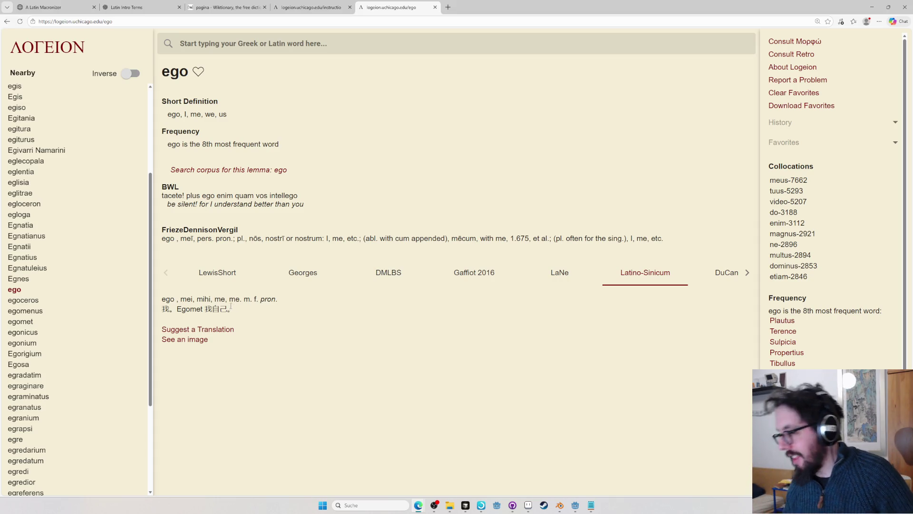
- View the scanned Latino-Sinicum image for ego, close it, and land on the lewa entry
click(189, 341)
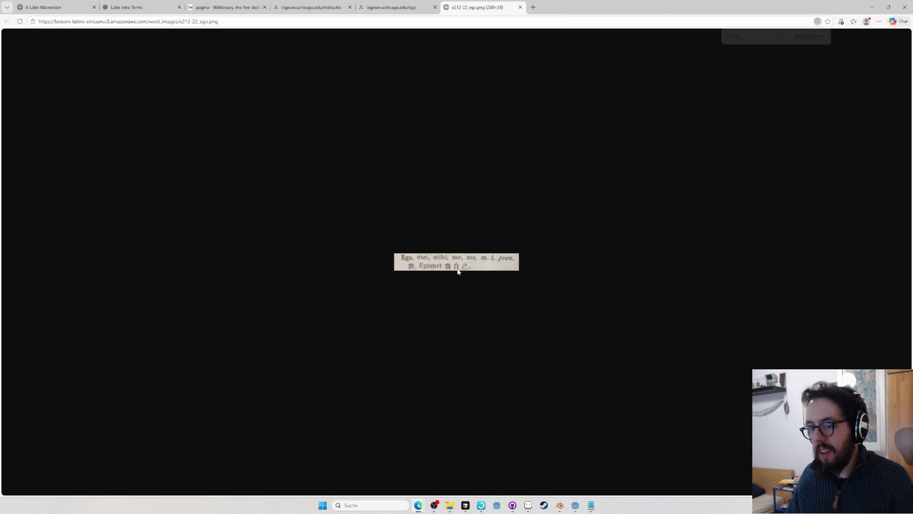
ctrl+scroll(458, 270, up, 4)
ctrl+scroll(459, 326, down, 1)
key(ctrl+w)
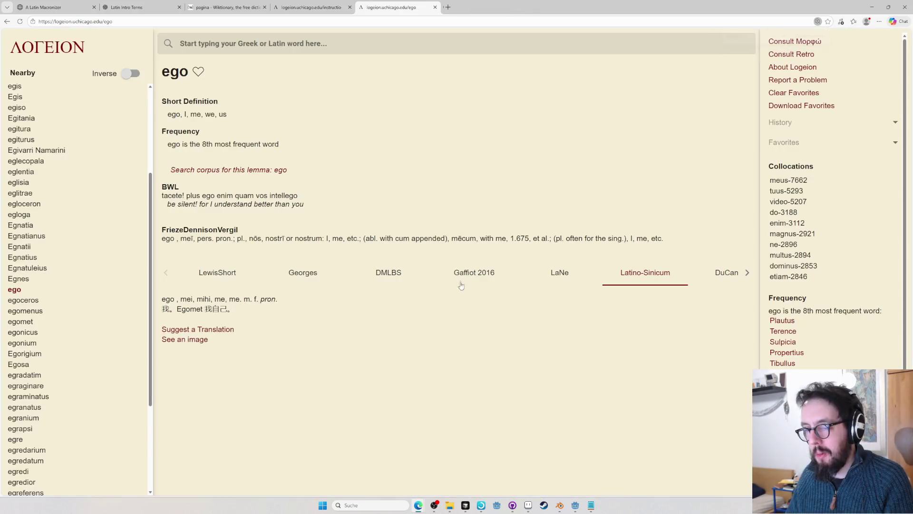
click(747, 272)
click(594, 269)
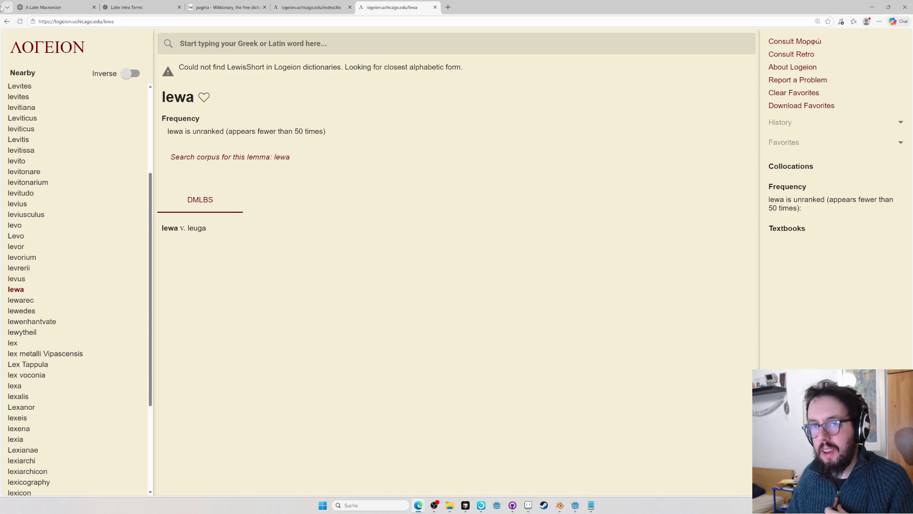
- Reload the ego entry and compare its Lewis, DuCange and corpus-example sources
click(7, 22)
click(137, 20)
key(Return)
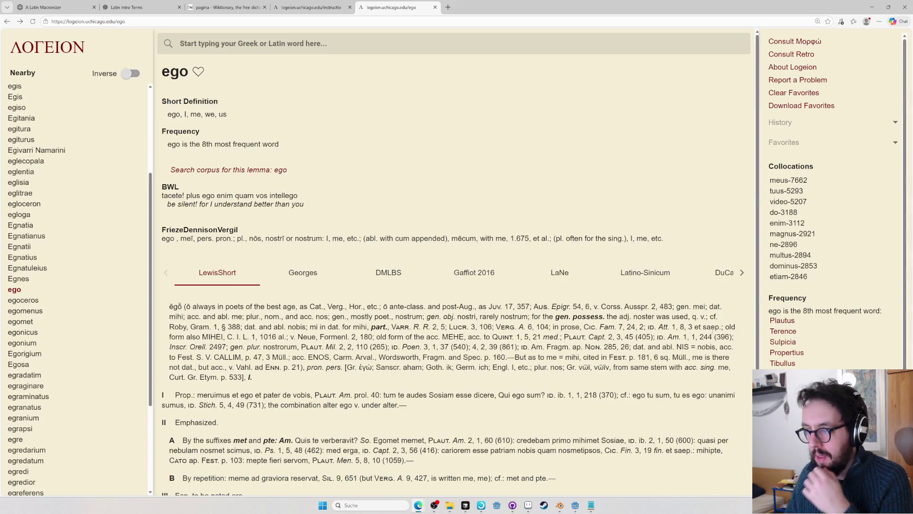
click(741, 273)
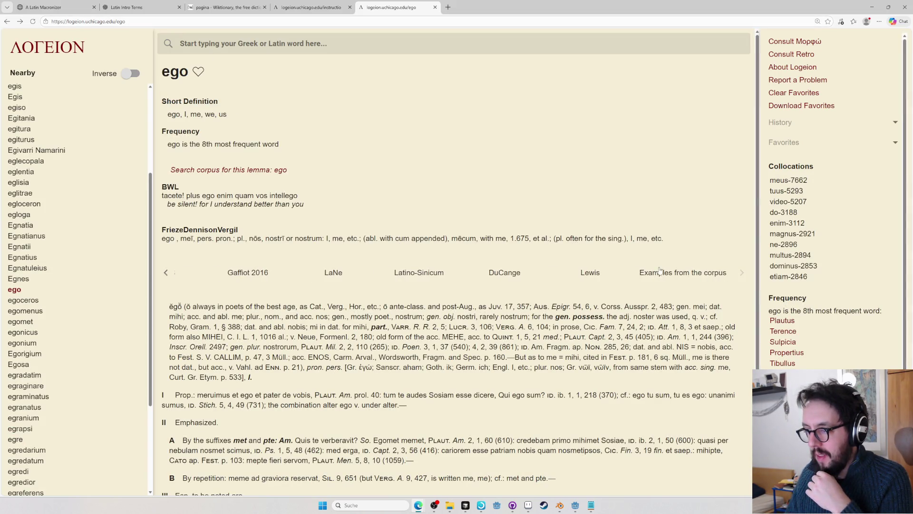
click(590, 272)
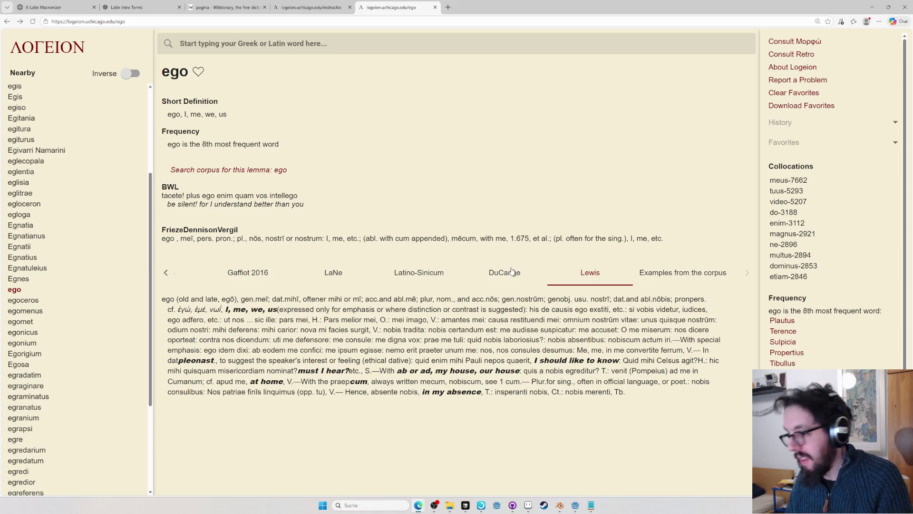
click(511, 270)
click(596, 274)
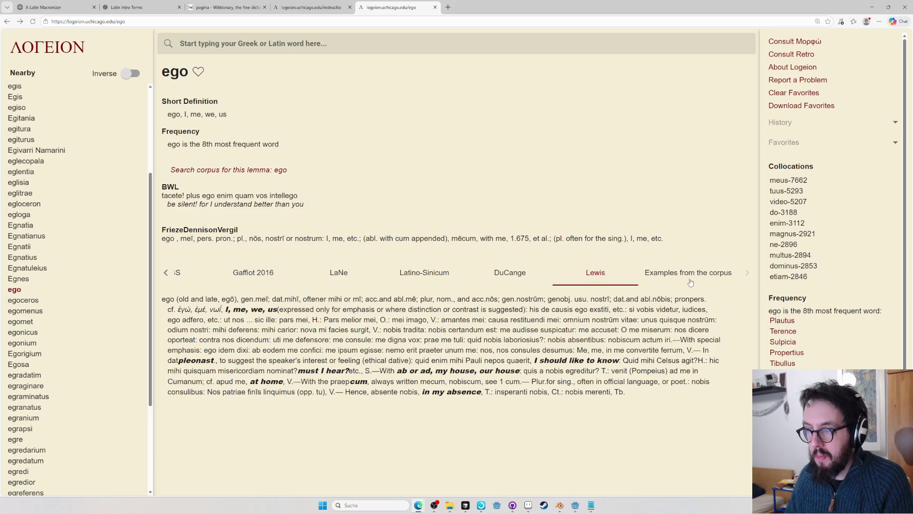
click(685, 274)
scroll(429, 285, down, 2)
scroll(302, 267, up, 2)
- Go back two pages to the Retro 'dictionary' entry with Riddle-Arnold's lexicon sense
double_click(166, 272)
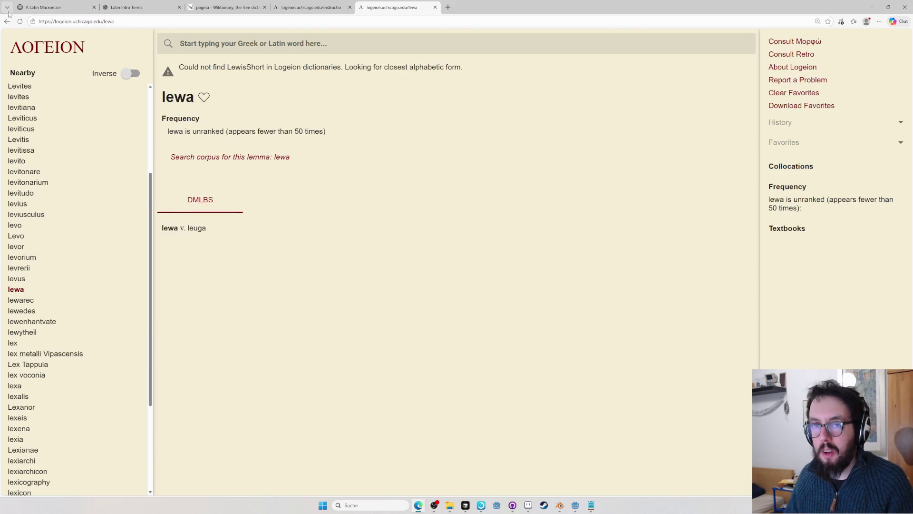
click(8, 22)
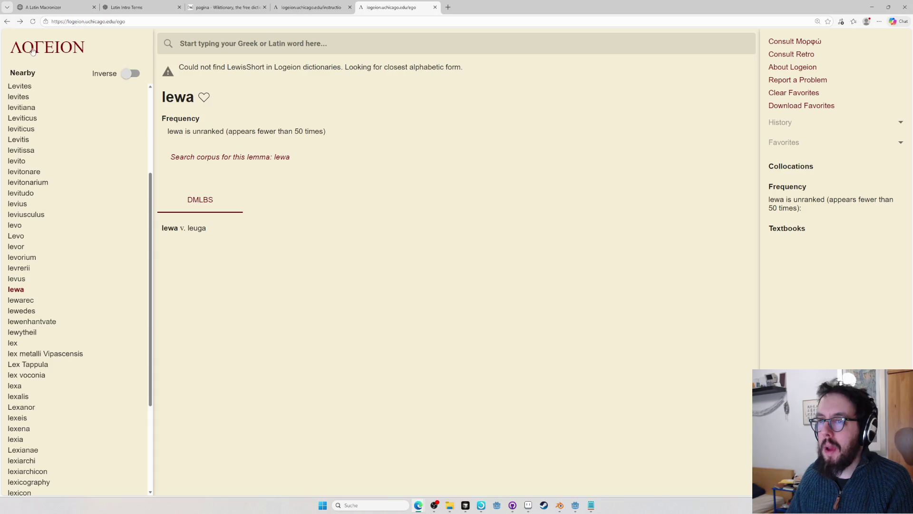
click(7, 21)
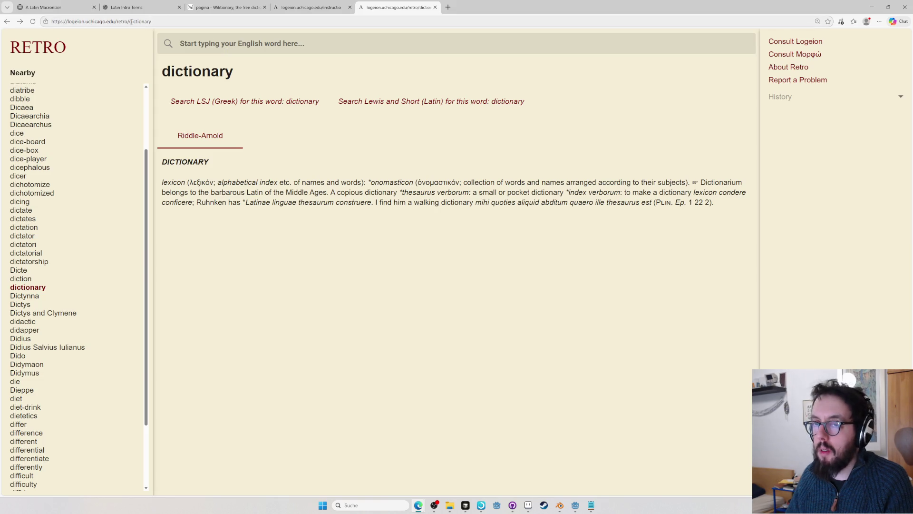
- Look up onomasticon from the Riddle-Arnold entry, reaching Onomastus, then leave the browser
drag(130, 22, 164, 22)
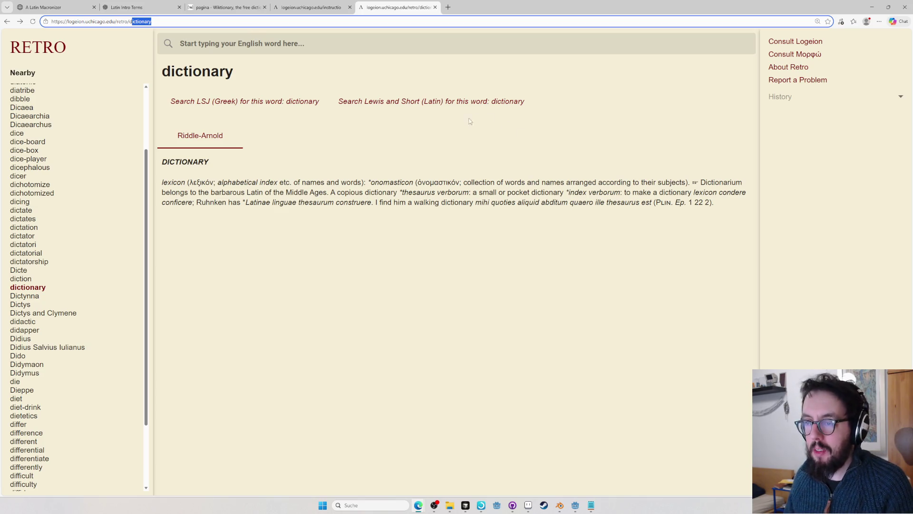
double_click(384, 181)
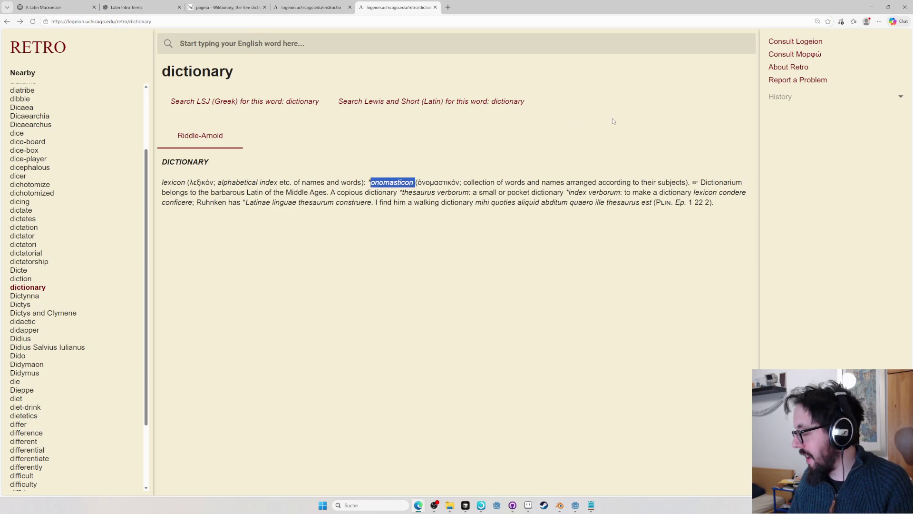
key(alt+Tab)
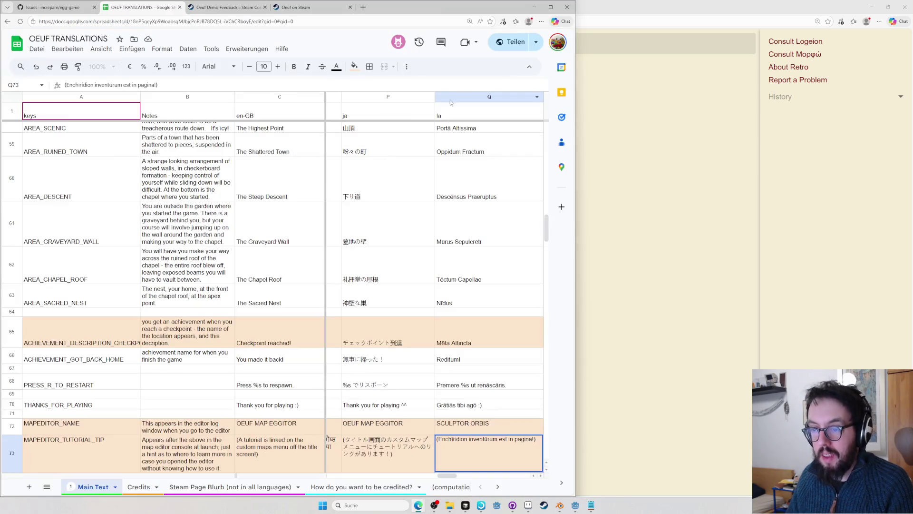
- Return to the OEUF TRANSLATIONS sheet and open the Custom Maps Latin 'Orbēs Novī' in Q9
key(alt+Tab)
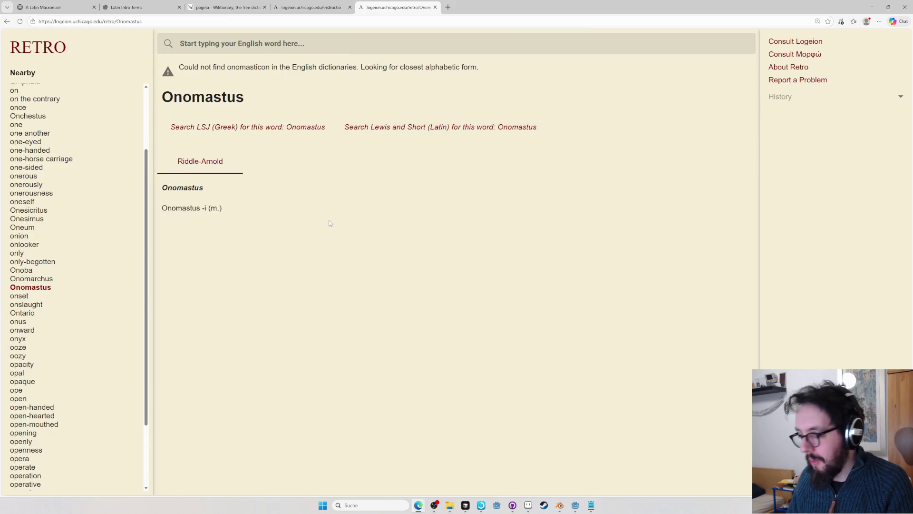
key(alt+Tab)
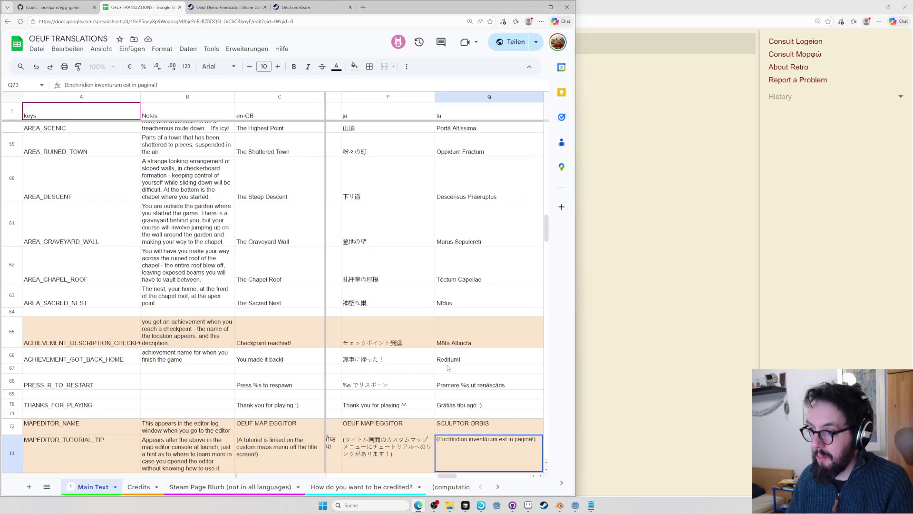
key(alt+Tab)
key(alt+Tab)
scroll(517, 442, up, 5)
scroll(506, 400, up, 5)
scroll(495, 361, up, 5)
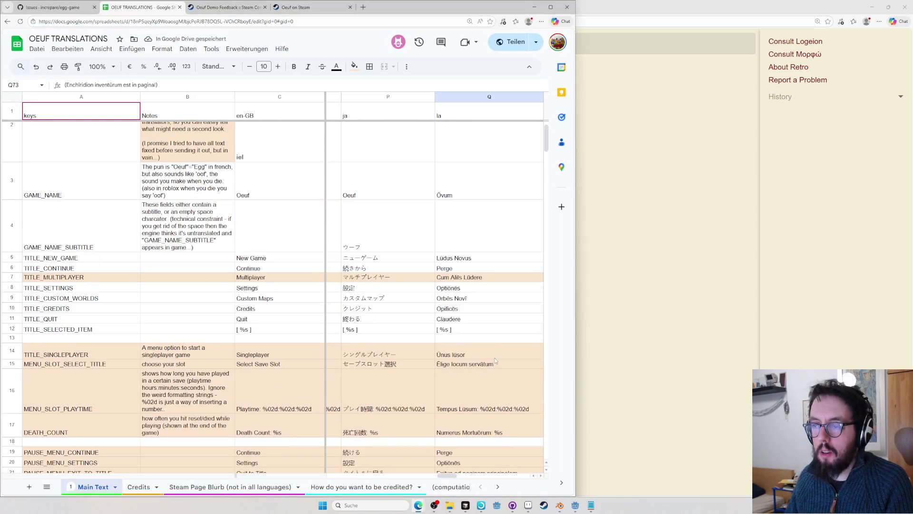
double_click(448, 299)
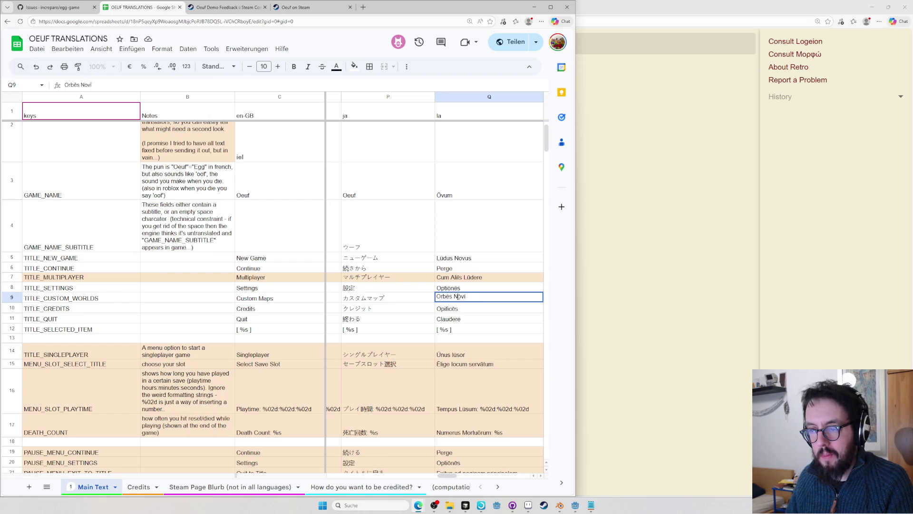
- Look up orbus on Wiktionary in a new tab, then start editing the map-editor tip in Q73
click(636, 243)
key(ctrl+t)
text(orbus)
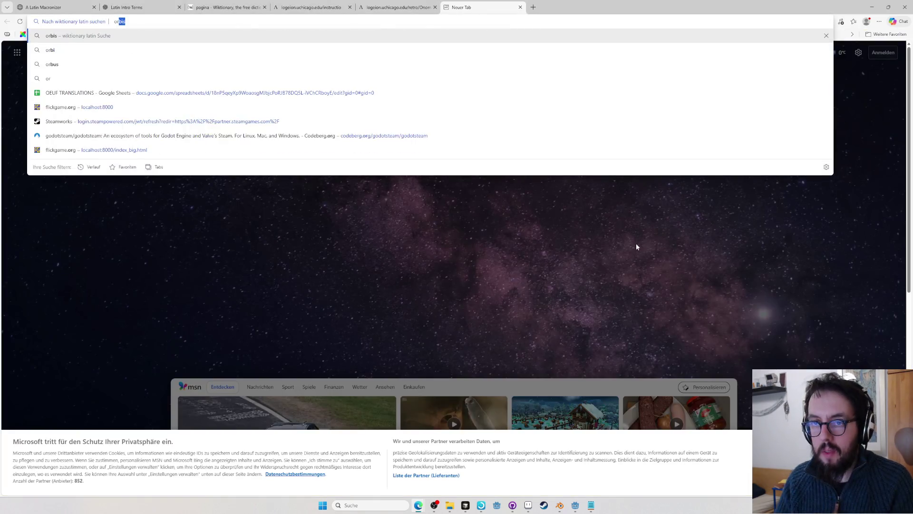
key(Return)
scroll(594, 244, down, 1)
scroll(595, 243, down, 3)
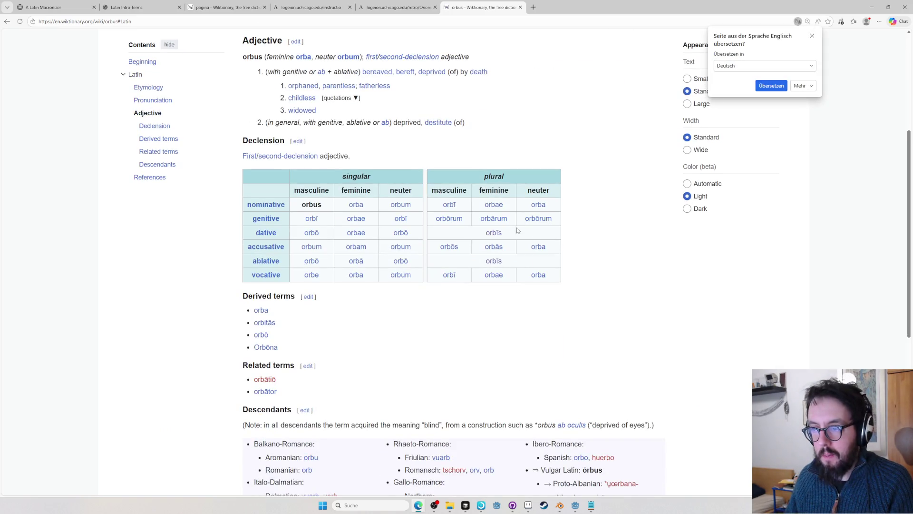
key(alt+Tab)
scroll(463, 321, down, 5)
scroll(463, 321, down, 5)
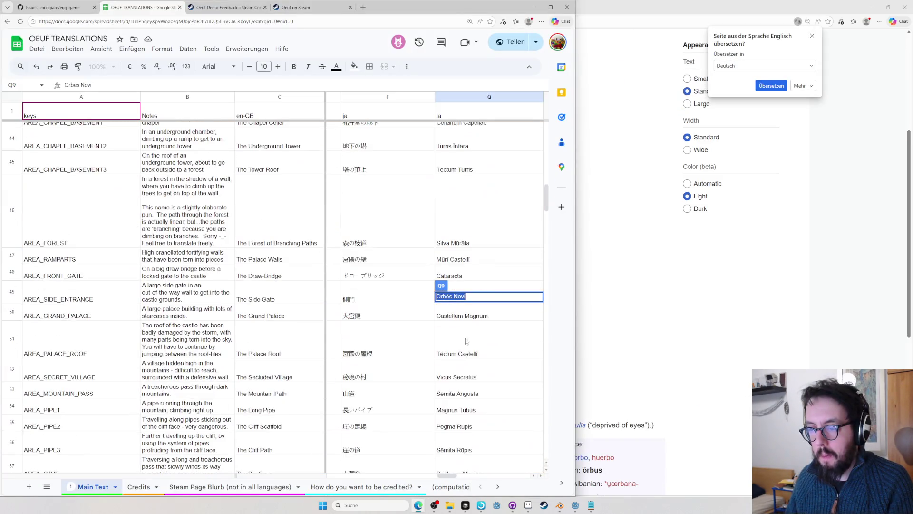
click(463, 335)
text(in pagina)
key(Escape)
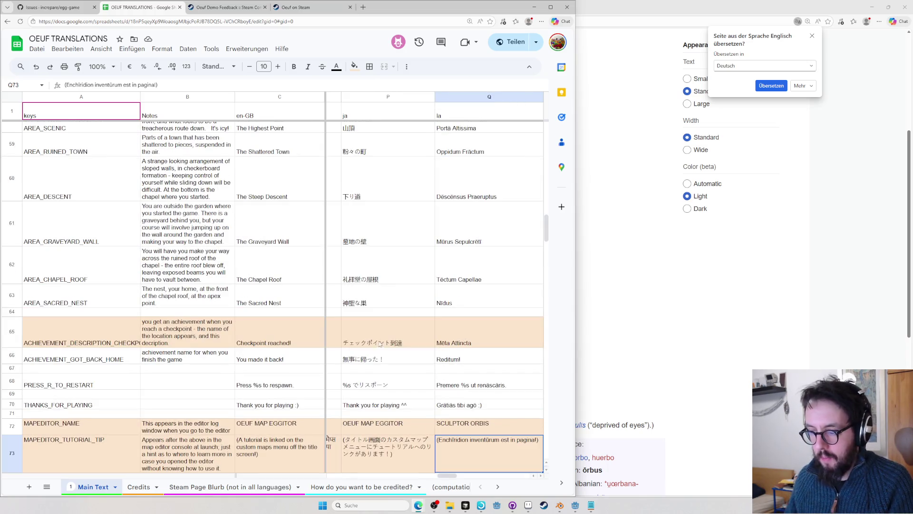
double_click(536, 443)
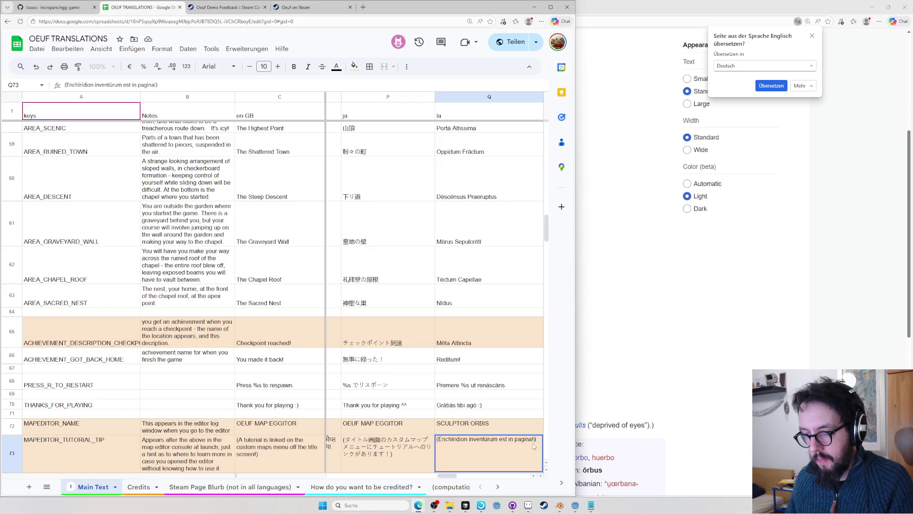
- Open Wiktionary's orbis entry and check it against the Q73 wording
key(alt+Tab)
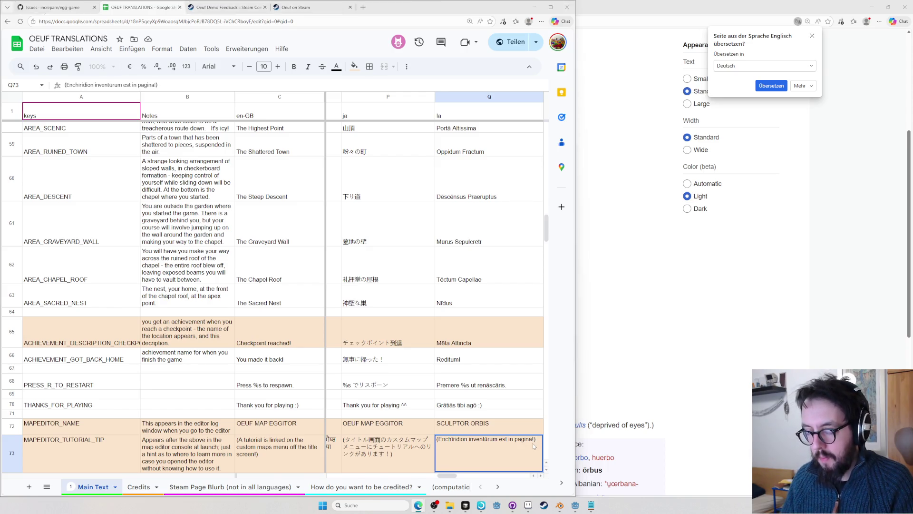
key(alt+Tab)
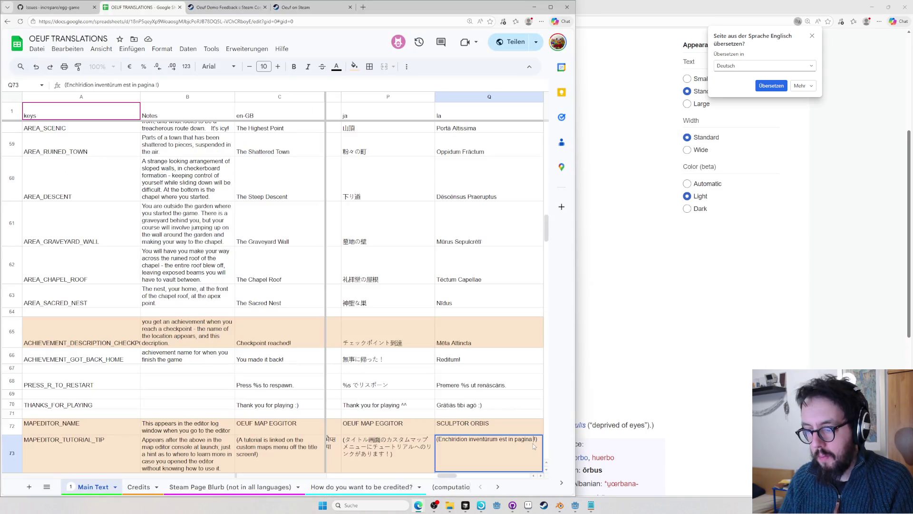
text(orbium)
key(alt+Tab)
scroll(518, 414, up, 1)
scroll(414, 196, down, 3)
scroll(414, 196, down, 3)
scroll(415, 211, up, 4)
scroll(416, 211, up, 2)
scroll(520, 266, up, 2)
key(ctrl+l)
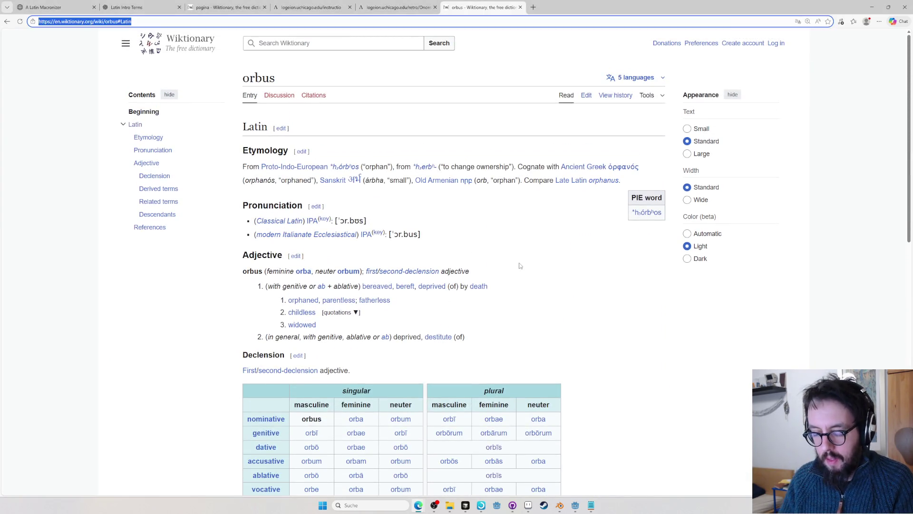
key(BackSpace)
text(orbis)
key(Return)
scroll(519, 266, down, 2)
scroll(428, 271, down, 1)
key(alt+Tab)
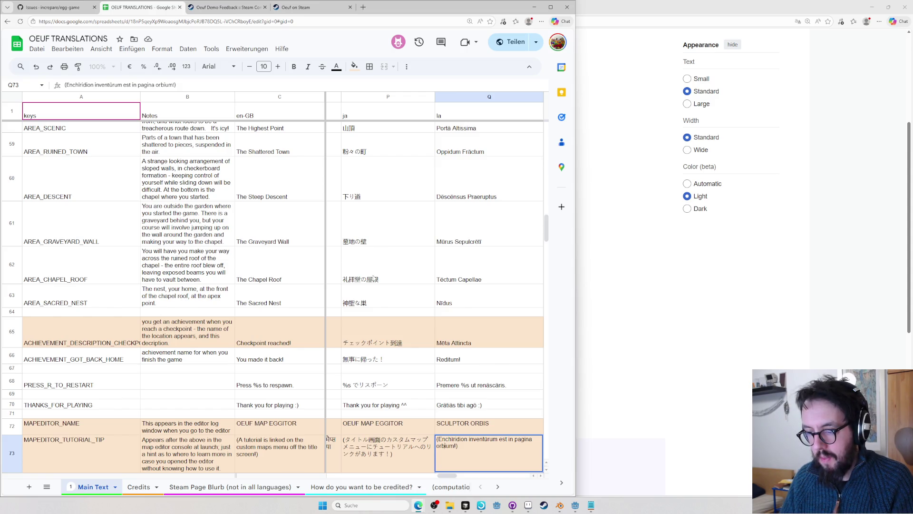
key(alt+Tab)
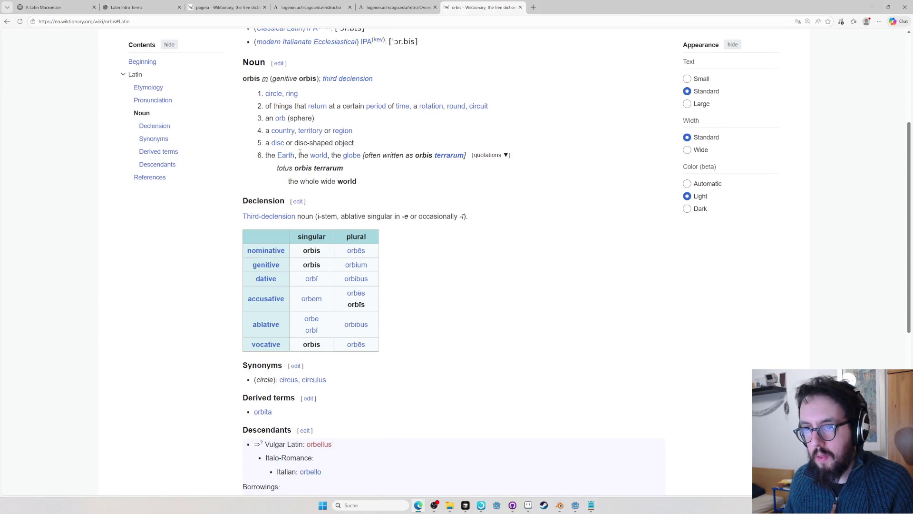
key(alt+Tab)
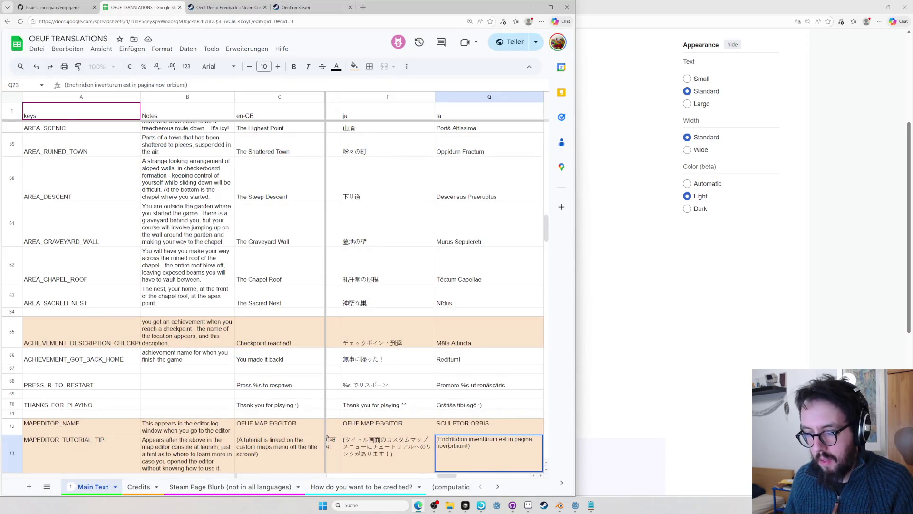
- Finish Q73 as (Enchiridion inventūrum est in pagina orbium novorum!), select it, and refocus the orbis entry
key(BackSpace)
text(orum)
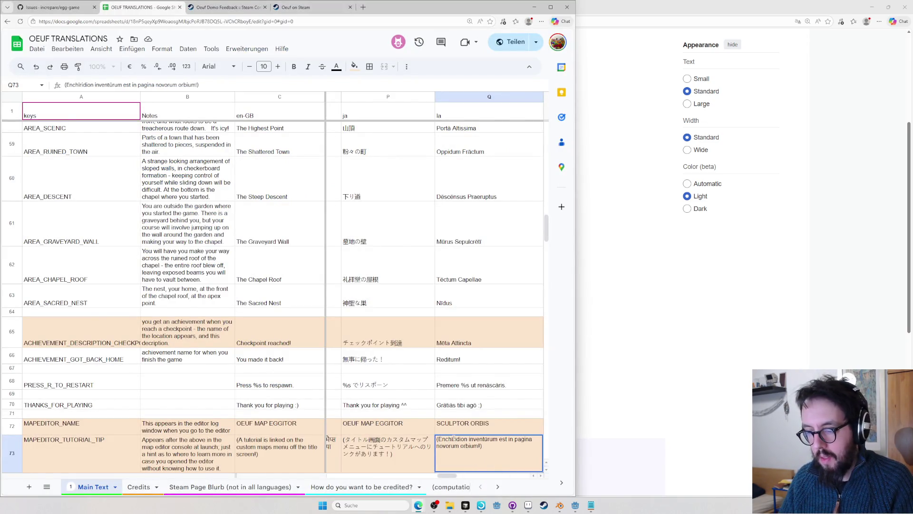
key(BackSpace)
text(orbium)
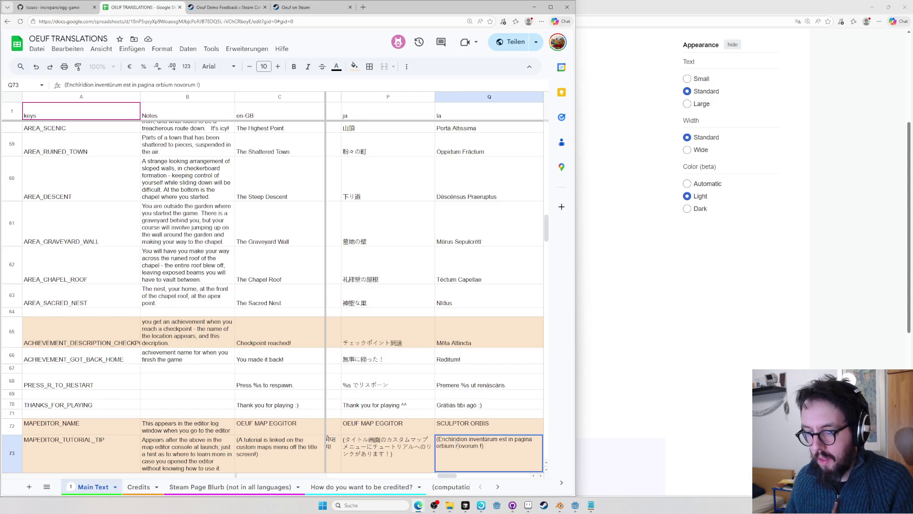
key(ctrl+a)
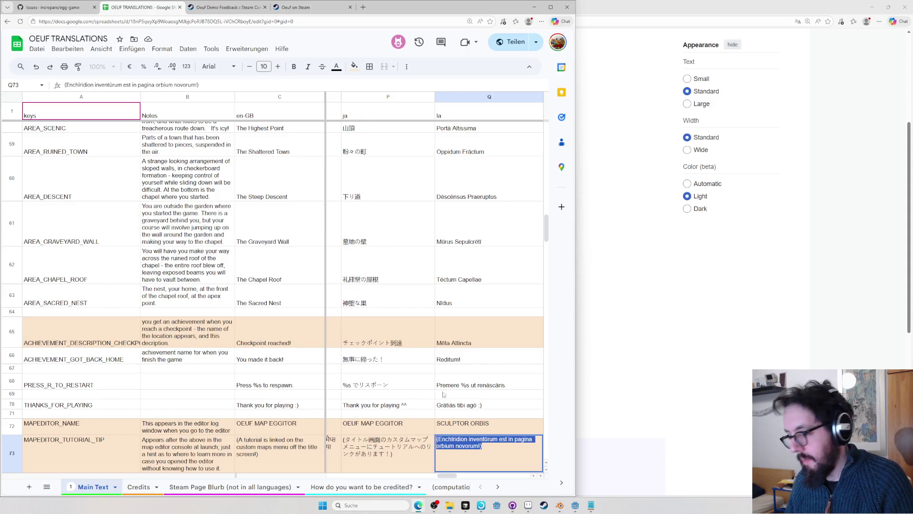
click(680, 356)
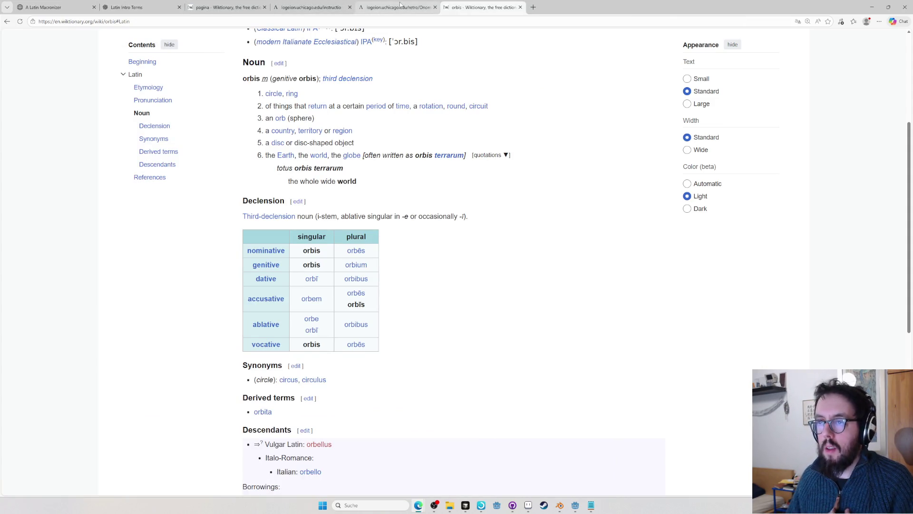
mouse_move(396, 7)
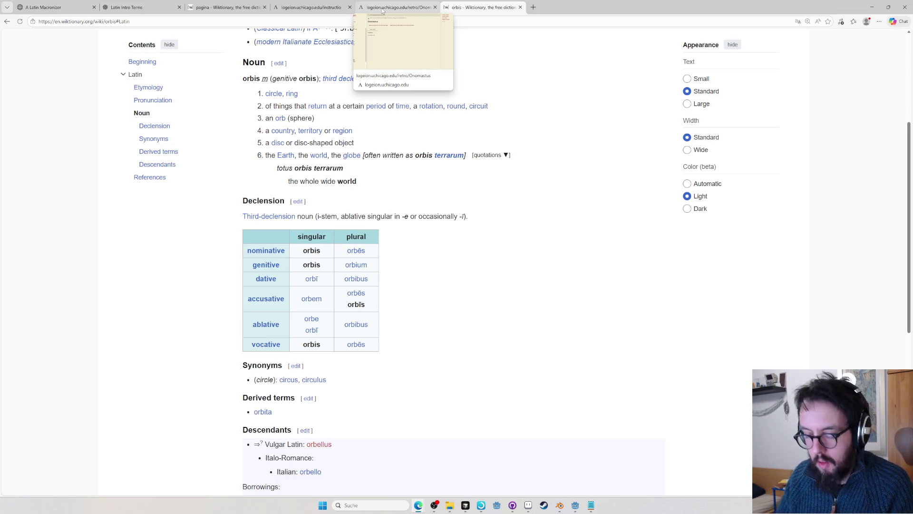
- After reviewing the orbis declension, open a fresh blank browser tab
key(ctrl+t)
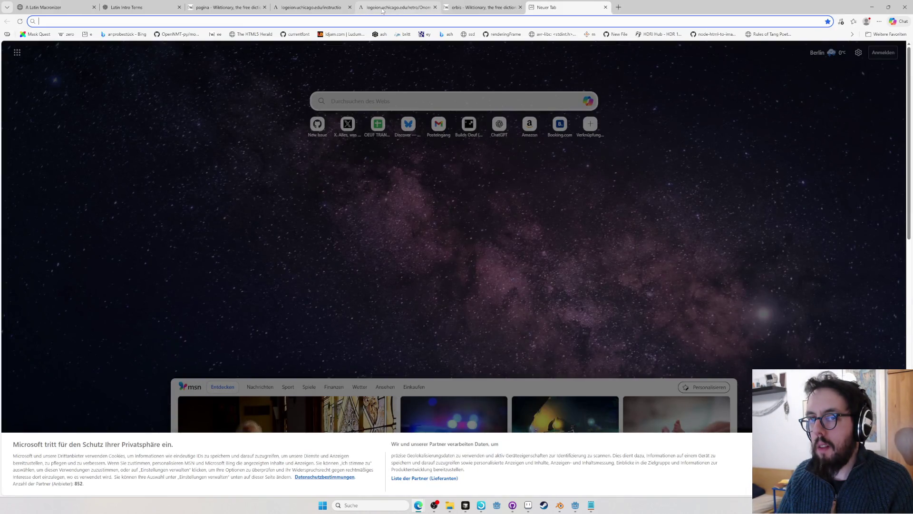
text(a)
- Load zi.tools, Google 'chinese word for i', and copy the character 我
key(BackSpace)
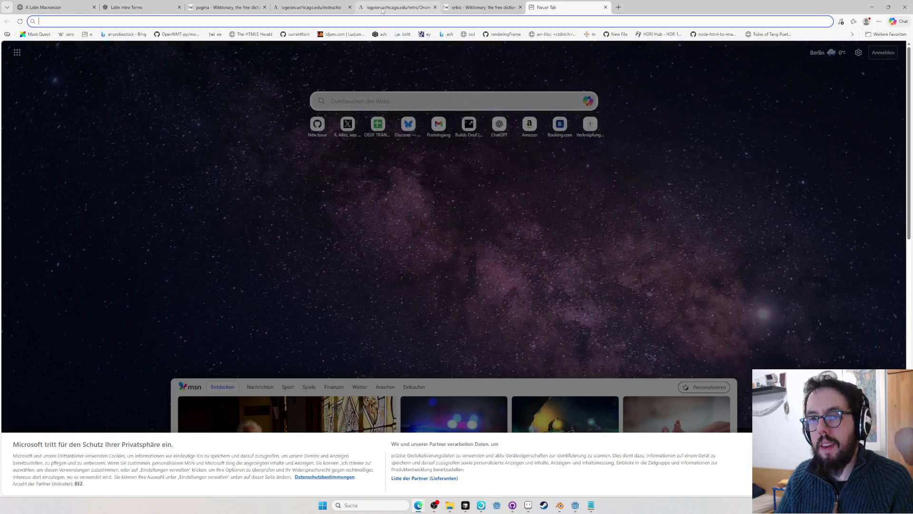
text(zi.tool)
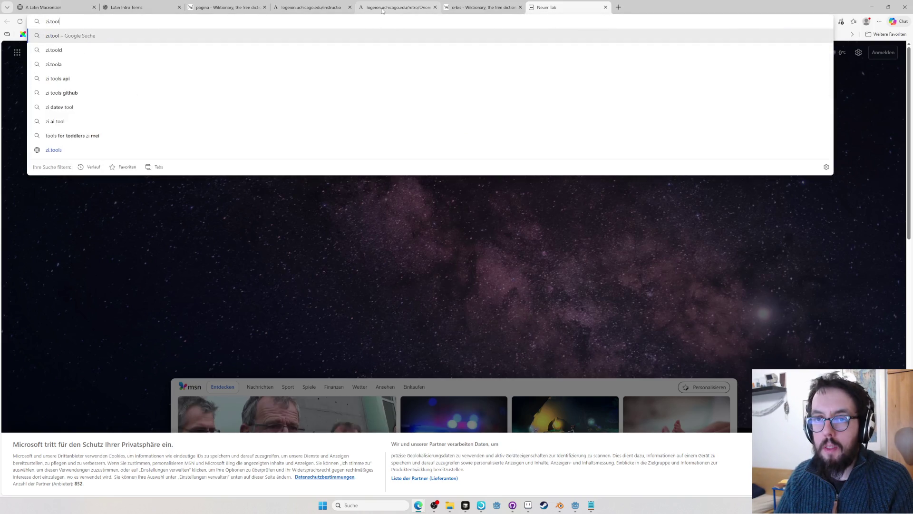
text(s)
key(Return)
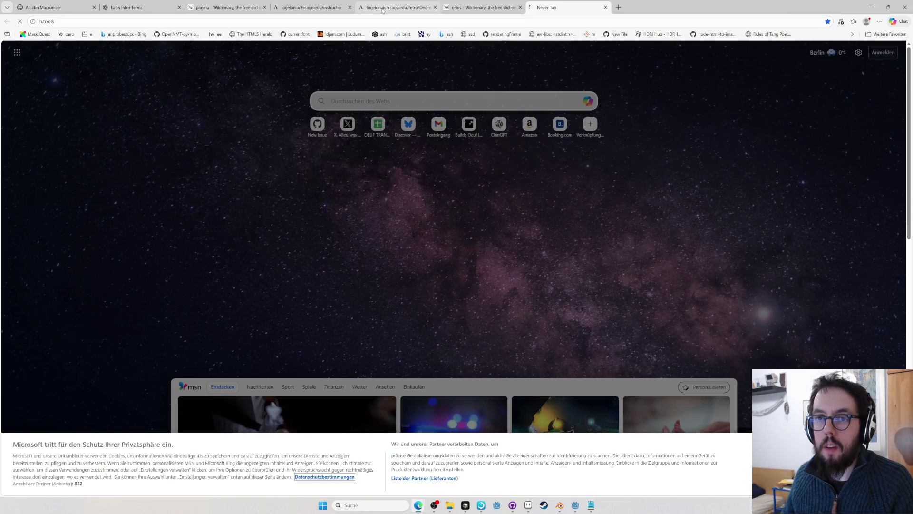
key(ctrl+t)
text(chines word for i)
key(Return)
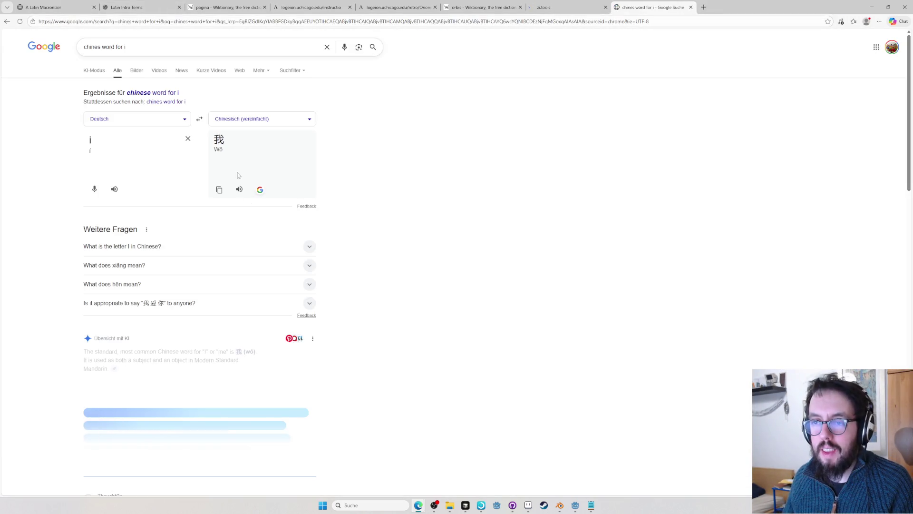
double_click(219, 140)
key(ctrl+c)
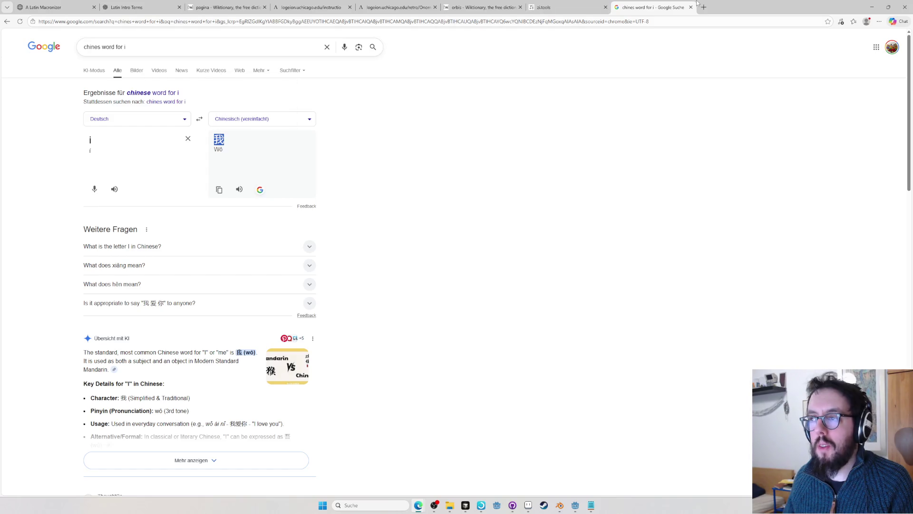
click(691, 7)
- Search 我 in zi.tools, browse its entry, then close the tab back to orbis
click(556, 40)
key(ctrl+v)
key(Return)
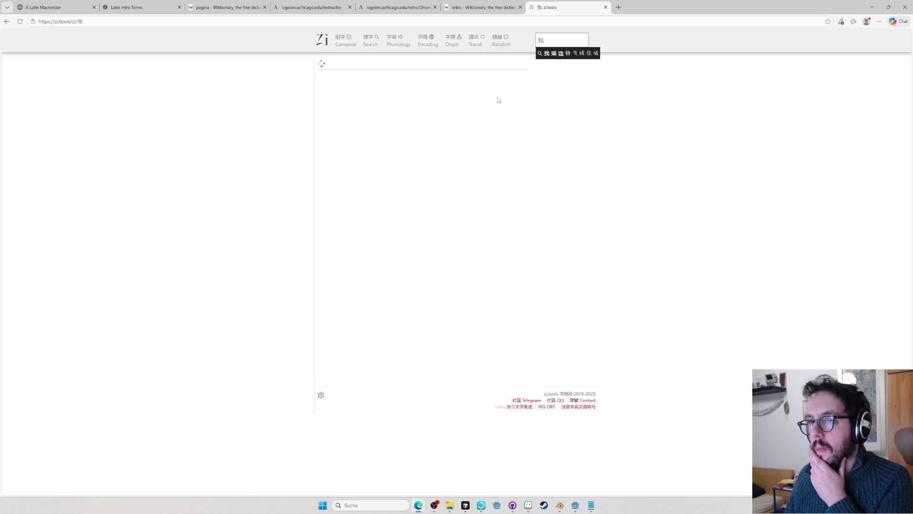
scroll(652, 209, down, 4)
scroll(652, 208, up, 3)
scroll(653, 209, down, 5)
scroll(653, 244, down, 5)
scroll(656, 271, down, 5)
scroll(652, 406, down, 5)
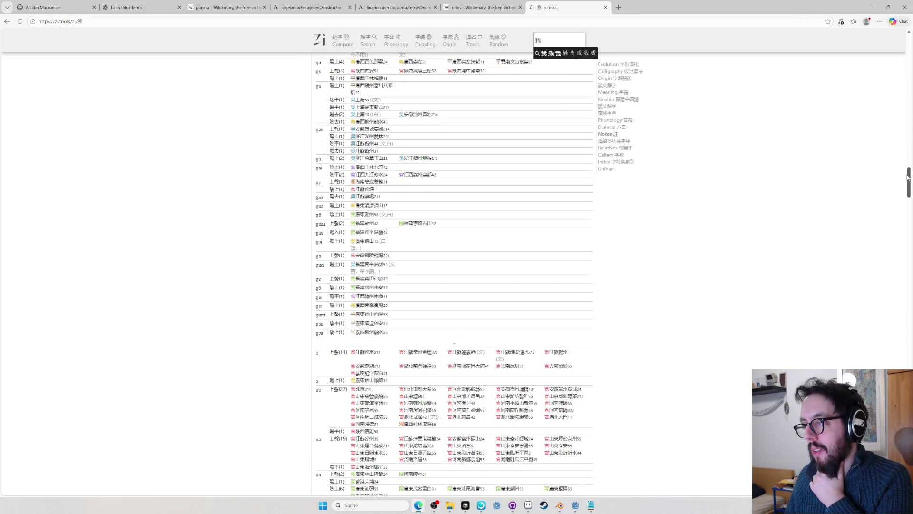
drag(907, 177, 895, 360)
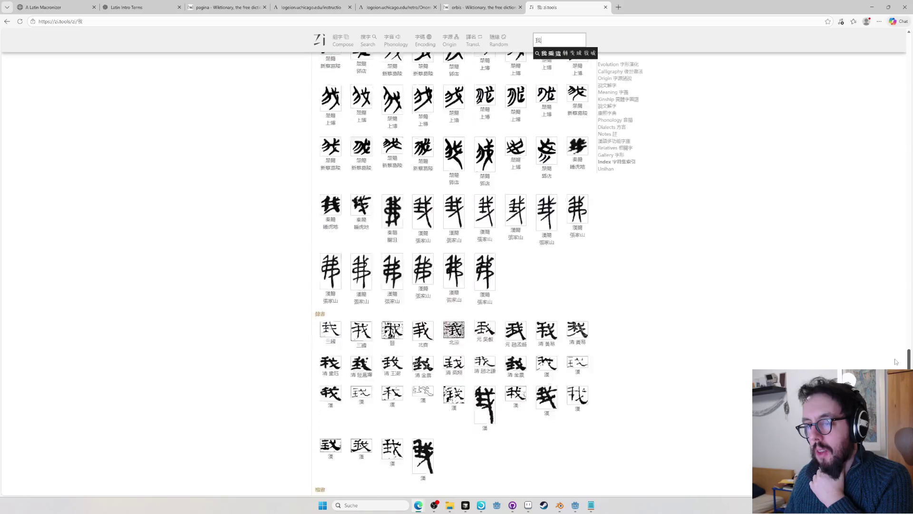
mouse_move(895, 360)
mouse_down()
mouse_move(901, 378)
mouse_move(883, 110)
mouse_up()
scroll(881, 60, up, 2)
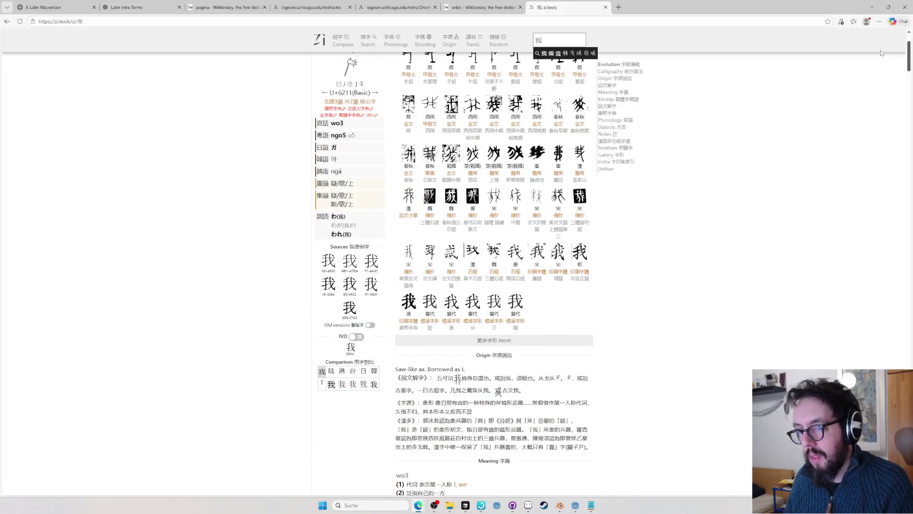
scroll(658, 262, down, 3)
scroll(658, 262, down, 2)
scroll(592, 283, down, 4)
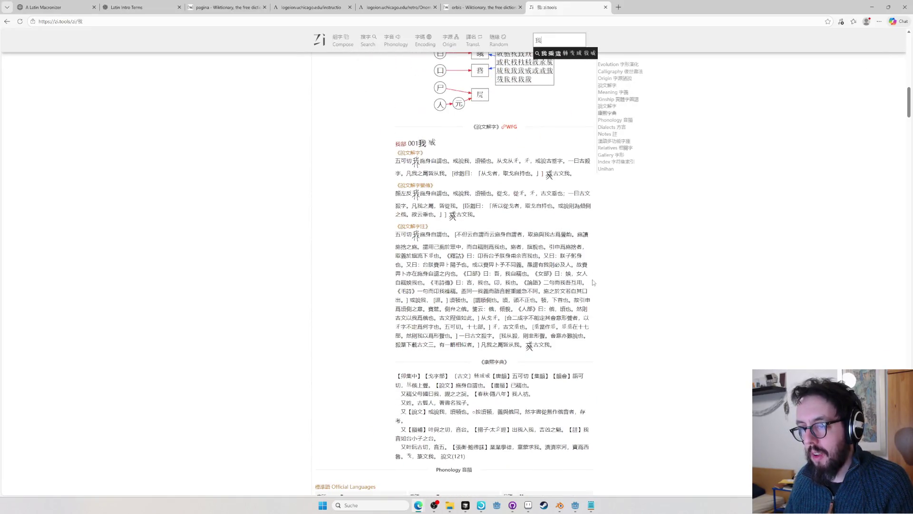
key(ctrl+w)
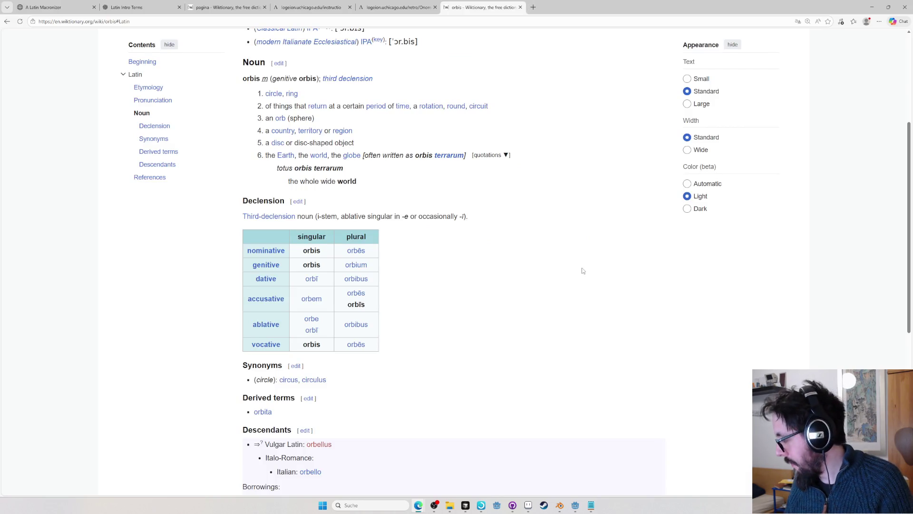
- Commit the reworded Latin tip "(Enchīridion inventūrum est in pagina orbium novorum!)" in Q73 and reselect it
key(alt+Tab)
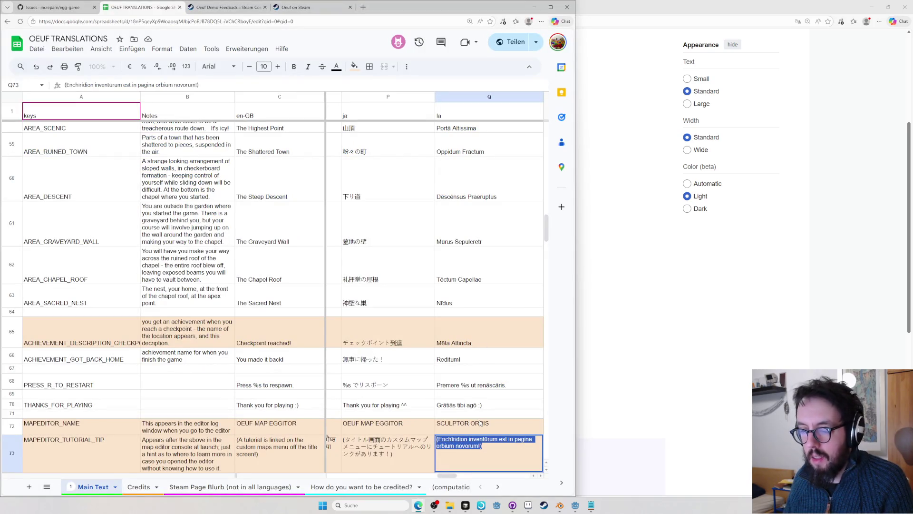
key(Return)
key(Down)
key(Down)
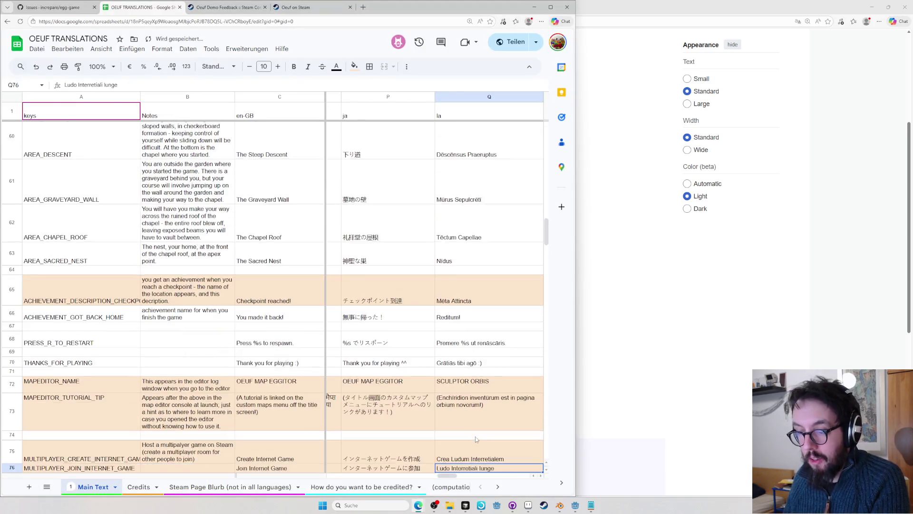
scroll(475, 438, down, 2)
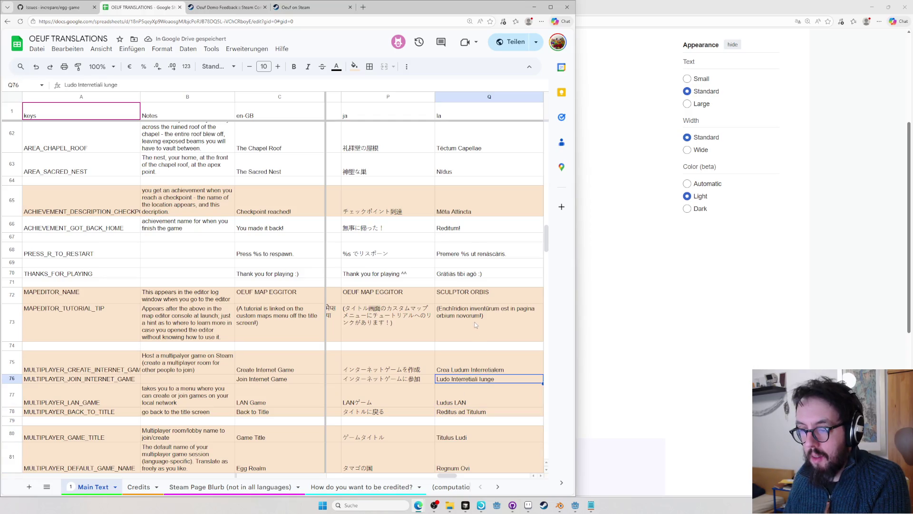
click(476, 319)
- In the browser, bring up Google Translate in a new tab and begin closing extra reference tabs
click(650, 312)
key(ctrl+t)
text(tranb)
key(Return)
key(ctrl+l)
text(tra)
key(Return)
key(ctrl+w)
key(ctrl+w)
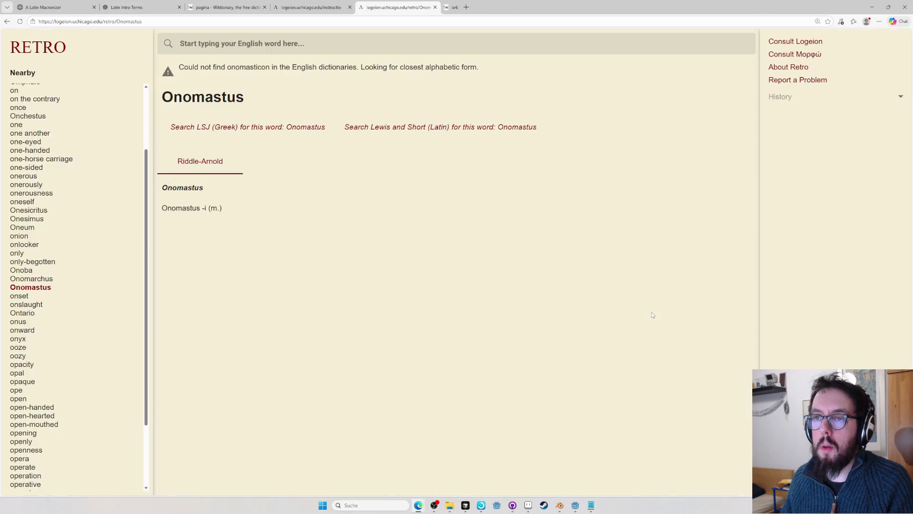
- Macronize the Q73 tutorial tip in Latin Macronizer and copy the result sentence
key(ctrl+w)
key(ctrl+w)
key(ctrl+w)
key(ctrl+w)
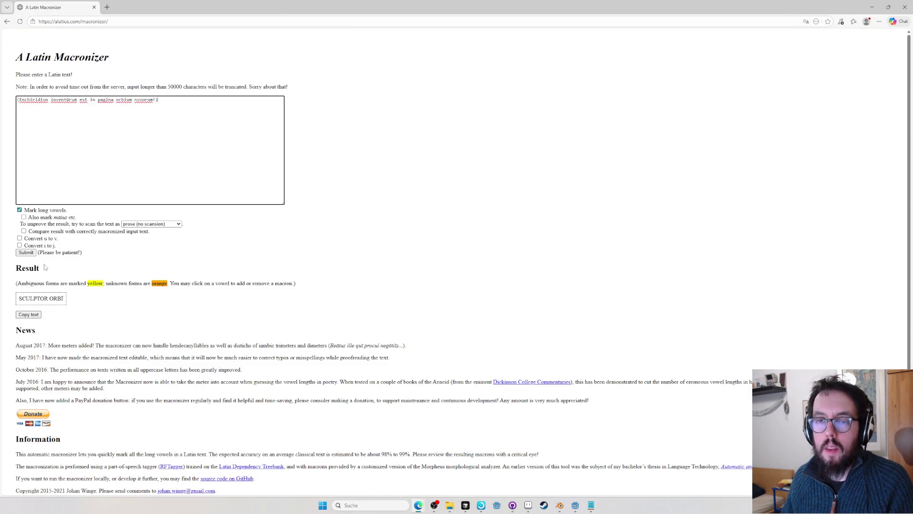
click(26, 252)
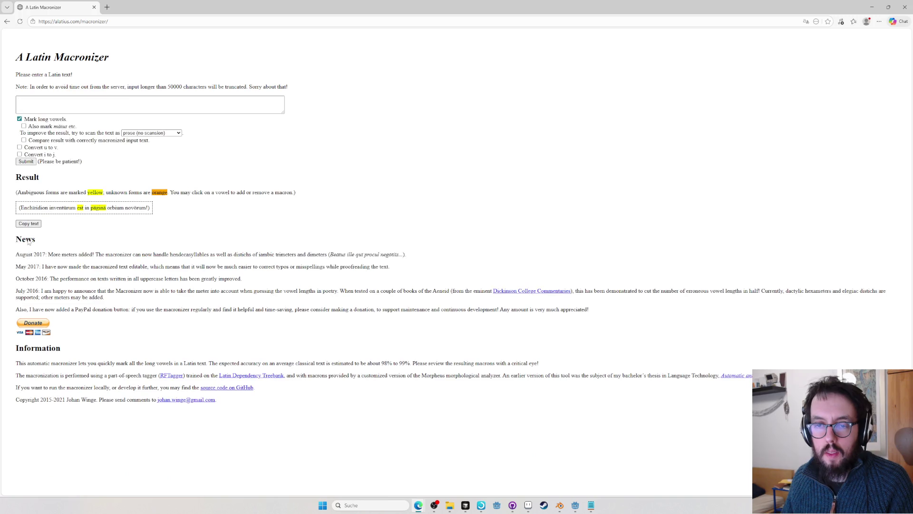
drag(17, 207, 167, 205)
key(ctrl+c)
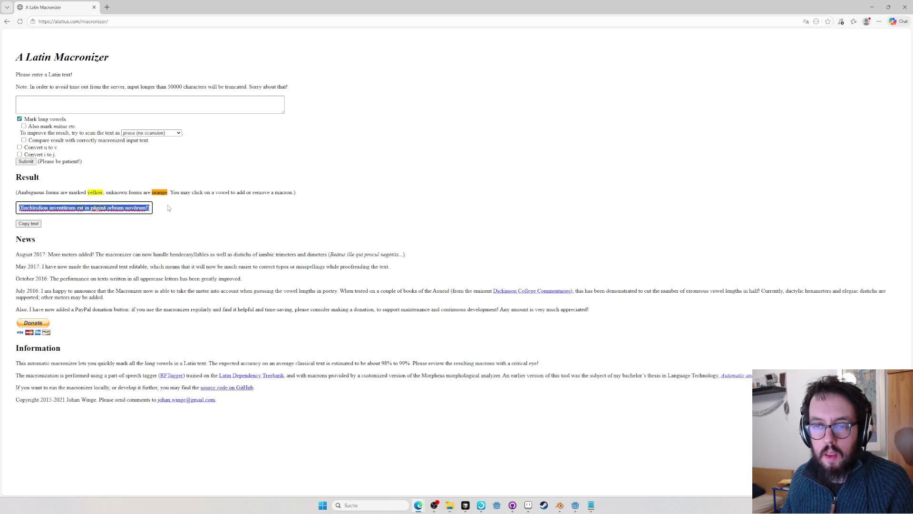
key(alt+Tab)
- Replace Q73 with "(Enchīridion inventūrum est in pāginā orbium novōrum!)" and move to the multiplayer rows at Q75
key(ctrl+a)
key(ctrl+v)
click(468, 353)
scroll(462, 319, down, 1)
scroll(460, 322, down, 3)
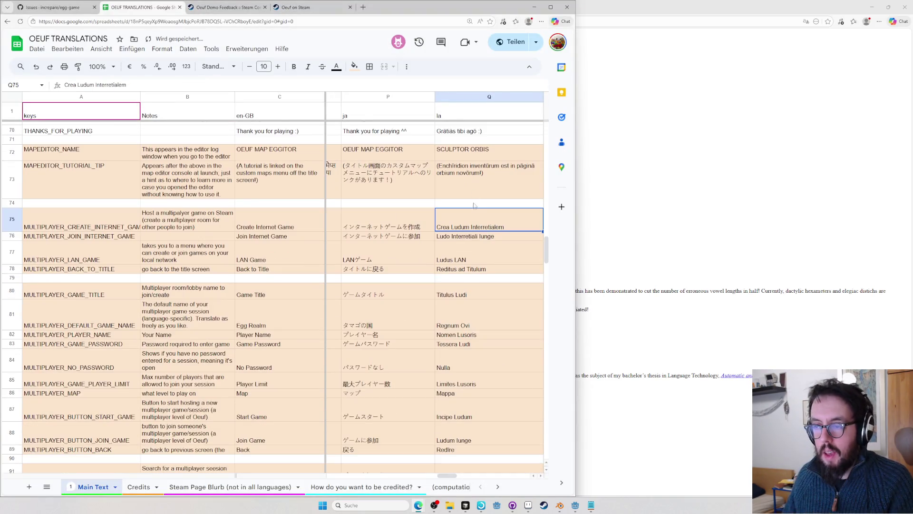
shift+click(481, 271)
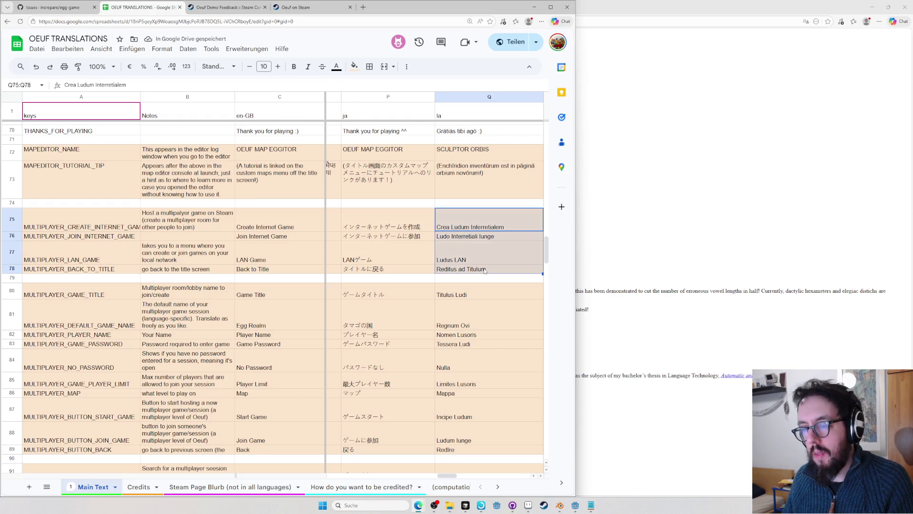
- Copy the multiplayer Latin cells Q75:Q88 and macronize them in Latin Macronizer
key(ctrl+c)
key(alt+Tab)
key(alt+Tab)
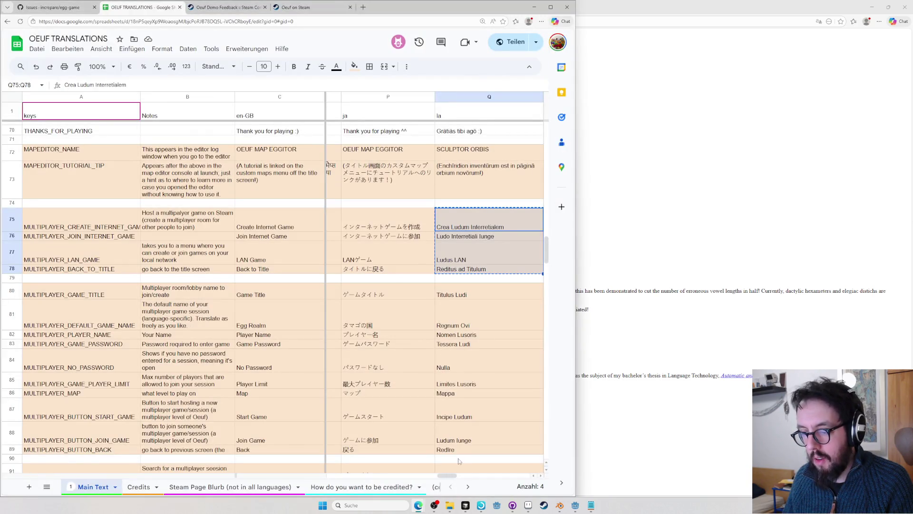
key(alt+Tab)
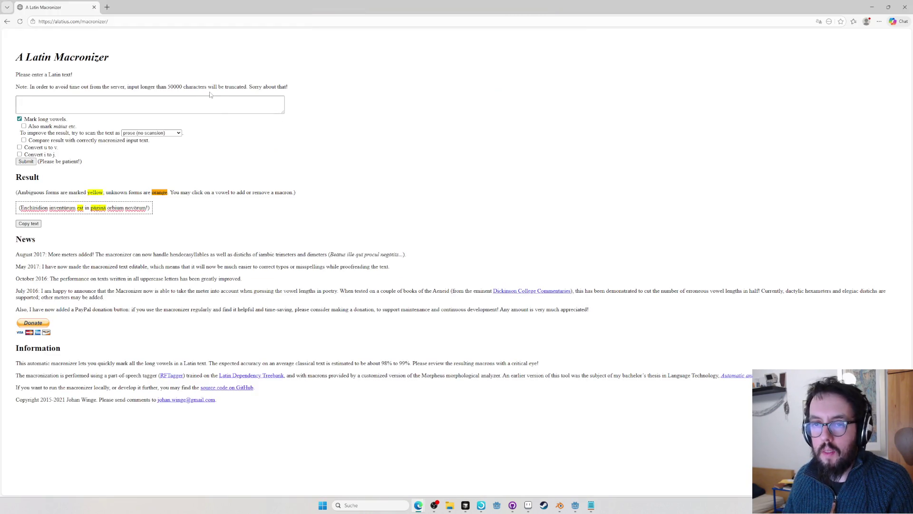
click(150, 106)
key(ctrl+v)
click(26, 253)
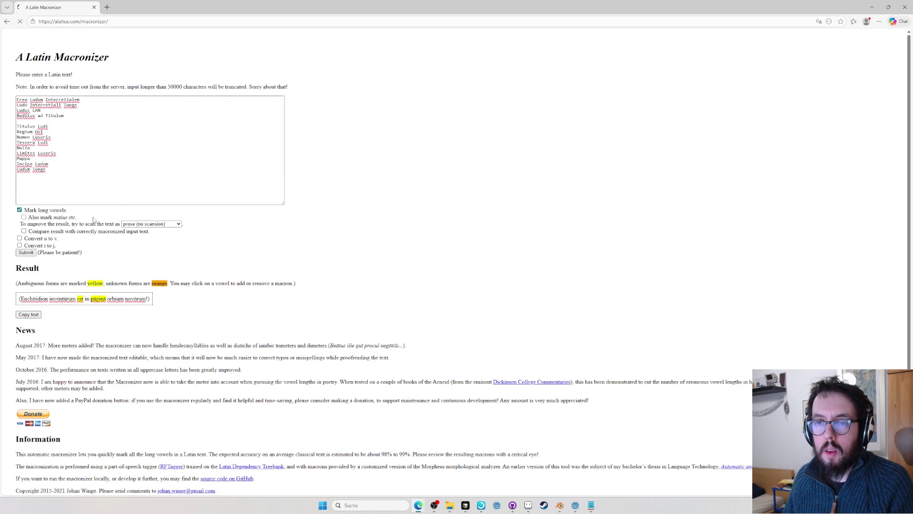
- Snap the macronizer beside the spreadsheet to review results like "Lūdus LAN" and "Nōmen Lūsōris"
double_click(367, 9)
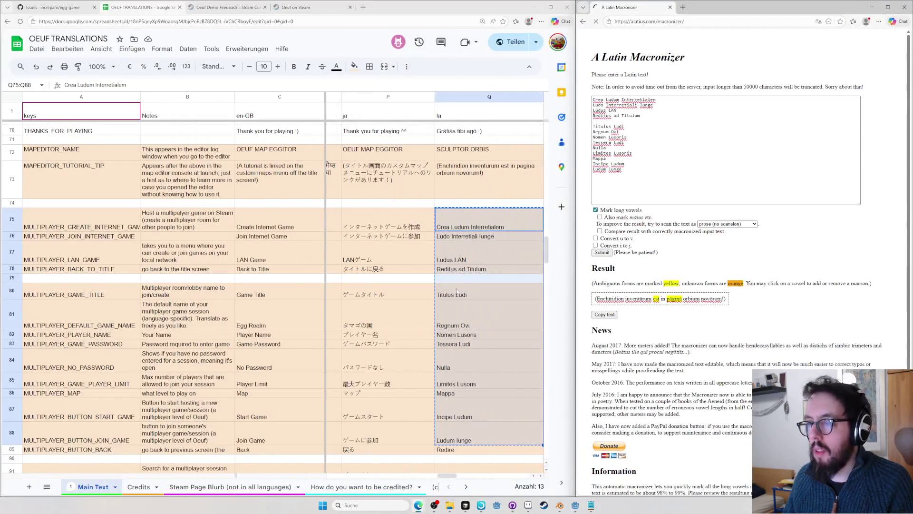
click(597, 208)
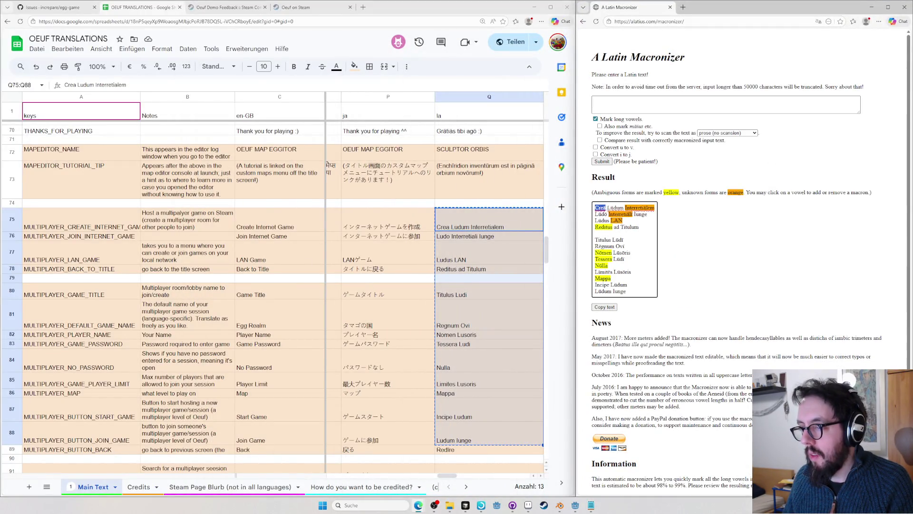